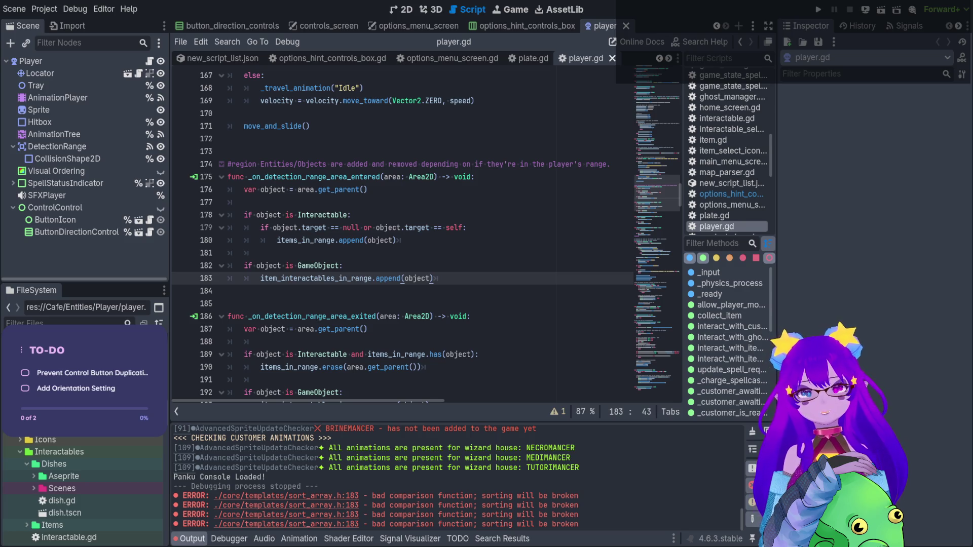
Step: Show the Player scene in the 2D view with edge_fade_shader.gdshader open in the Shader Editor
click(400, 9)
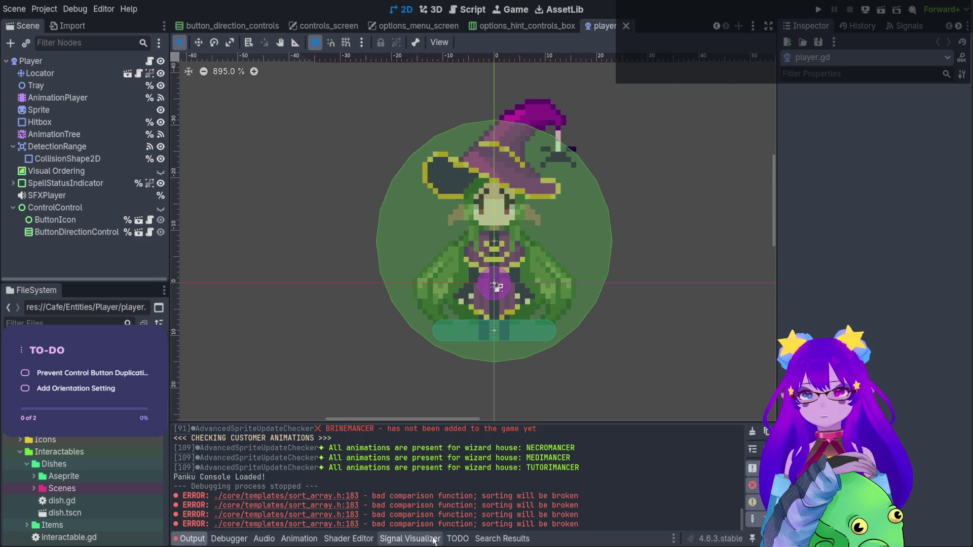
click(355, 540)
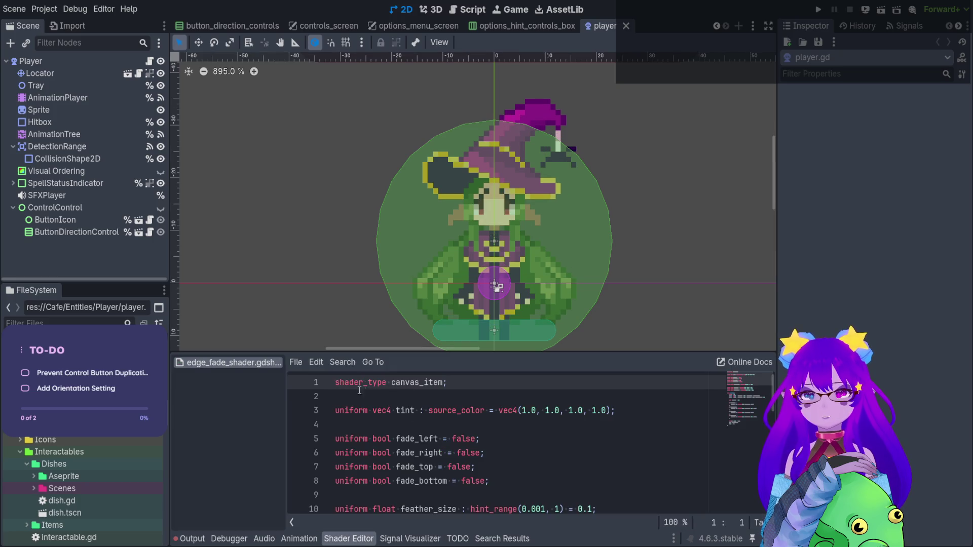
Step: Create outline_shader.gdshader as a new canvas_item shader with the default template code
scroll(355, 395, down, 2)
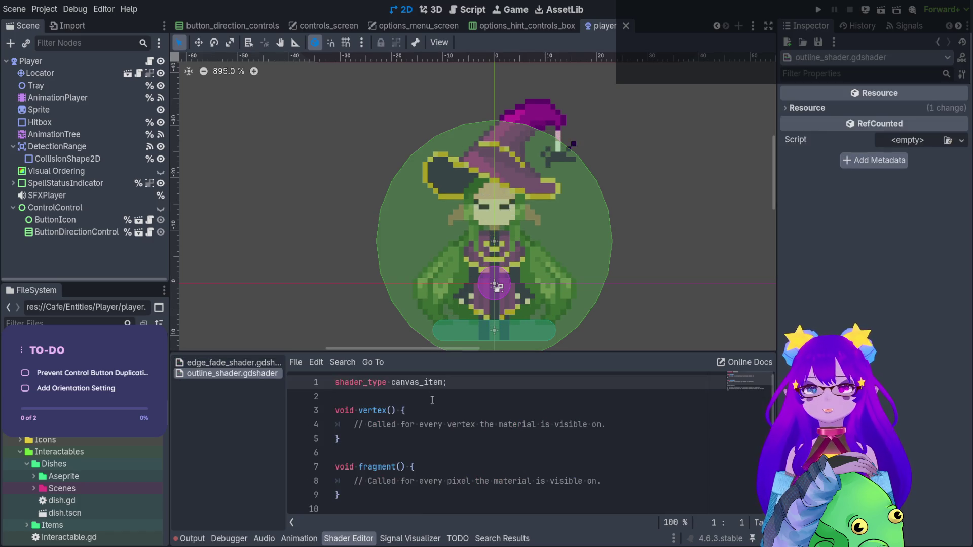
Step: Delete the commented-out light() block from the outline shader
scroll(457, 404, down, 2)
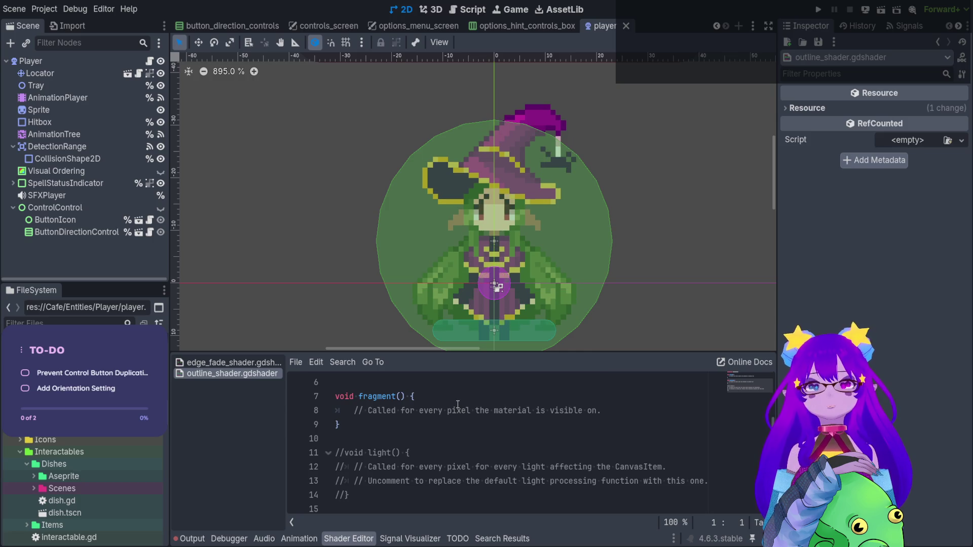
scroll(455, 404, up, 2)
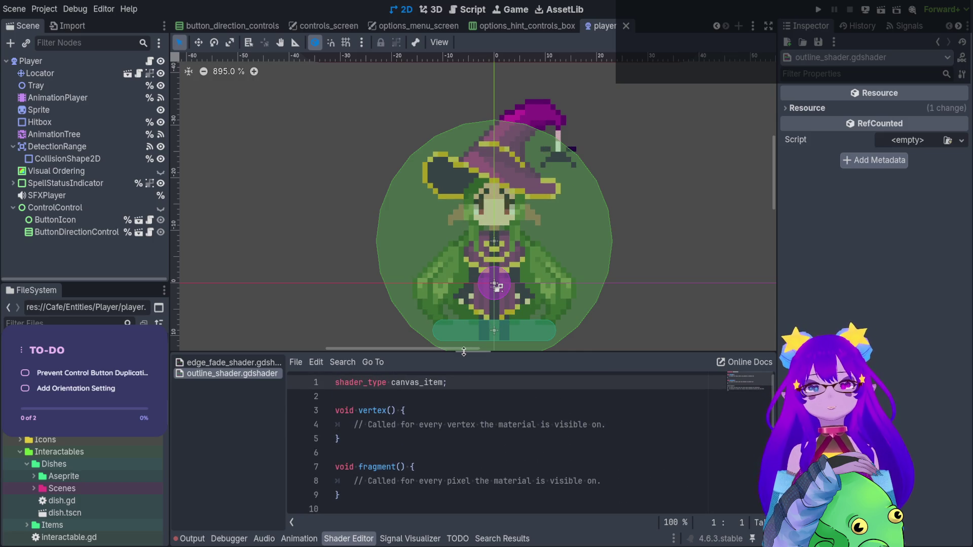
click(475, 382)
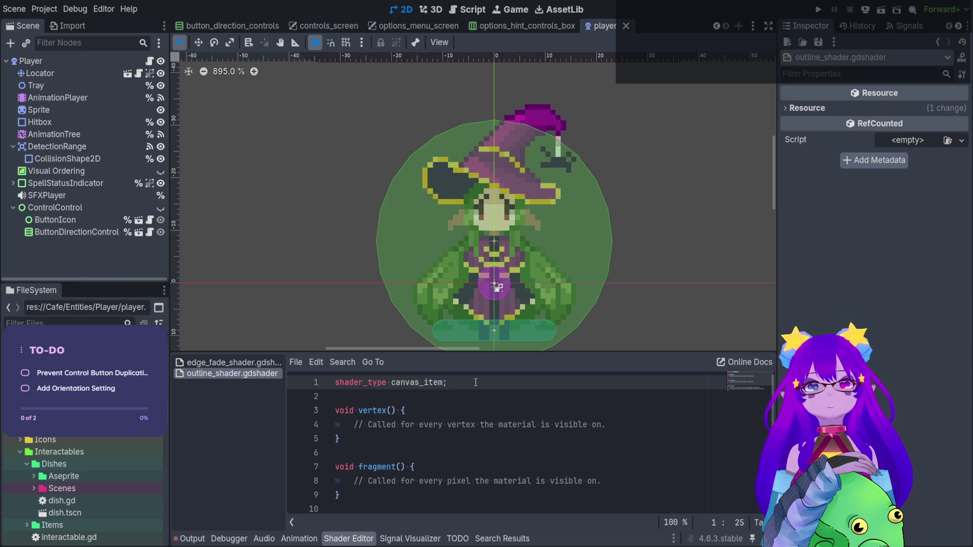
scroll(475, 382, down, 2)
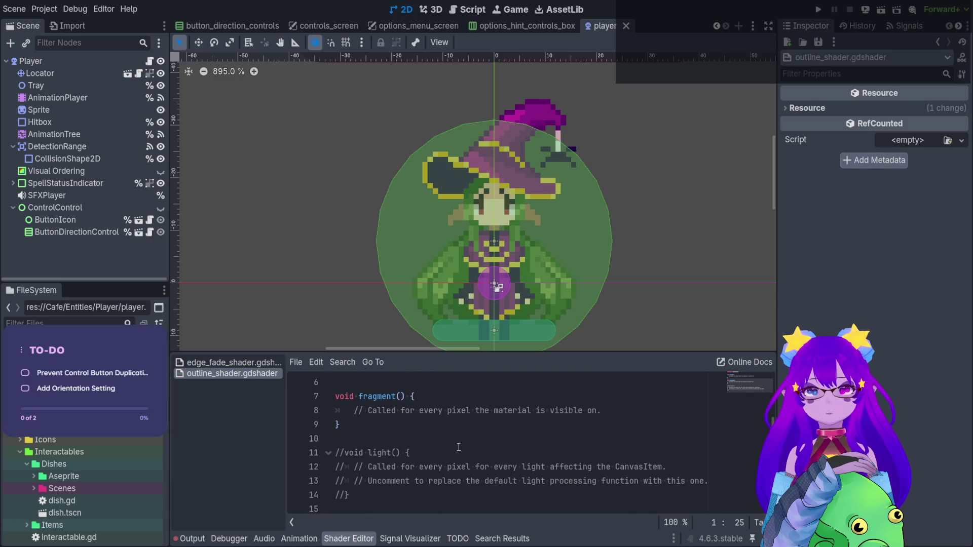
drag(350, 495, 333, 447)
key(BackSpace)
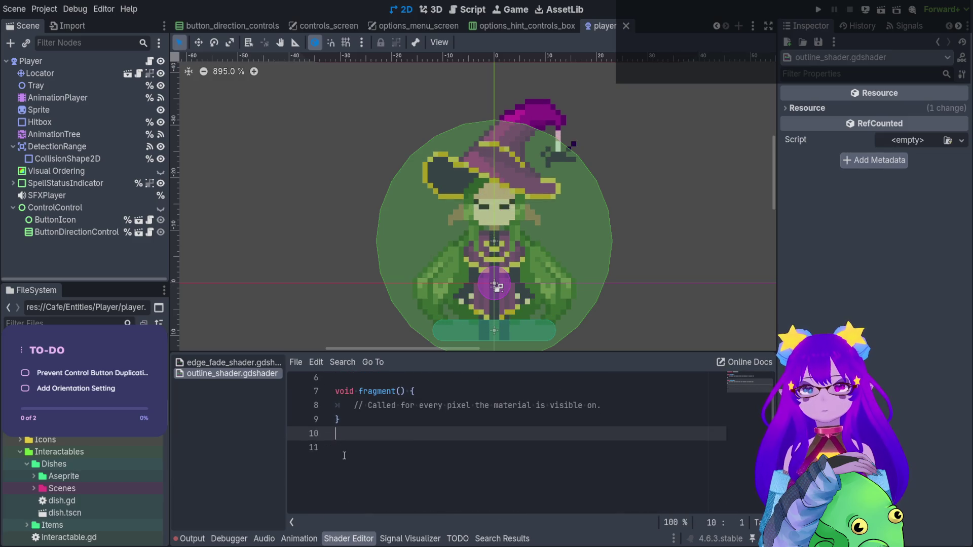
key(BackSpace)
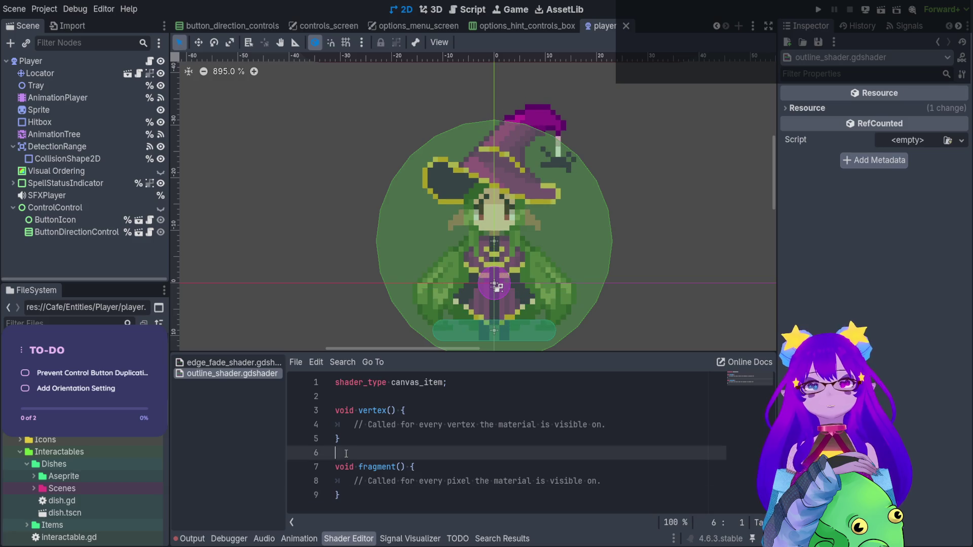
Step: Remove the vertex() function, leaving only fragment() and blank lines, then run the café game
drag(346, 454, 333, 410)
key(BackSpace)
key(BackSpace)
key(Return)
key(Up)
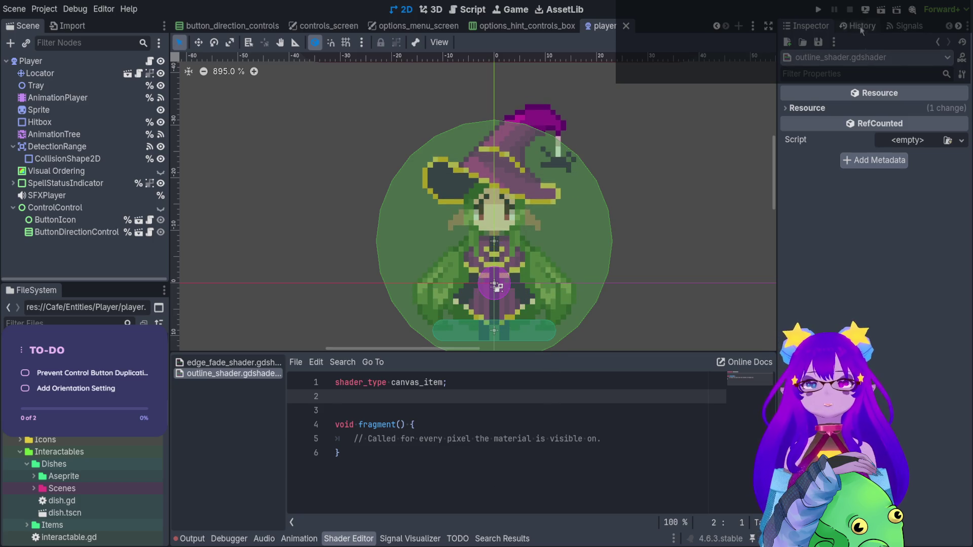
click(818, 9)
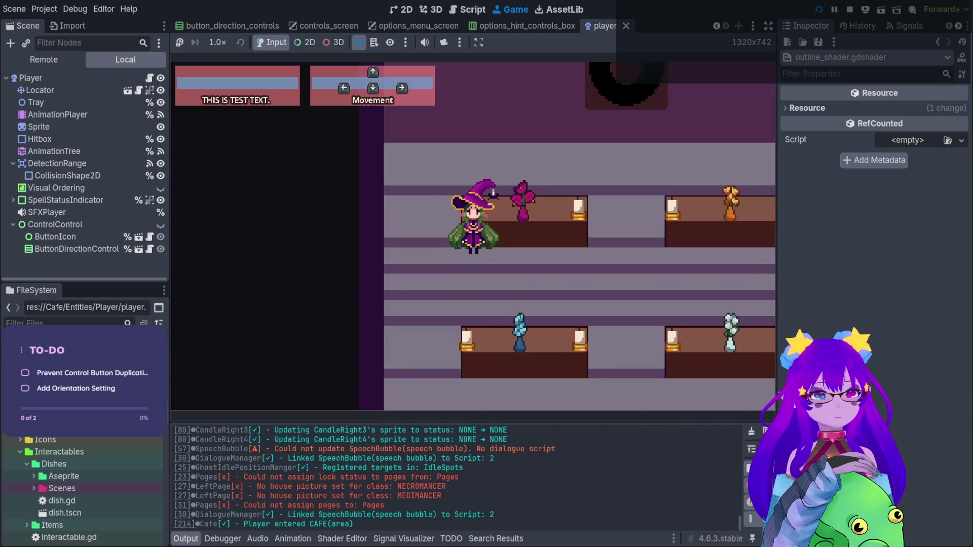
Step: Spawn a customer with the Panku console command Cheats.spawn_customer()
key(Up)
key(Left)
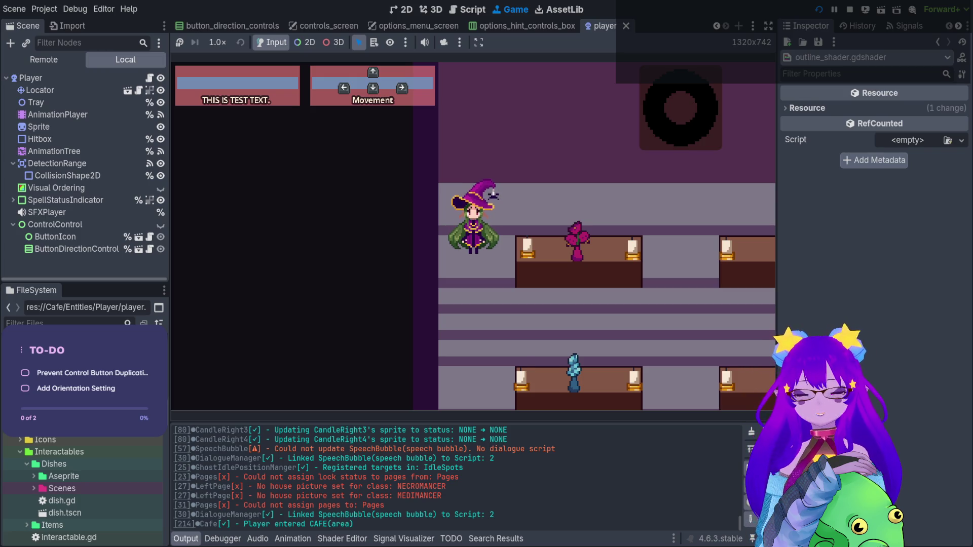
key(grave)
text(spawn)
key(Tab)
key(Tab)
key(Tab)
key(Tab)
key(Tab)
key(Return)
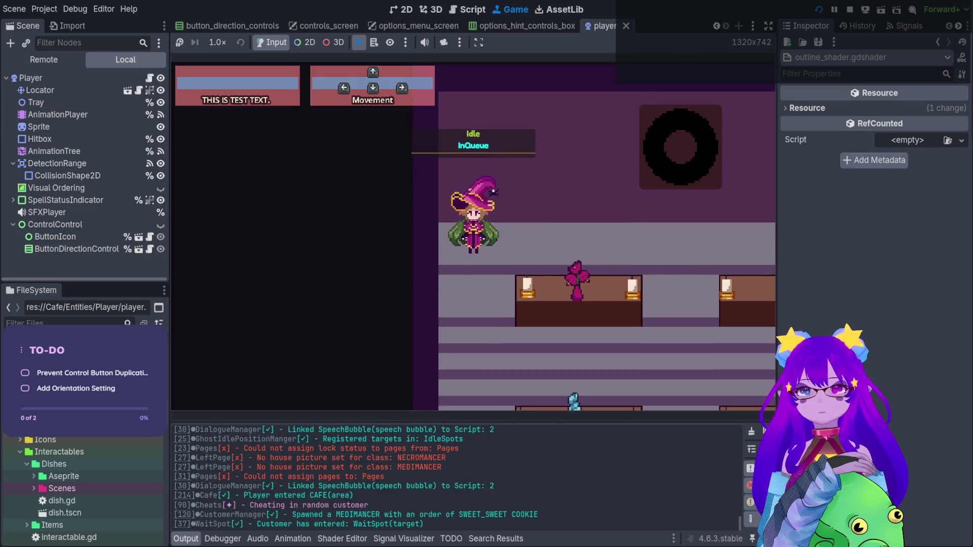
Step: Walk the witch over to seat the customer and take their order
key(Down)
key(Right)
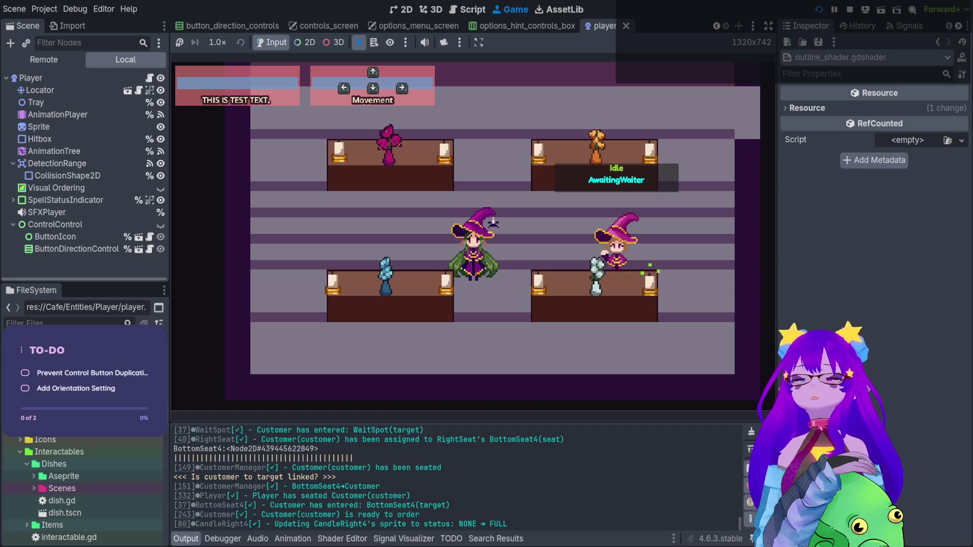
key(Right)
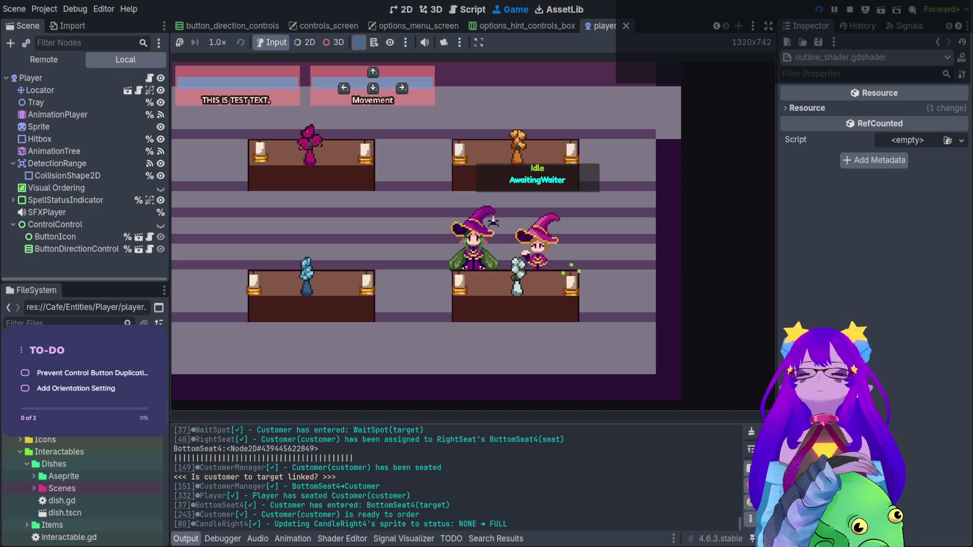
key(Right)
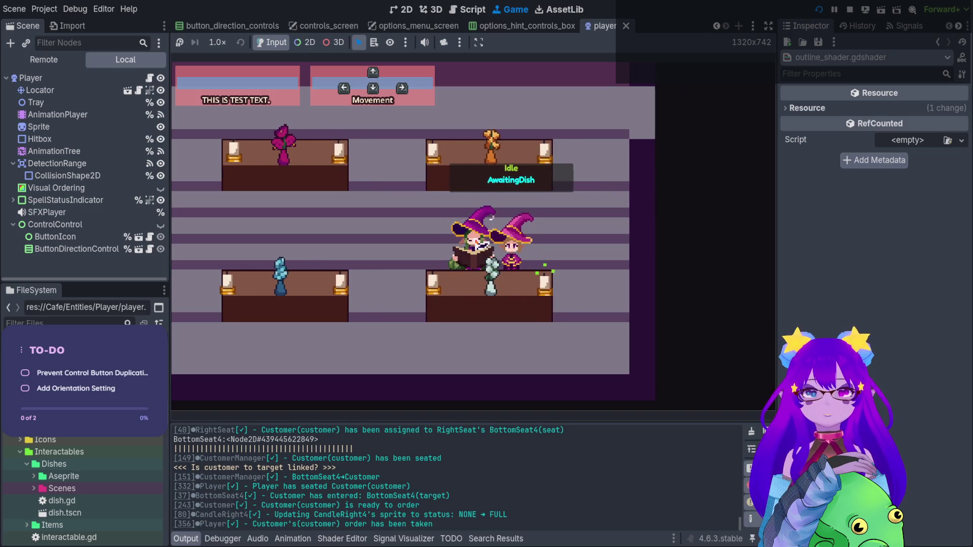
Step: Check the Orders book and walk back past the seated customer, closing the overlay
key(Tab)
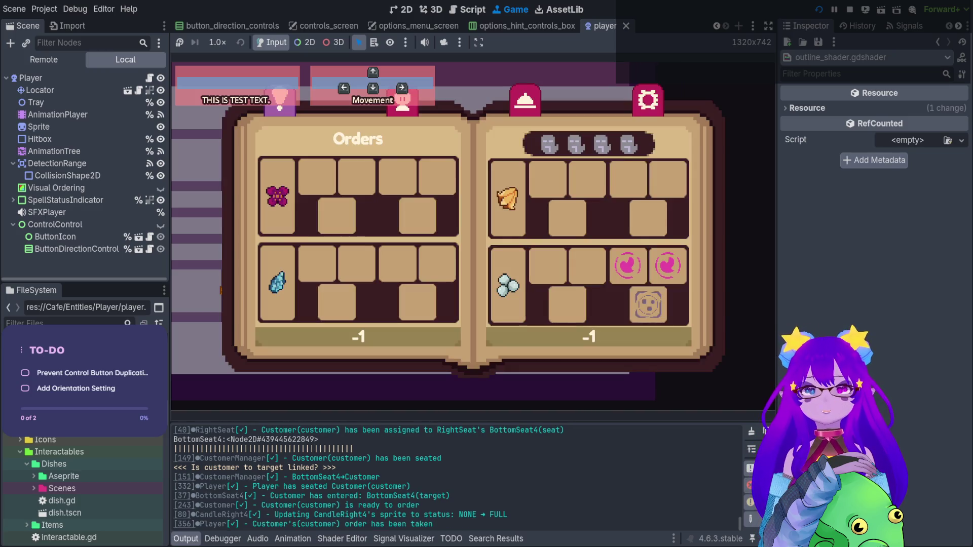
key(Tab)
key(Left)
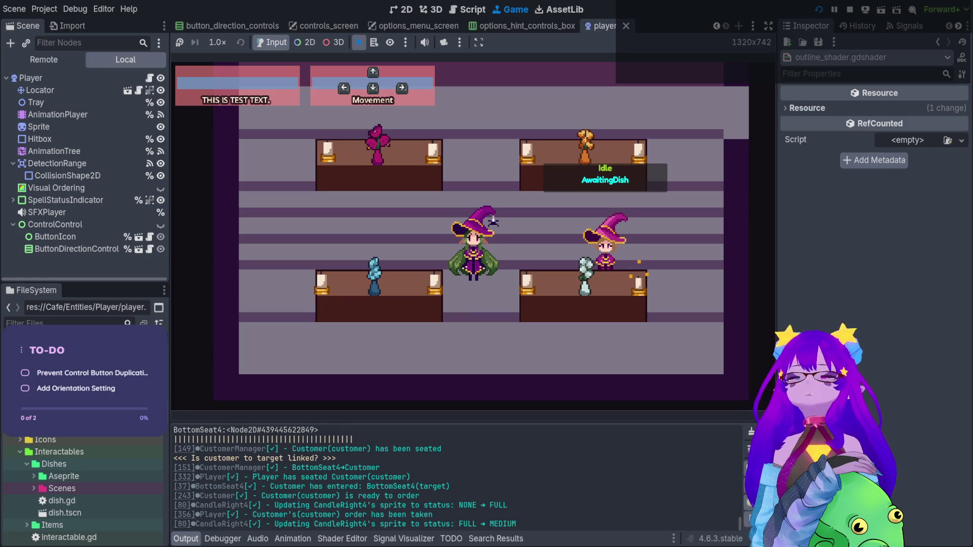
key(Right)
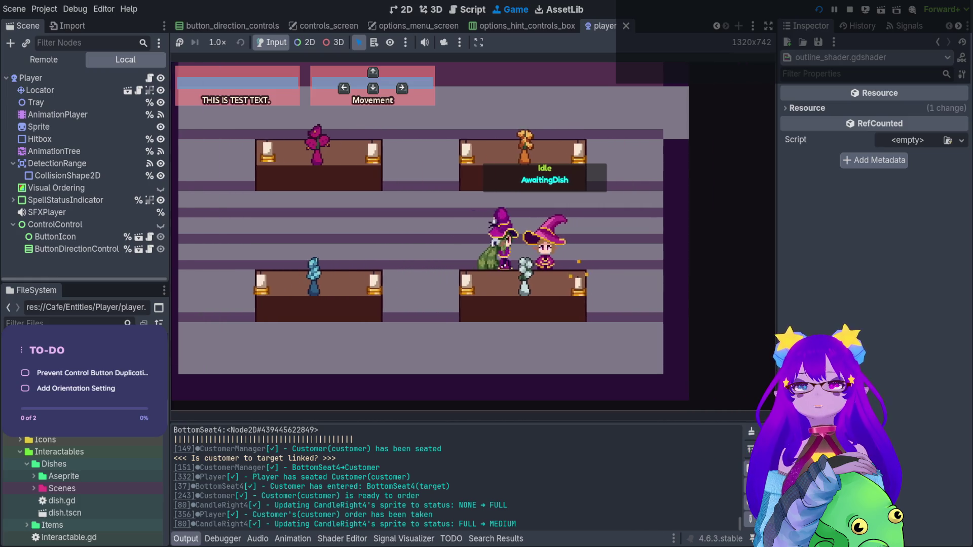
key(Right)
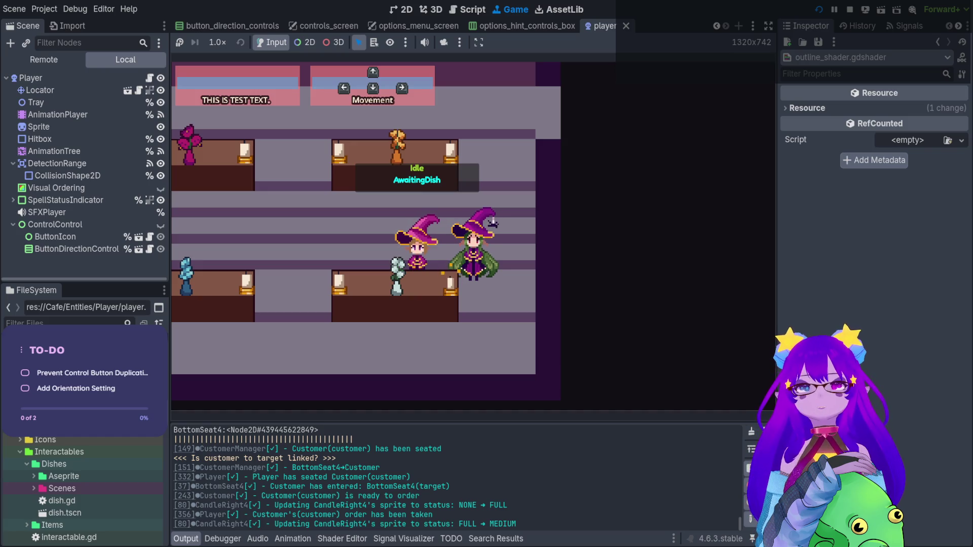
key(Escape)
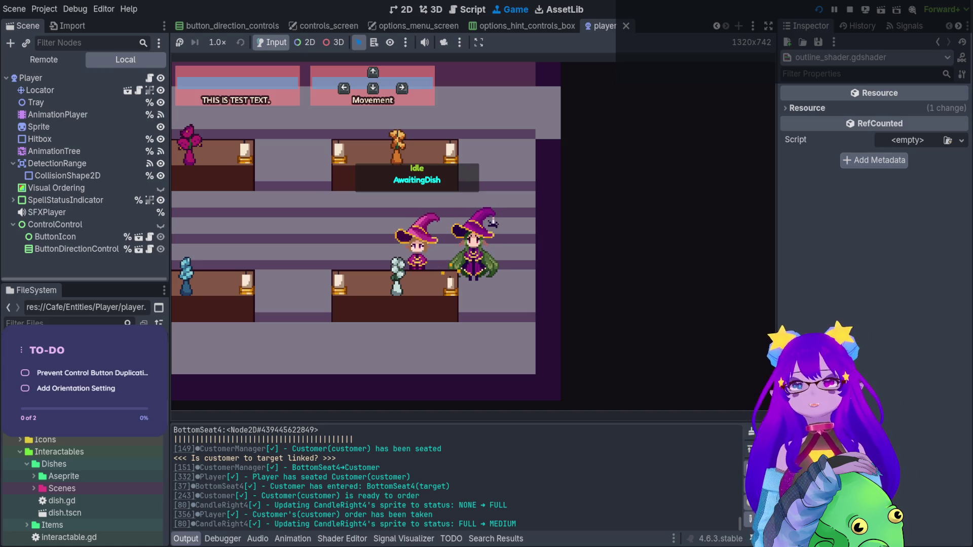
Step: Spawn another customer with the console's spawn_customer command and walk into the kitchen
key(grave)
text(s)
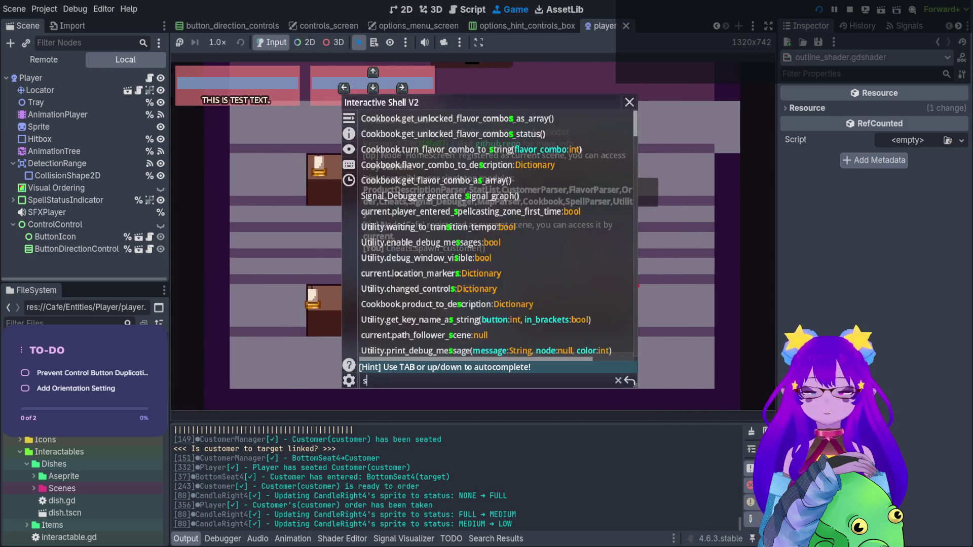
text(pawn)
key(Tab)
key(Tab)
key(Tab)
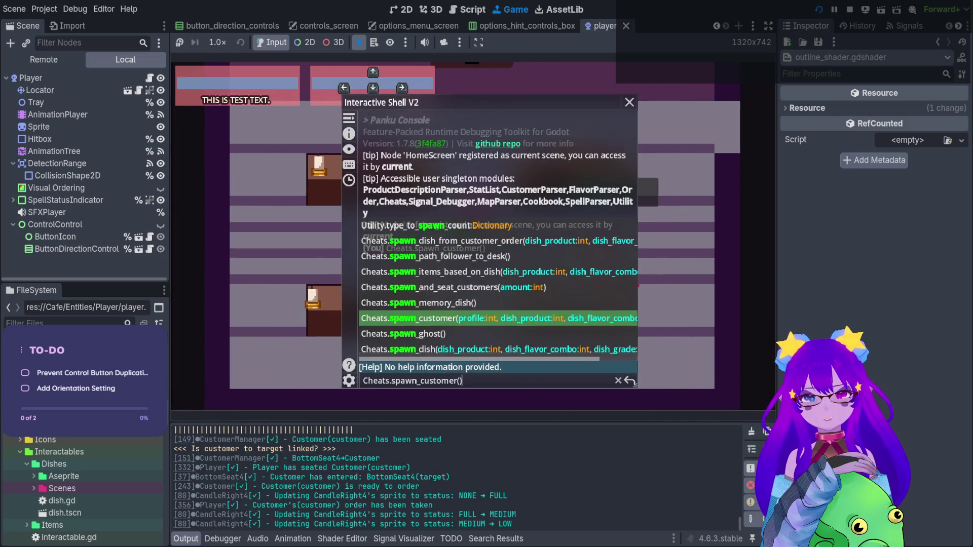
key(Return)
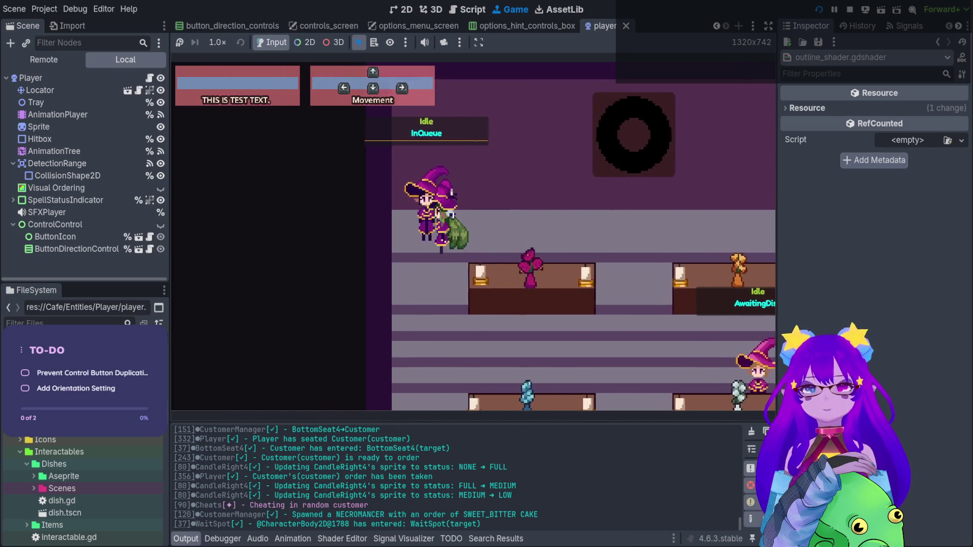
key(Right)
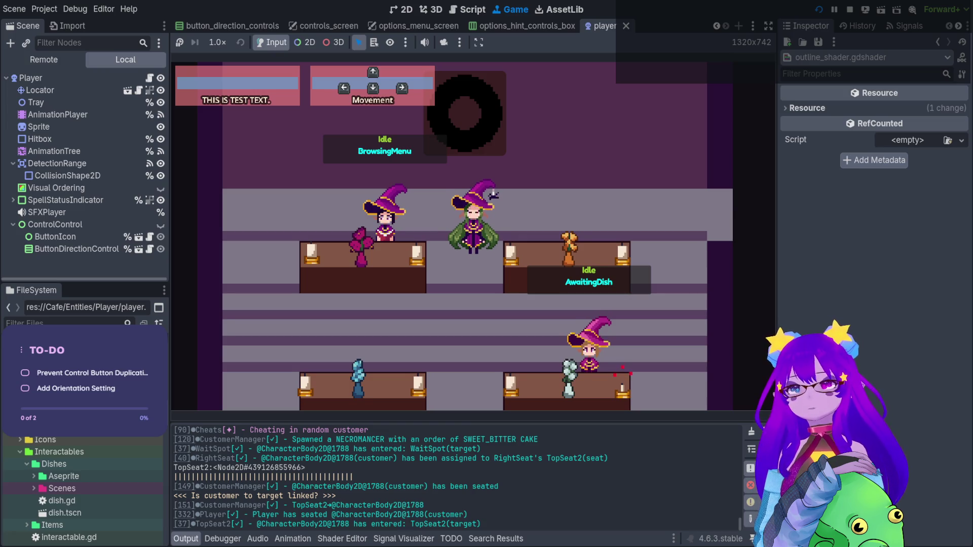
key(Right)
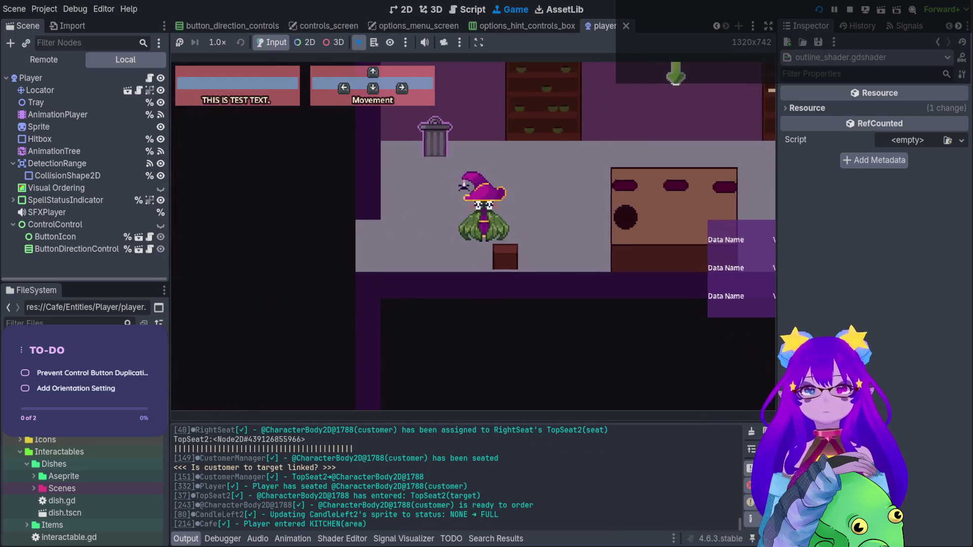
Step: Take a Bitter flavour from the bookshelf, plate it, then throw it in the trash
key(Up)
key(e)
key(e)
key(Down)
key(e)
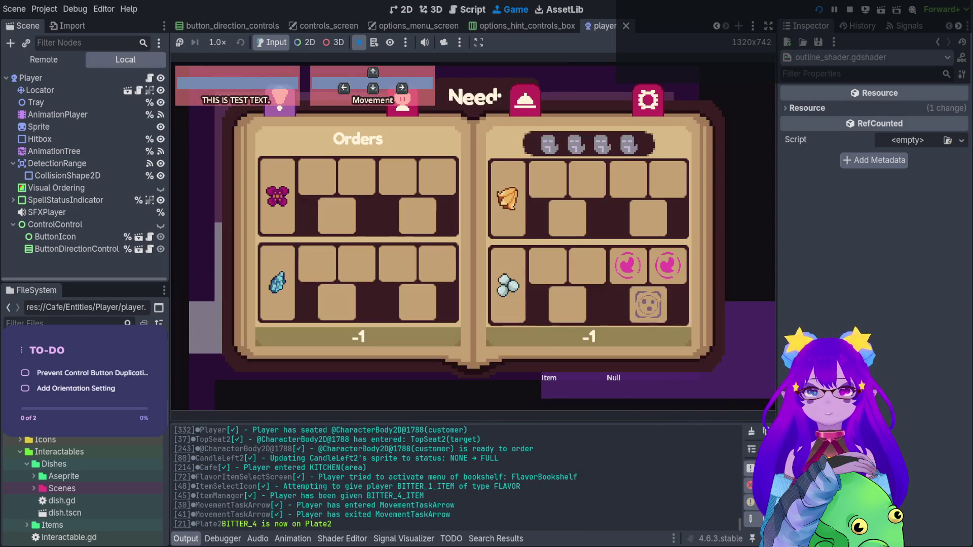
key(e)
key(Left)
key(e)
key(Right)
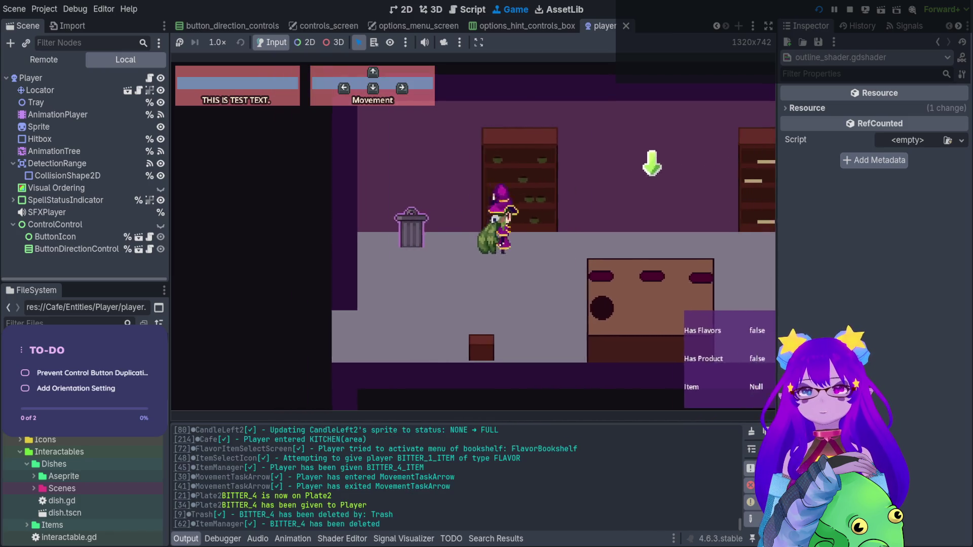
Step: Put a Sweet flavour from the bookshelf onto the plate
key(e)
key(Right)
key(e)
key(Down)
key(e)
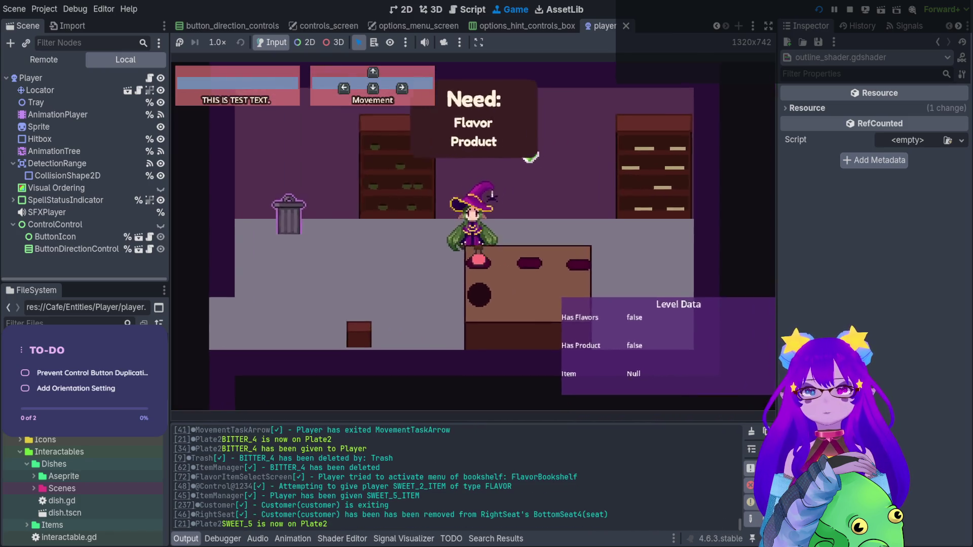
key(e)
key(e)
key(Down)
key(e)
key(e)
key(e)
key(e)
Step: Walk into the café and take the waiting customer's order
key(Left)
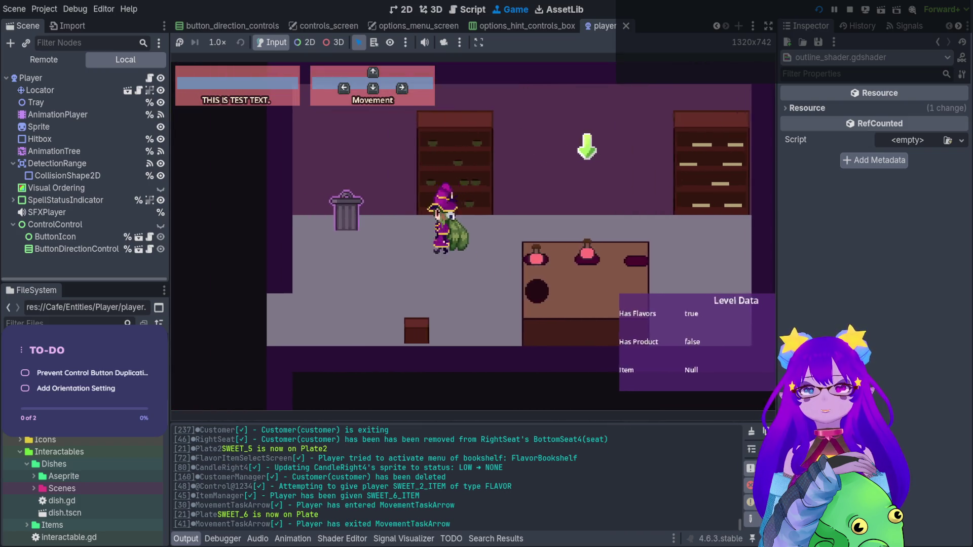
key(Left)
key(Down)
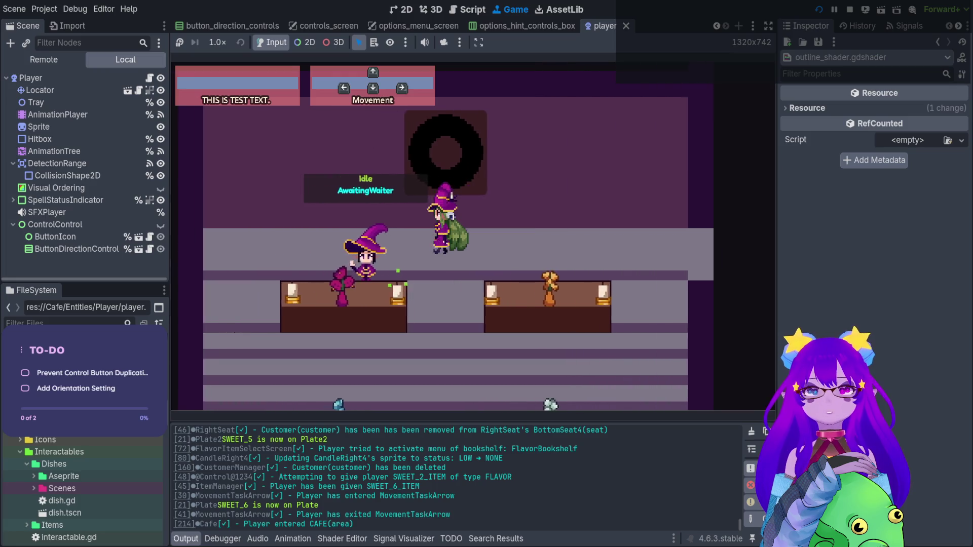
key(Left)
key(e)
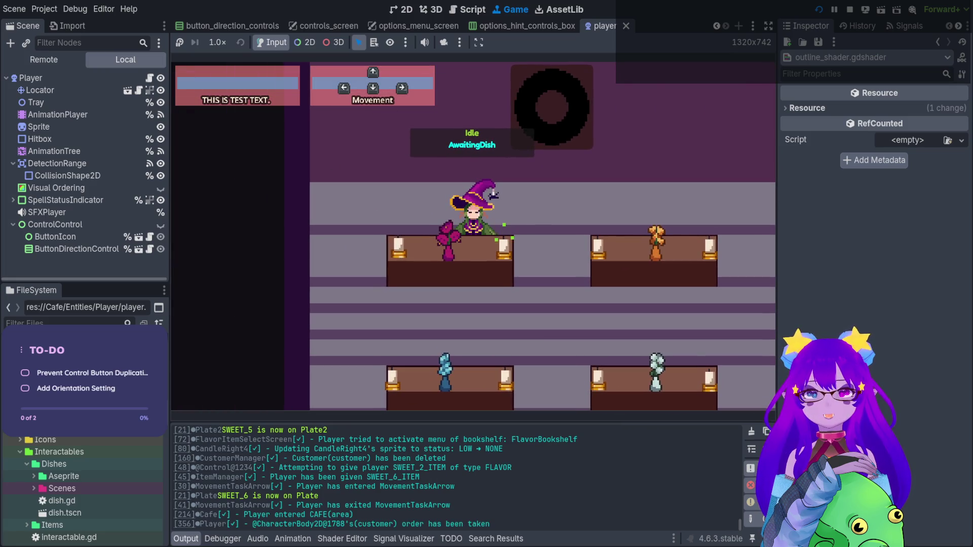
key(e)
key(e)
key(Right)
Step: Return to the kitchen and throw the Sweet flavour in the trash
key(Up)
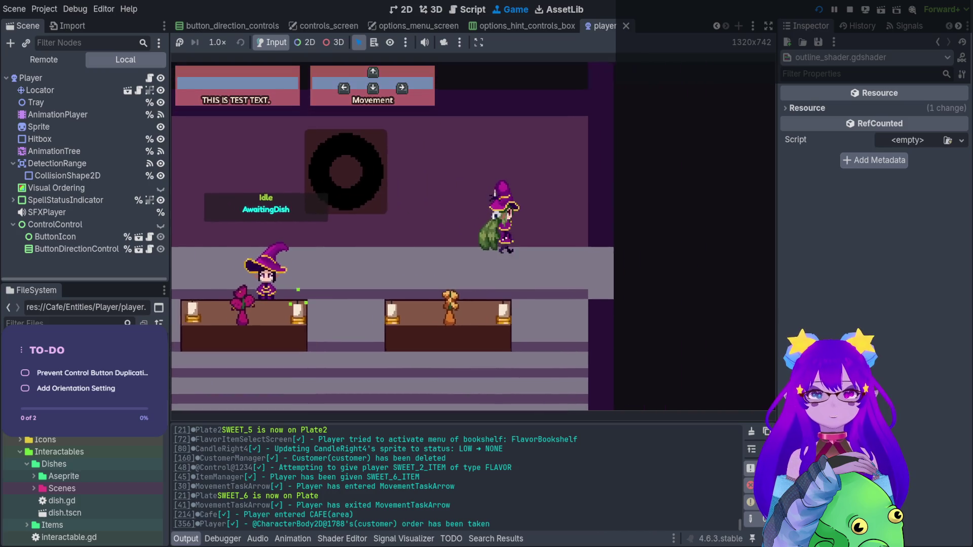
key(Up)
key(Left)
key(e)
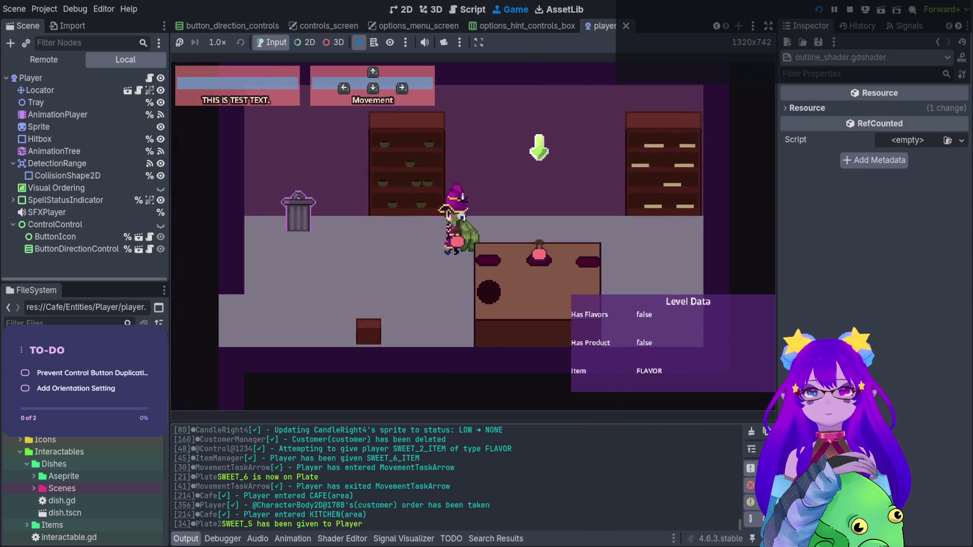
key(Left)
key(e)
Step: Place a Bitter flavour and a Cake on the plates and hold Q to combine them
key(Up)
key(e)
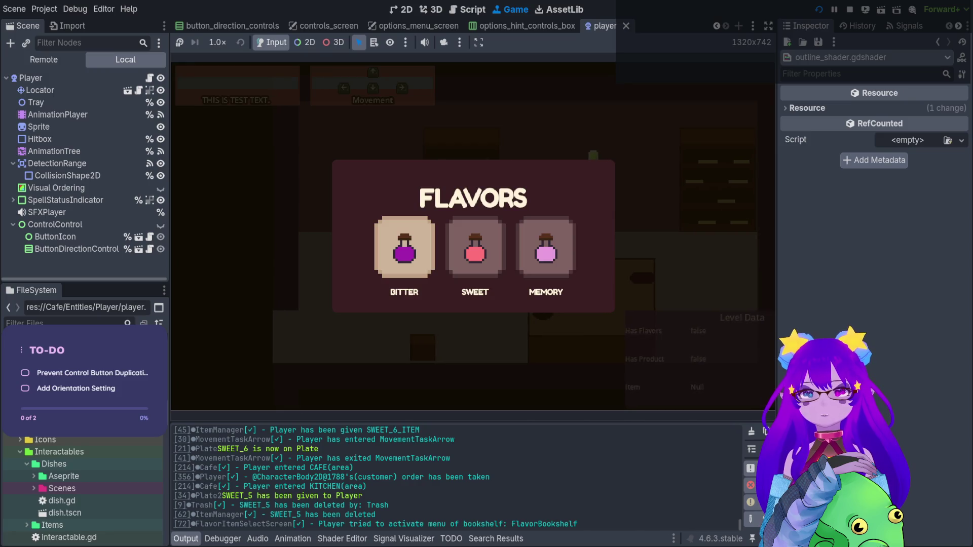
key(e)
key(e)
key(Up)
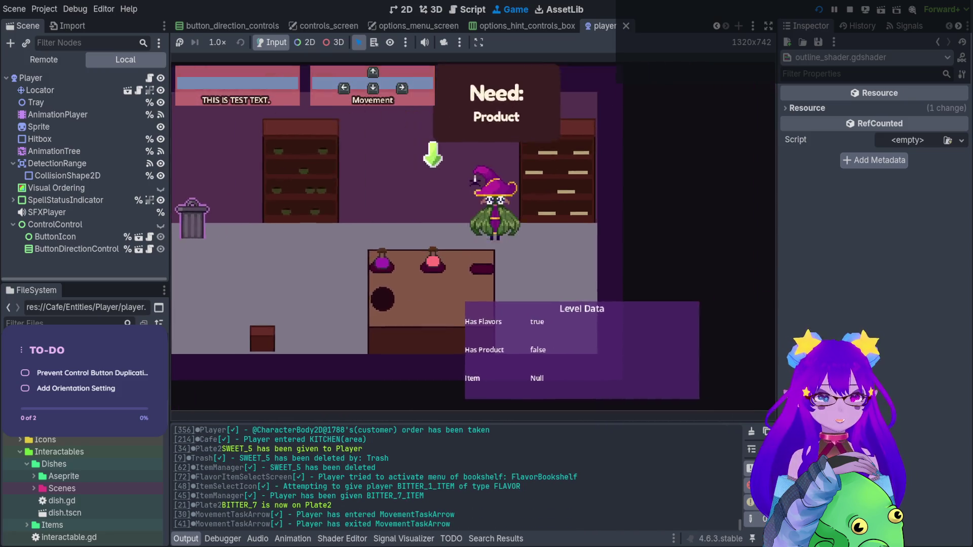
key(e)
key(Right)
key(e)
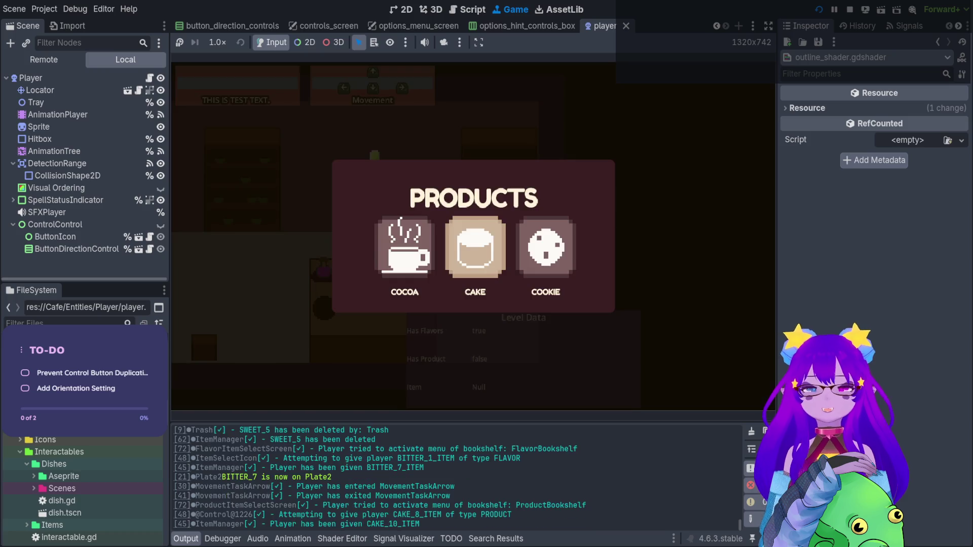
key(Right)
key(e)
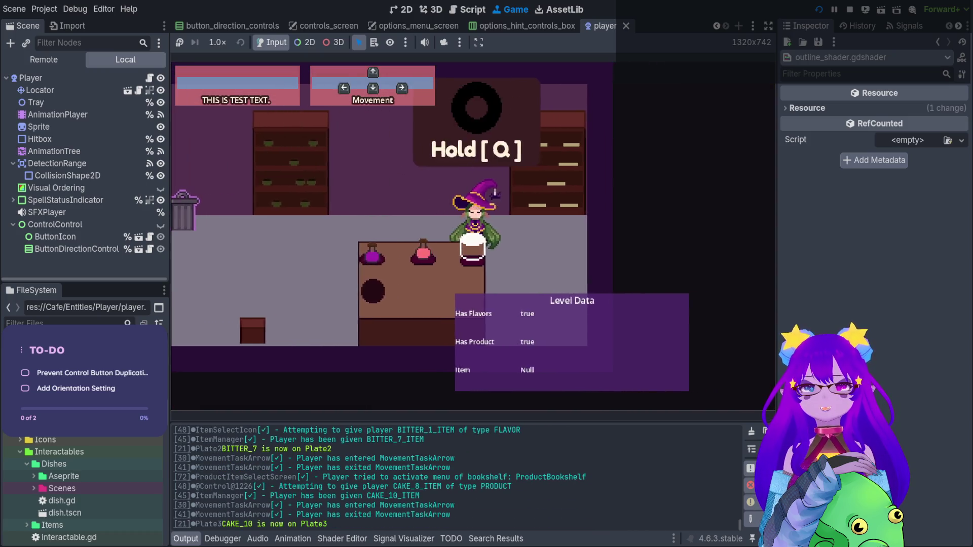
key(q)
key(q)
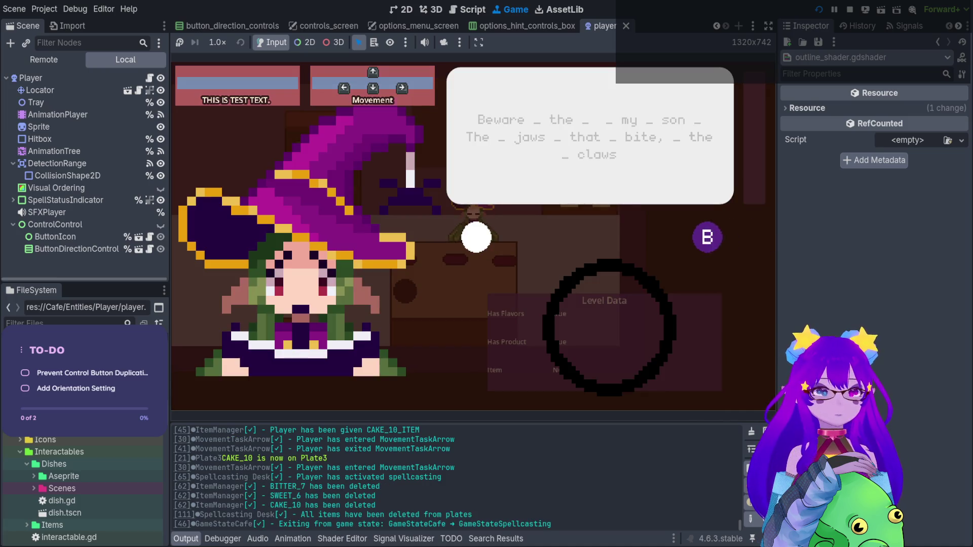
Step: Type the spell line 'Beware the my son' and accept the Perfect result for a SWEET_BITTER CAKE
key(b)
key(e)
key(w)
key(a)
key(r)
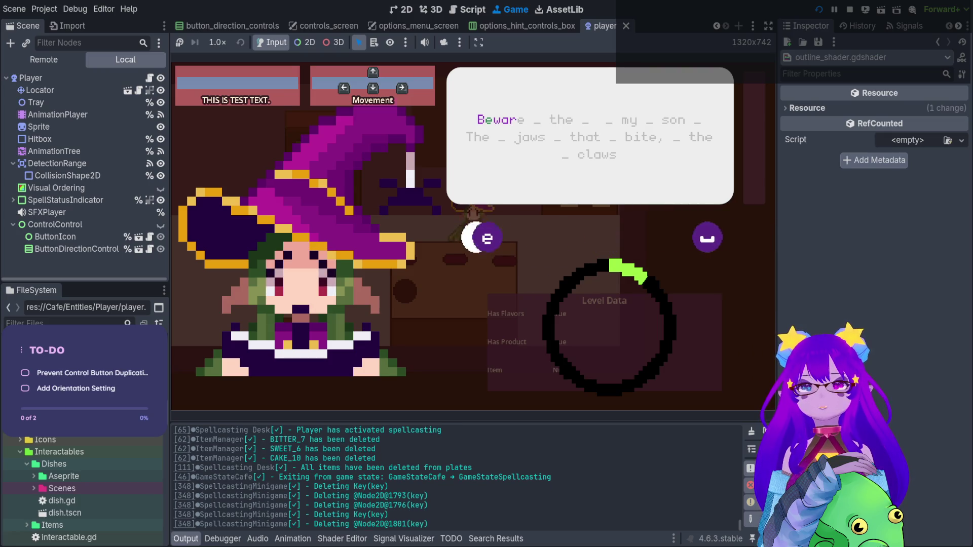
key(e)
key(space)
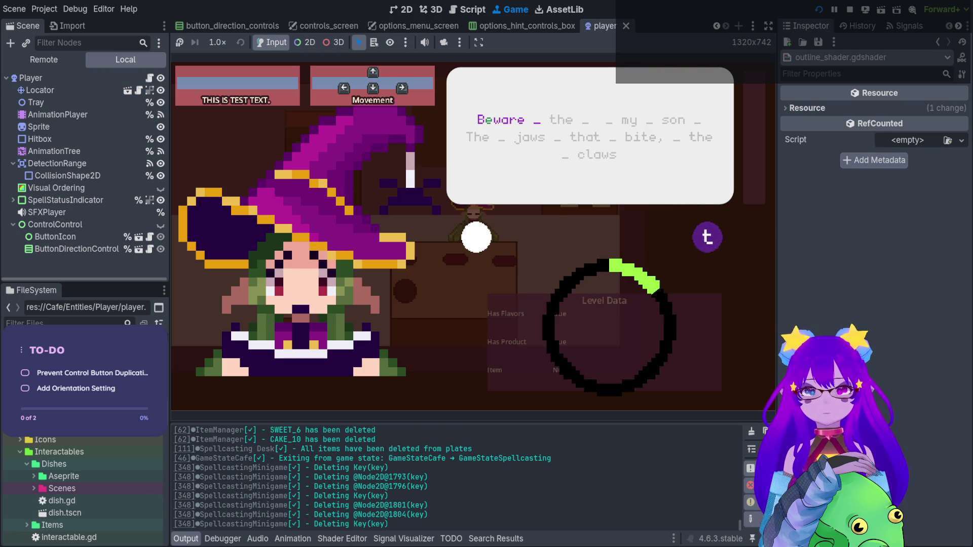
key(t)
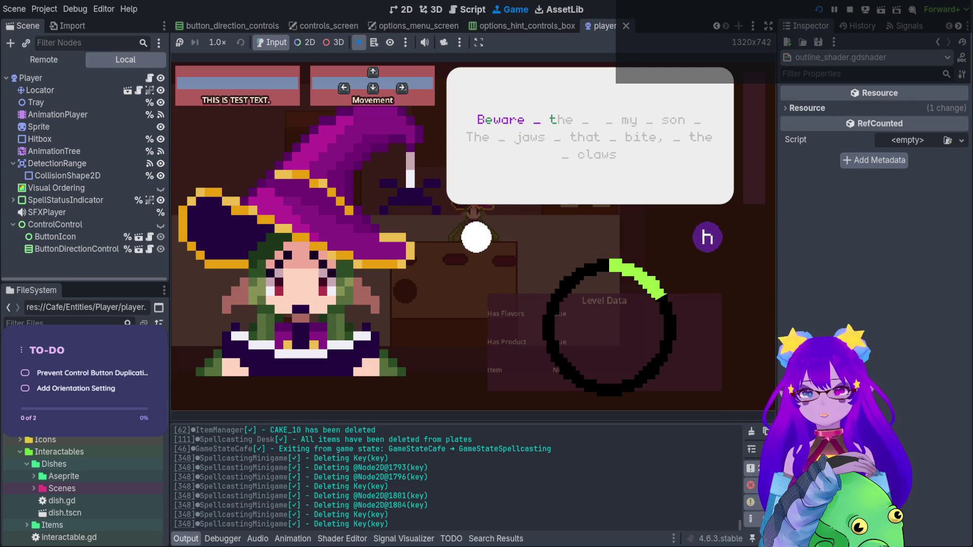
key(h)
key(e)
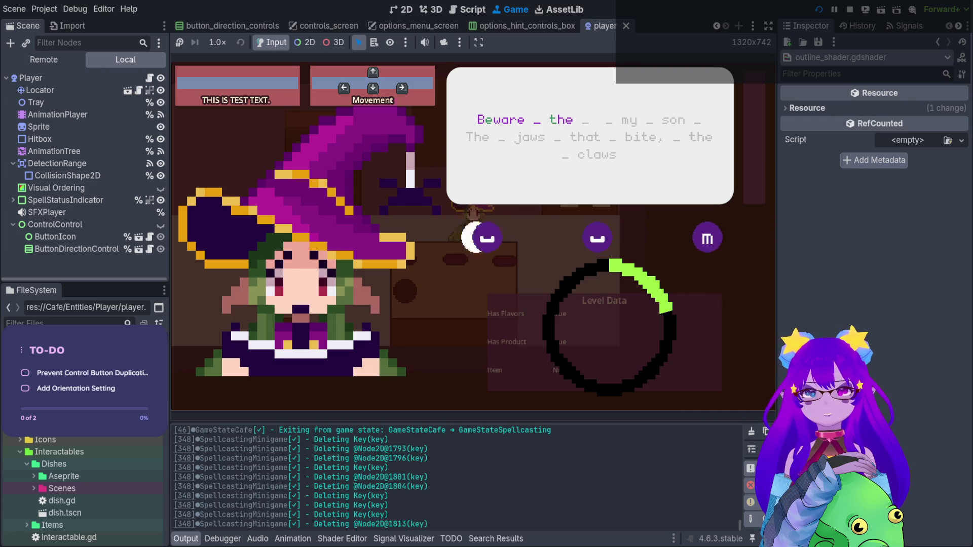
key(space)
key(m)
key(y)
key(space)
key(s)
key(o)
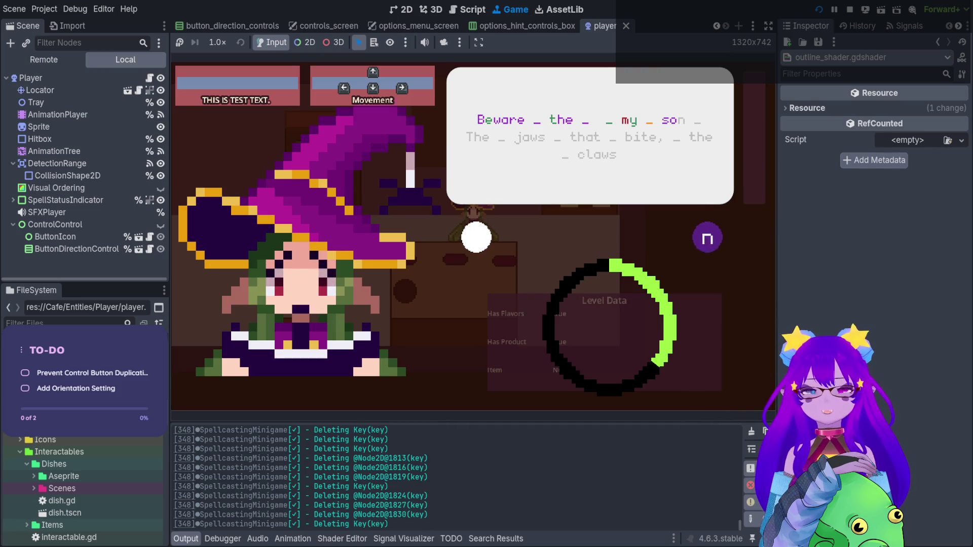
key(n)
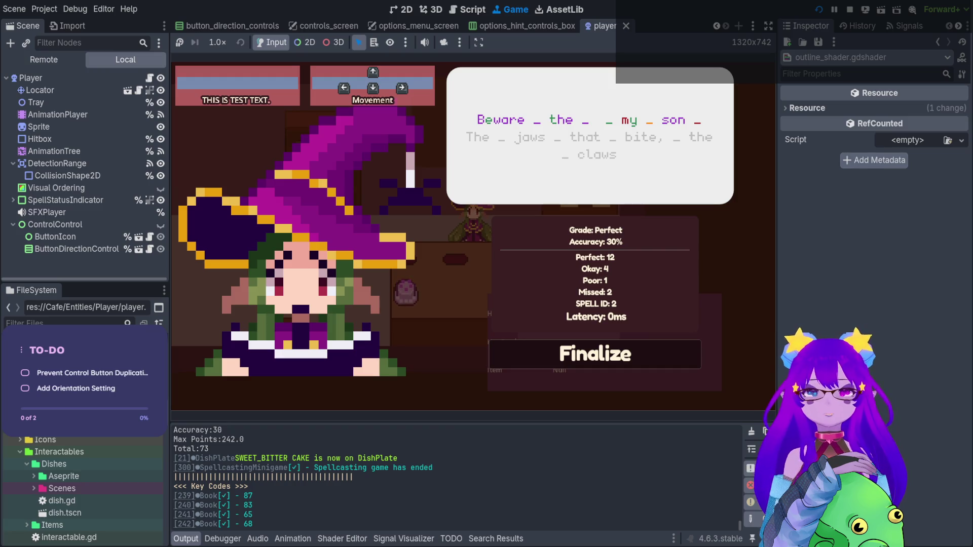
key(Return)
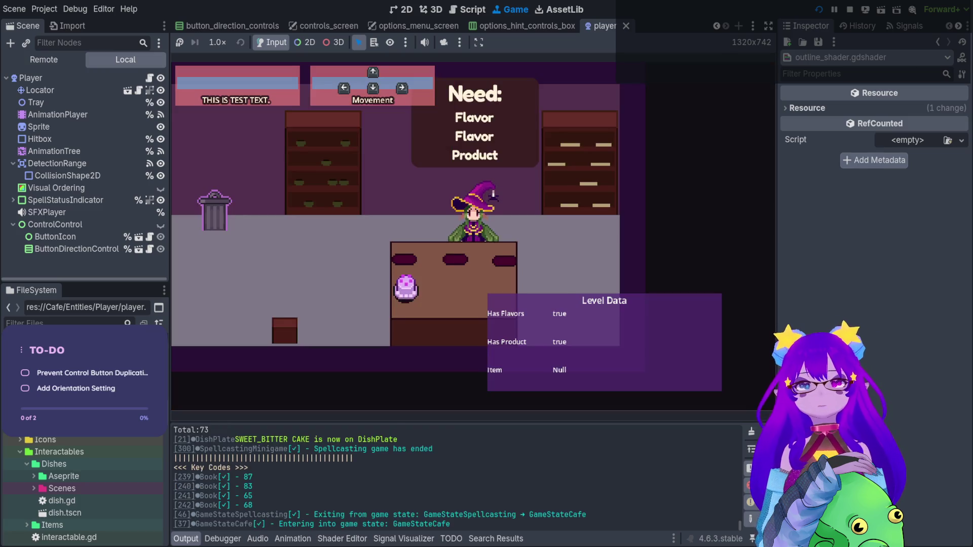
Step: Serve the sweet-bitter cake to the customer and collect their payment
key(s)
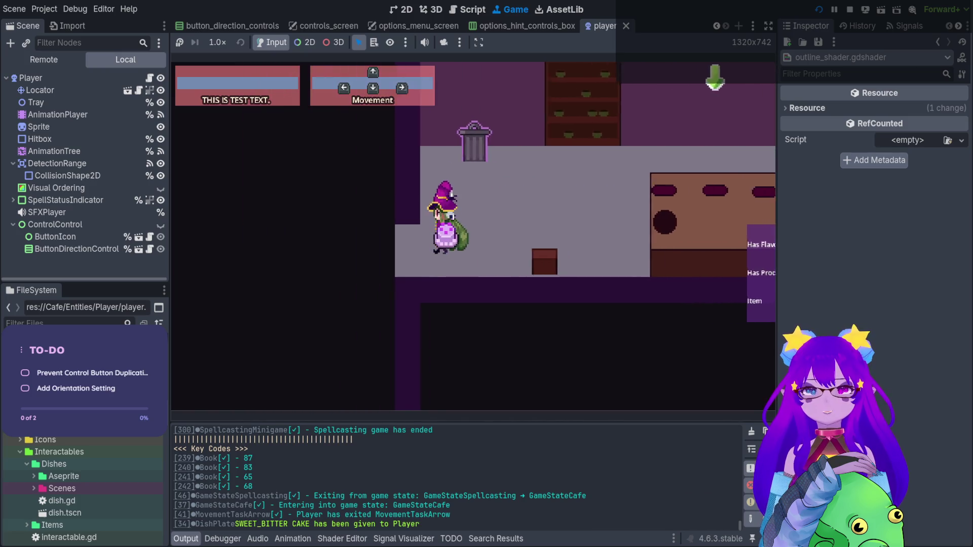
key(w)
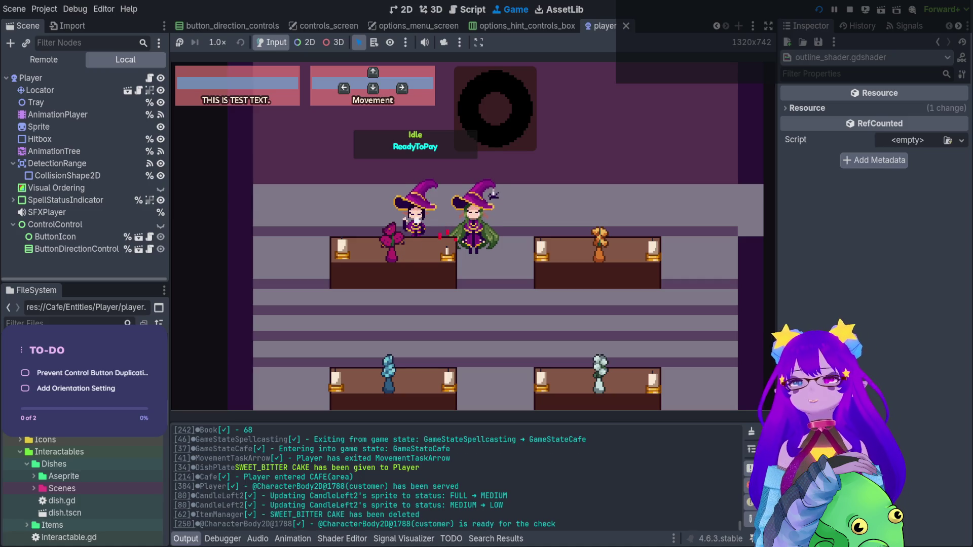
key(e)
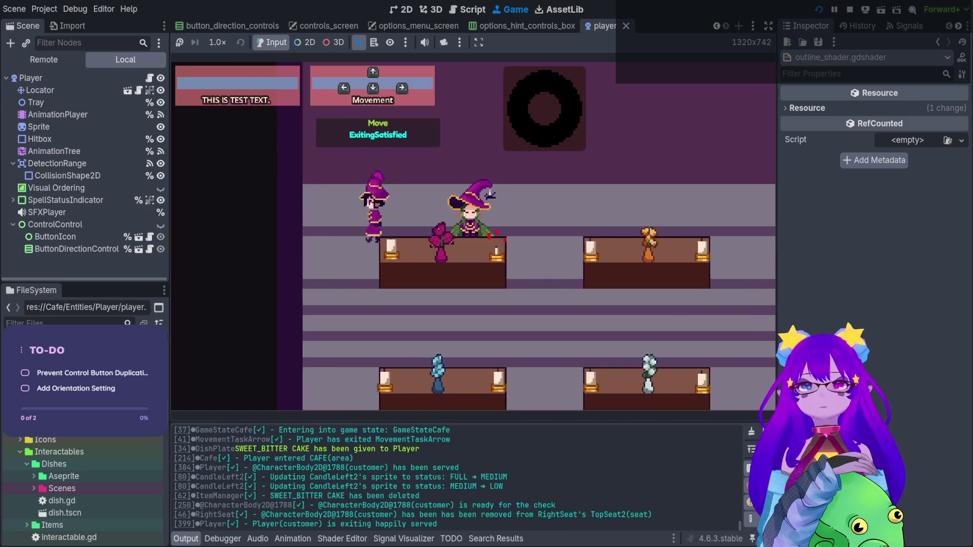
key(Tab)
key(Tab)
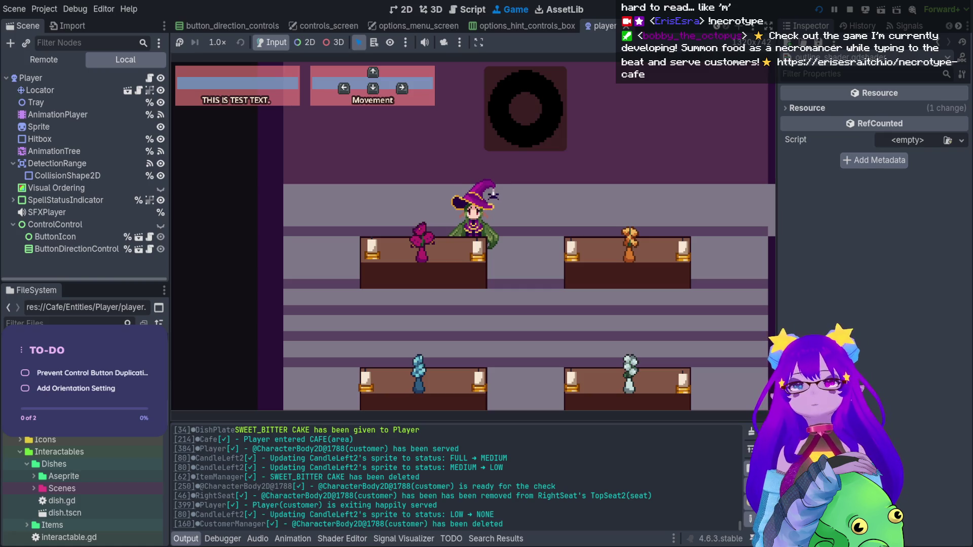
Step: Check the Orders book, walk back through the café, and stop the game with F8
key(Up)
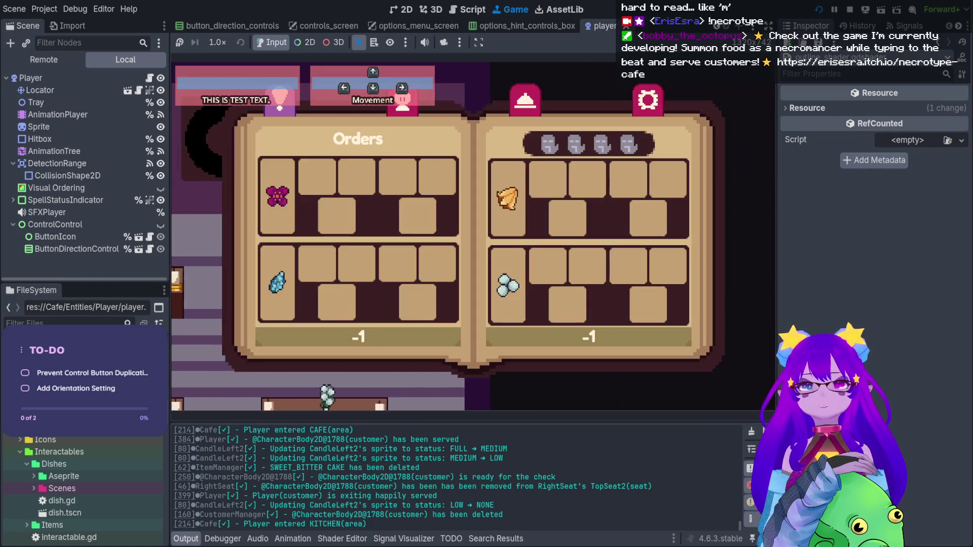
key(Right)
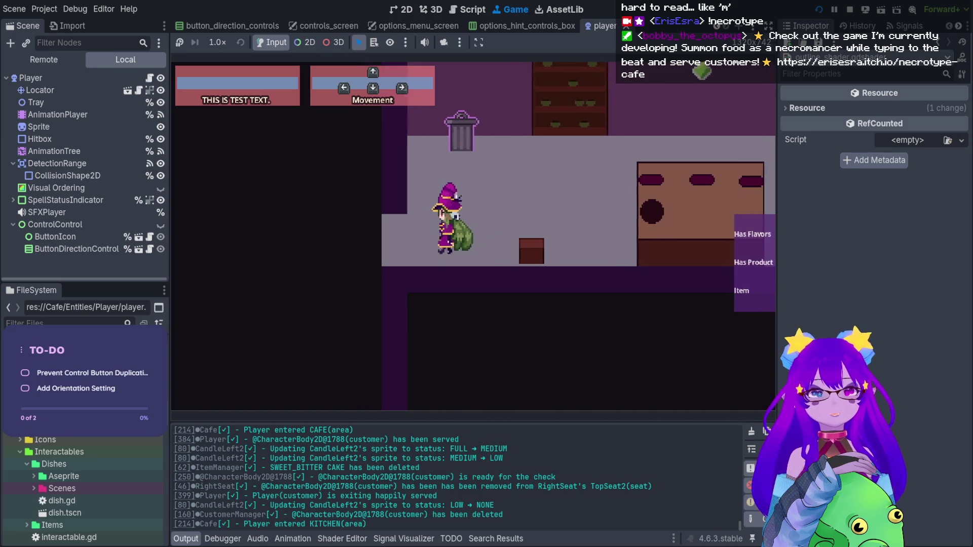
key(Down)
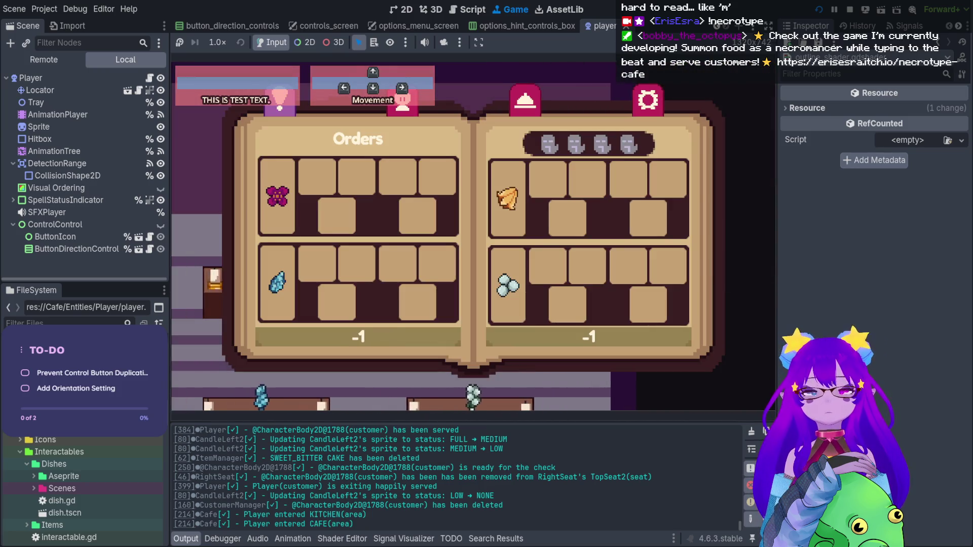
key(Down)
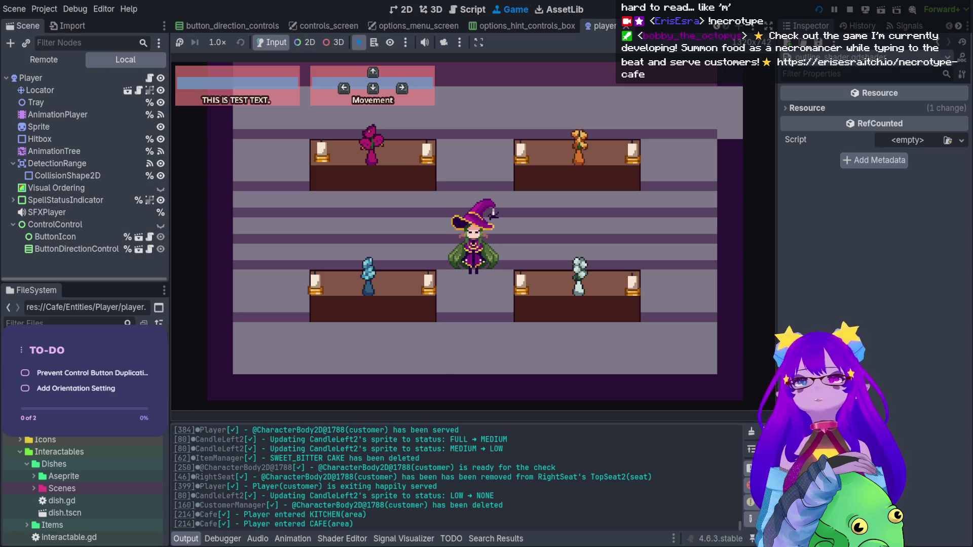
key(F8)
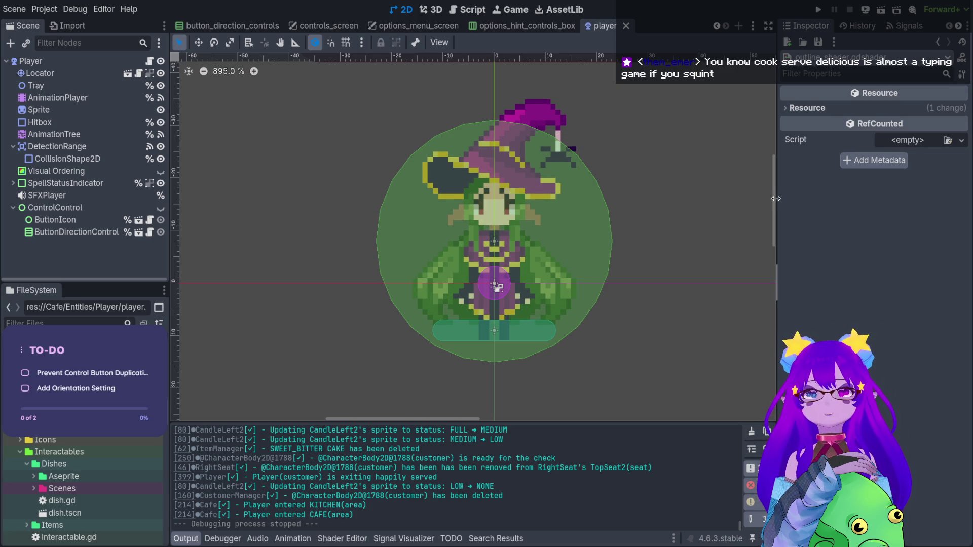
mouse_move(774, 181)
mouse_down()
mouse_move(776, 160)
mouse_move(780, 176)
mouse_up()
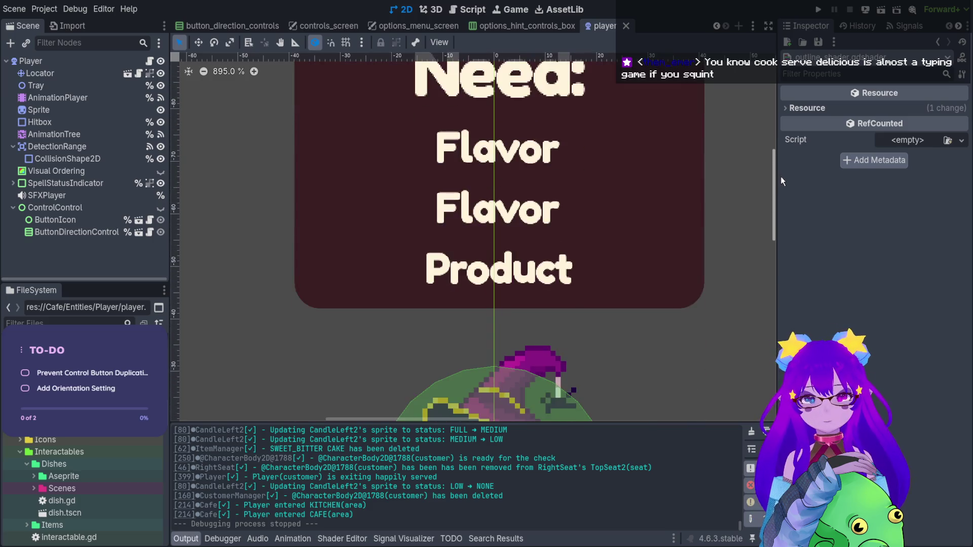
scroll(647, 174, down, 5)
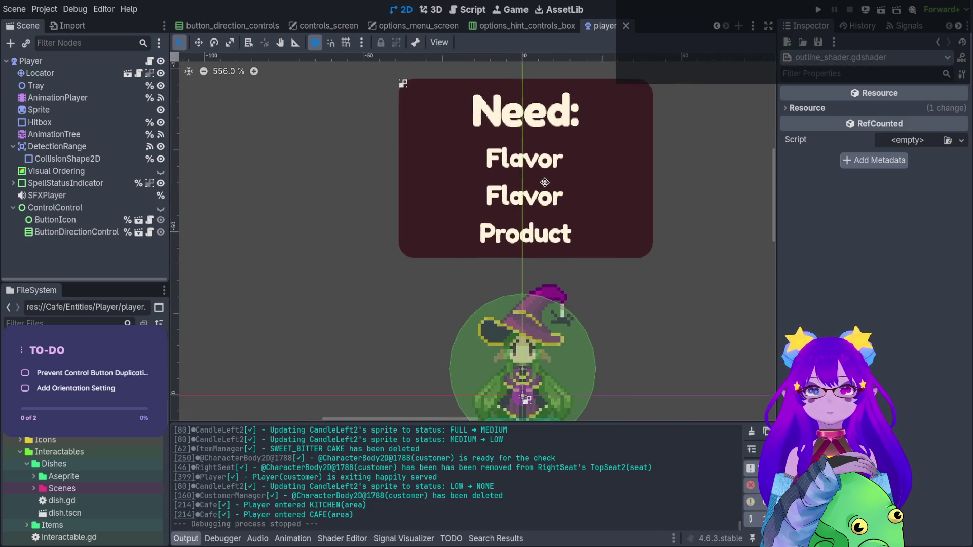
scroll(384, 183, right, 4)
scroll(385, 189, left, 1)
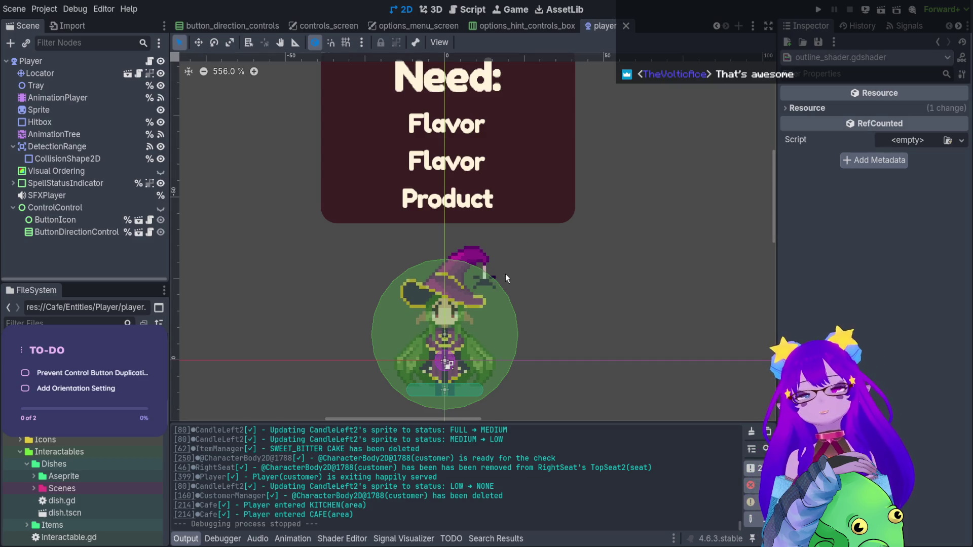
scroll(532, 229, down, 3)
scroll(509, 230, up, 1)
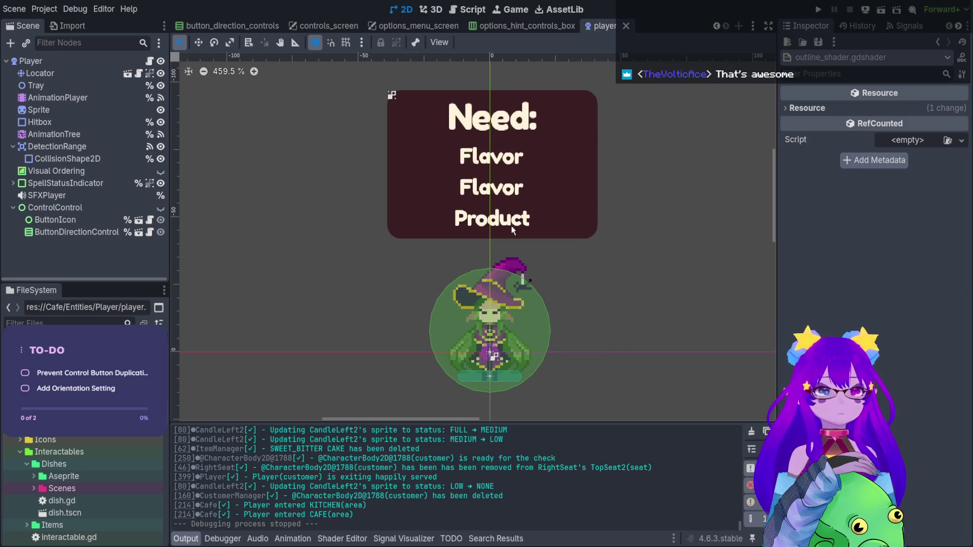
scroll(517, 219, up, 1)
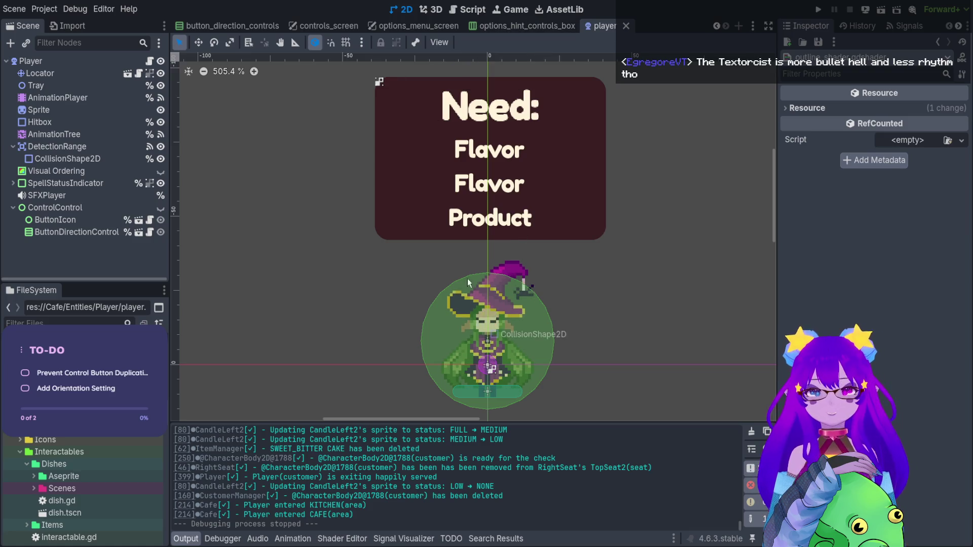
mouse_move(620, 278)
mouse_down()
mouse_move(641, 263)
mouse_move(639, 271)
mouse_up()
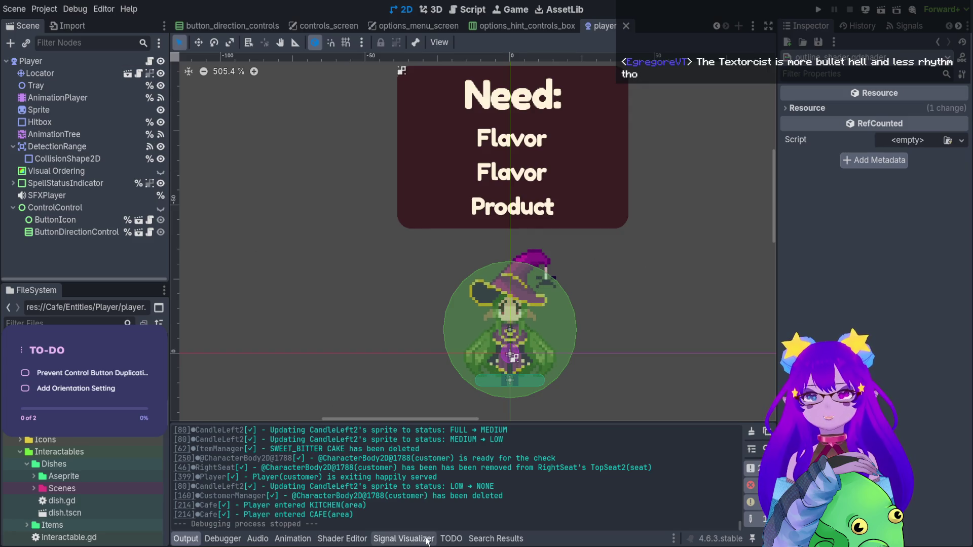
click(342, 538)
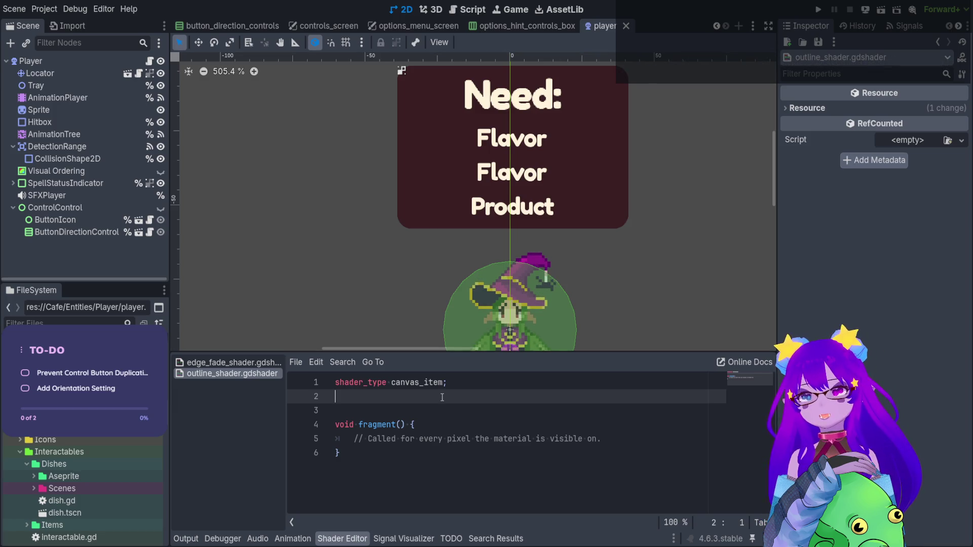
Step: Start line 2 as 'uniform vec4 outline_color : source_color' using autocompletion
text(uni)
key(Return)
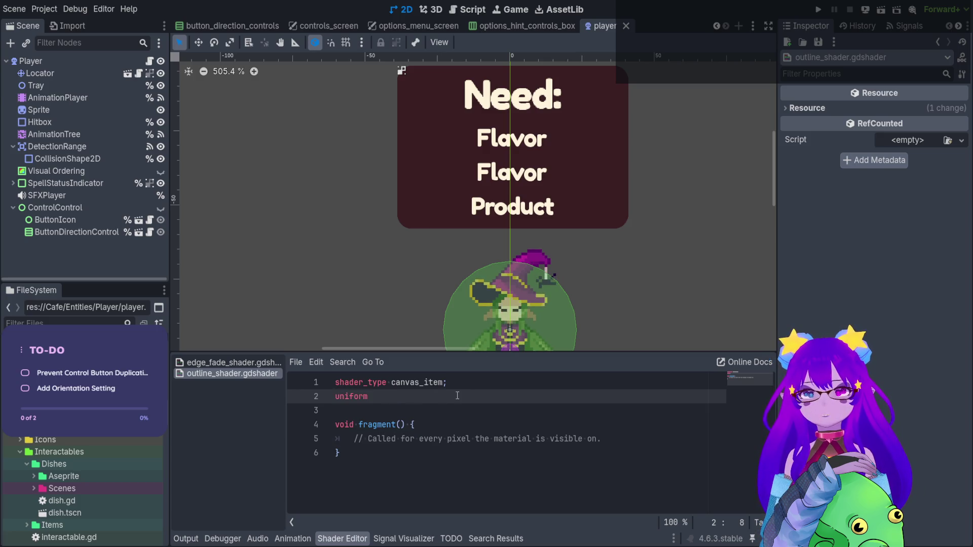
text( vec)
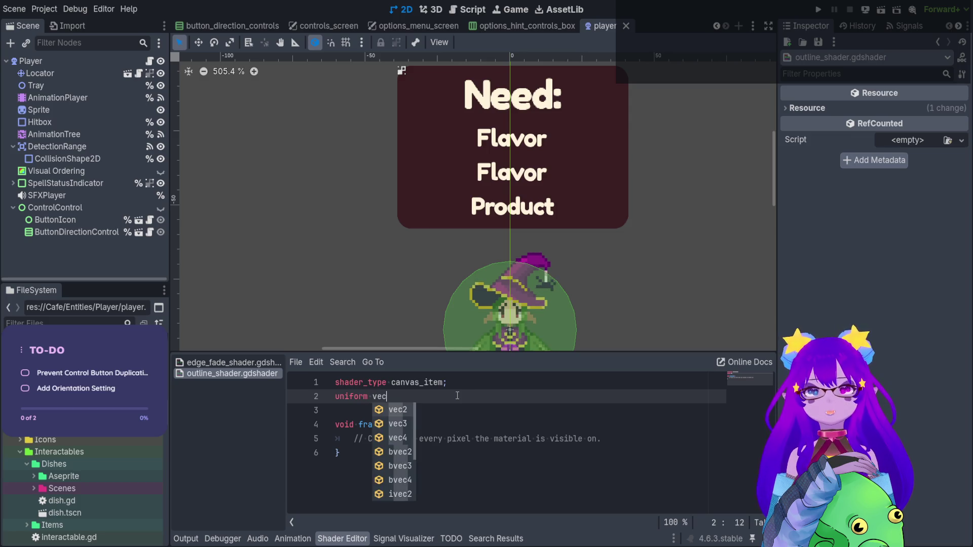
key(Down)
key(Return)
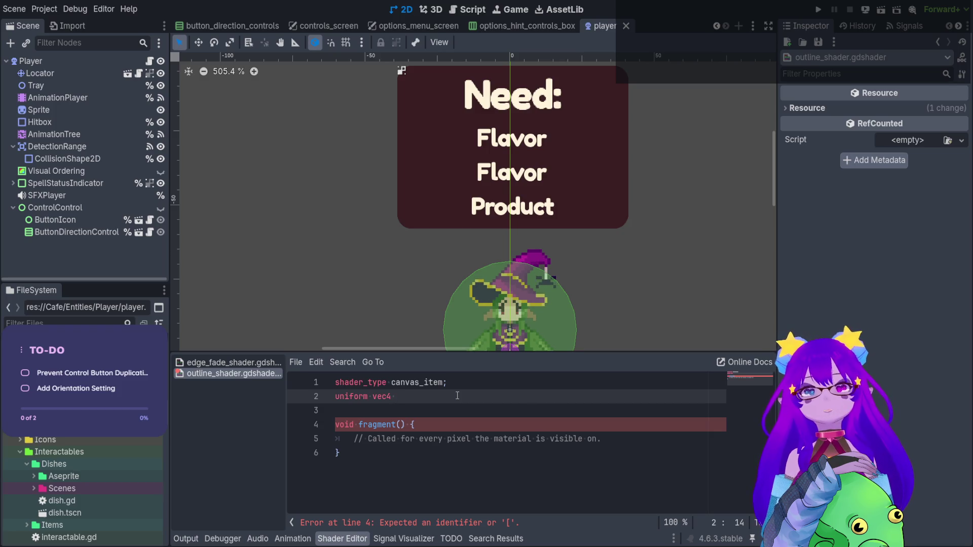
text(pi)
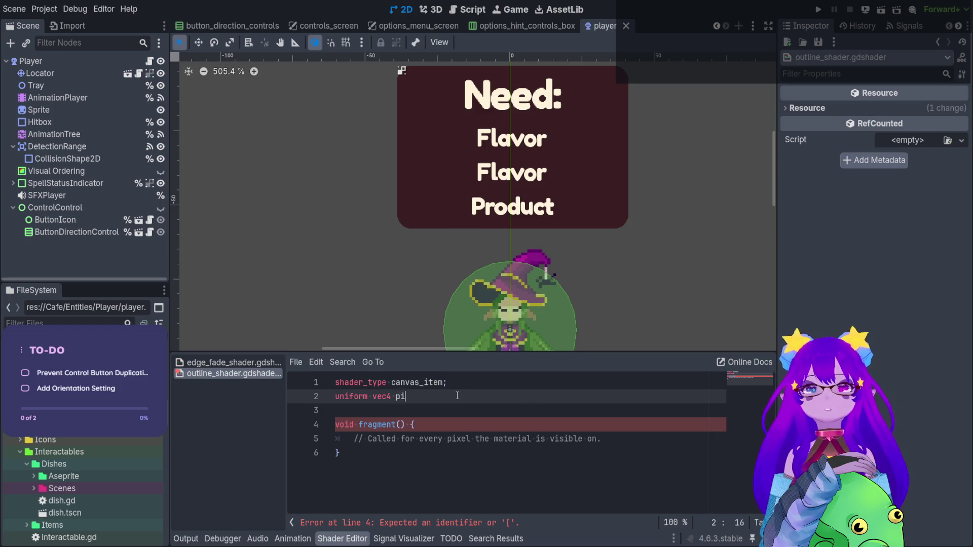
text(utline+_color)
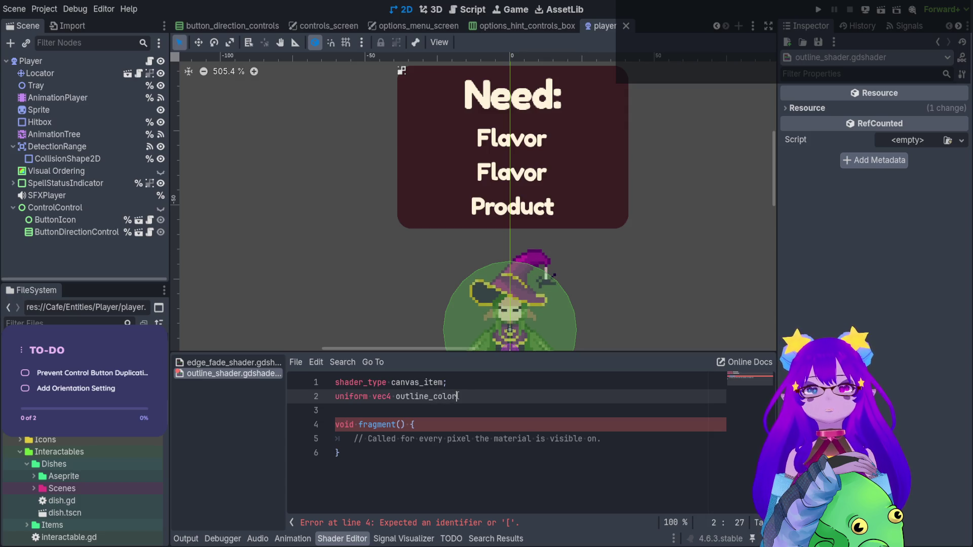
text(ou)
key(Return)
Step: Give outline_color the default vec4(0.0, 0.0, 0.0, 1.0) and add a blank line below
text(= vec)
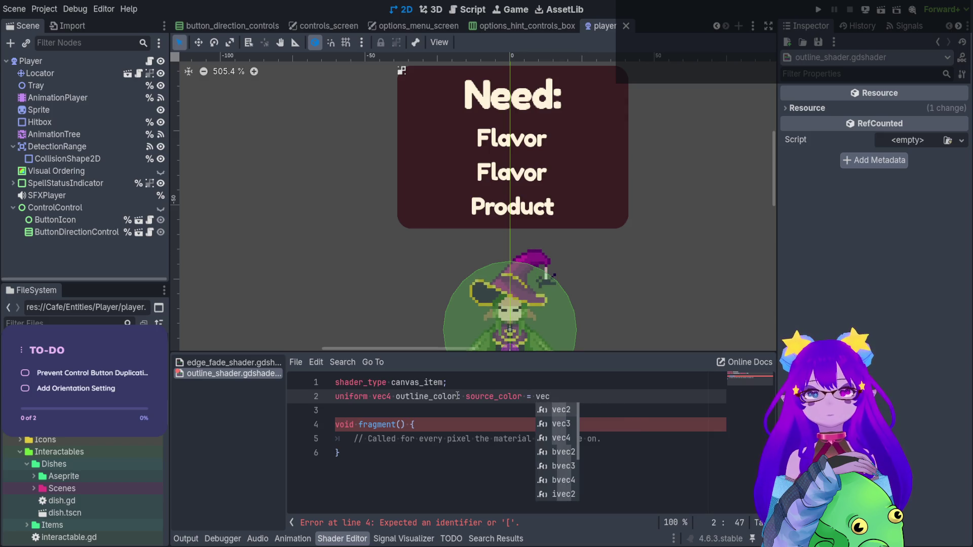
text(4()
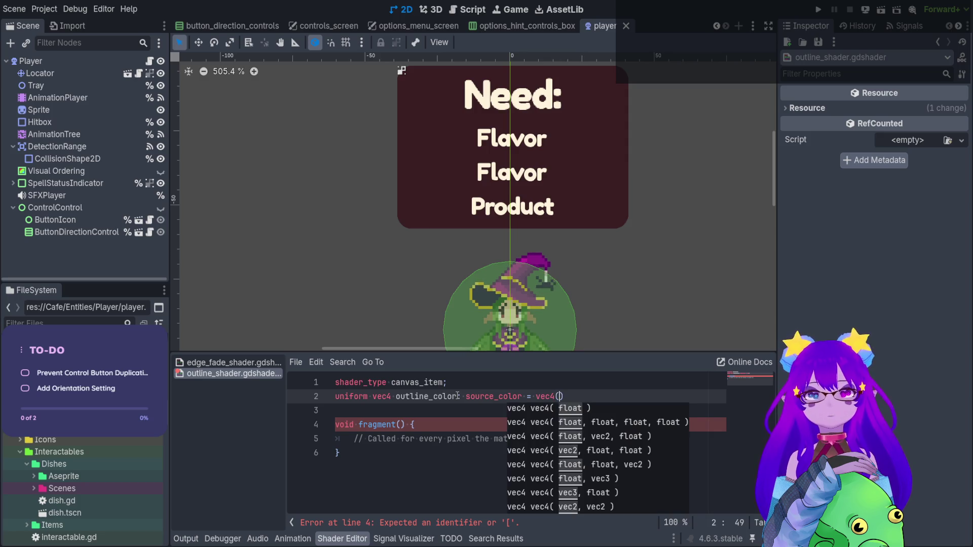
key(BackSpace)
text(0.0)
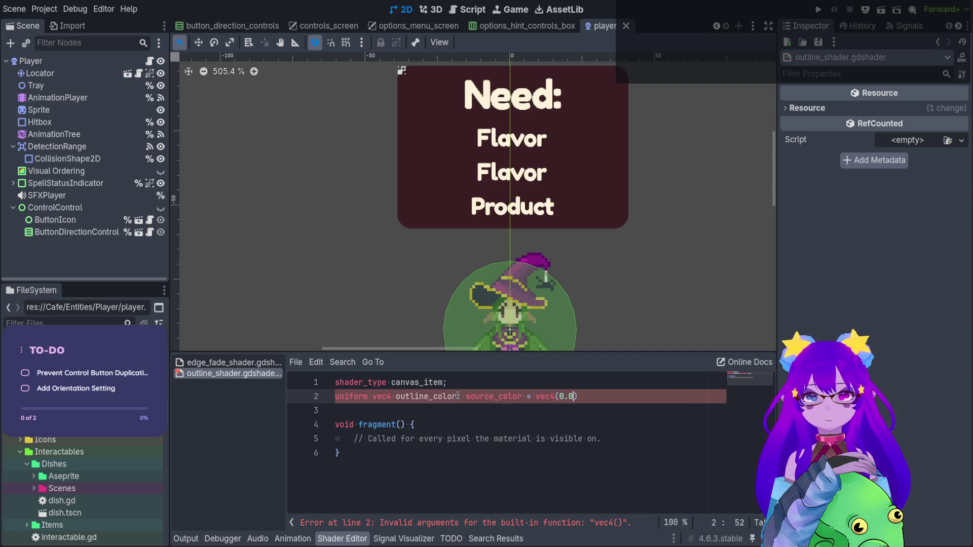
text(,)
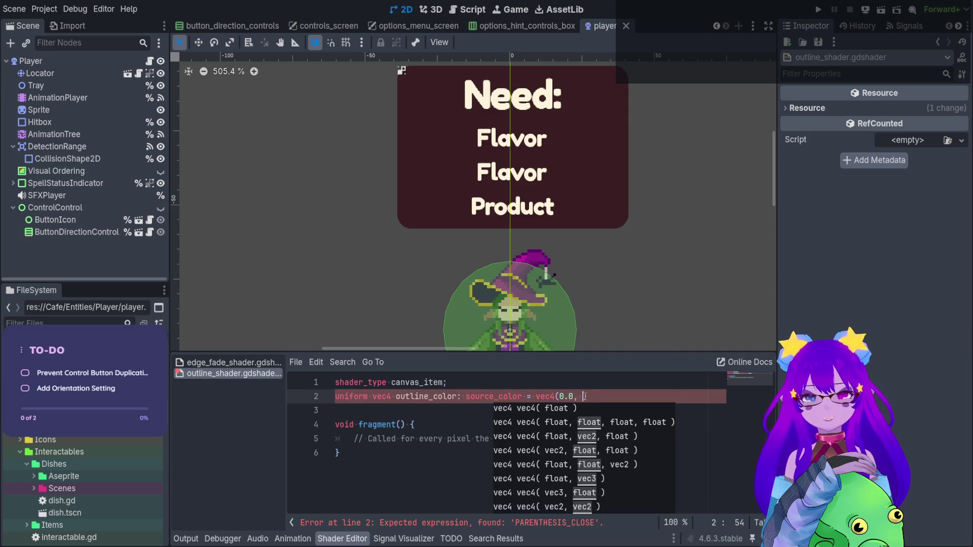
drag(583, 396, 561, 396)
text(0.0, 0.0,)
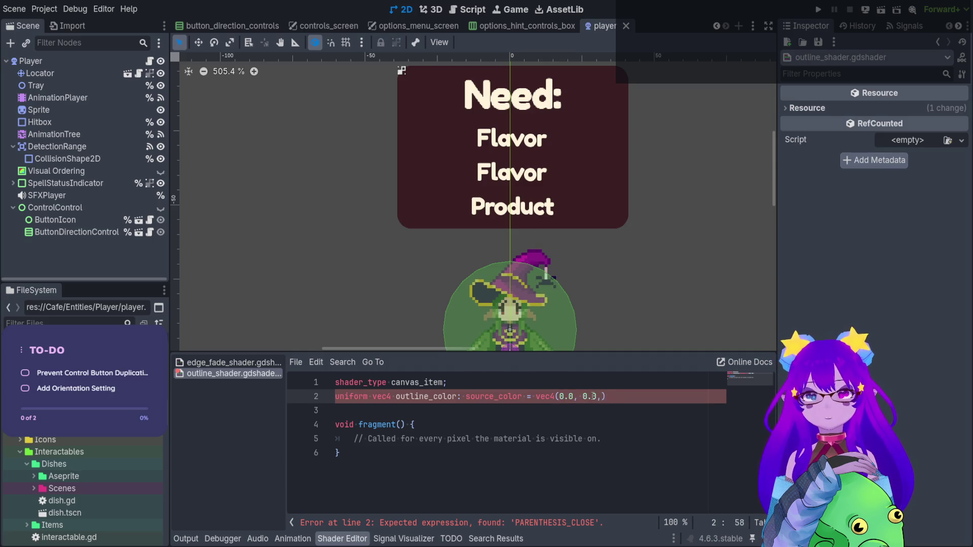
text( 0.0,0.0,)
key(BackSpace)
key(BackSpace)
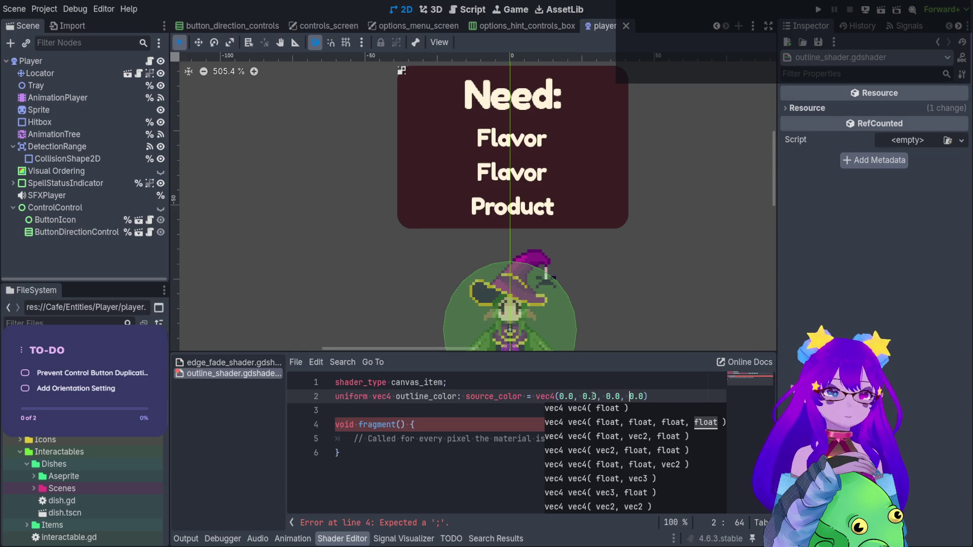
scroll(631, 254, down, 2)
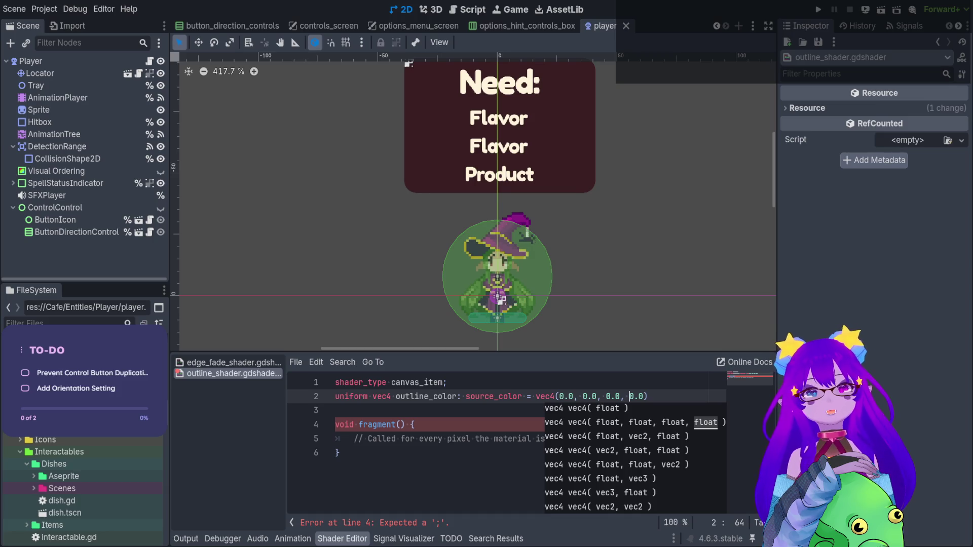
key(Delete)
text(1)
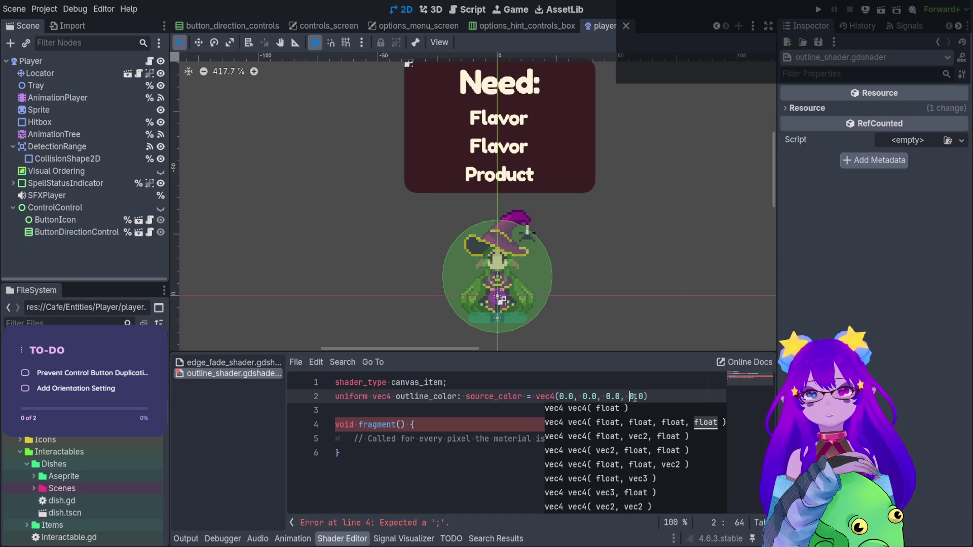
click(623, 412)
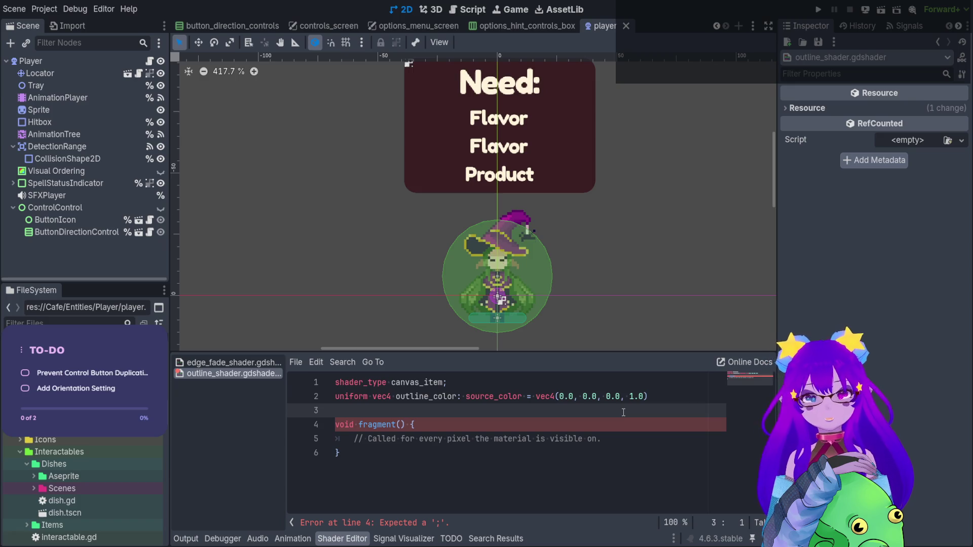
key(Return)
Step: Add 'uniform bool corner_pixel = false;' on line 3 and end the outline_color line with ';'
key(Up)
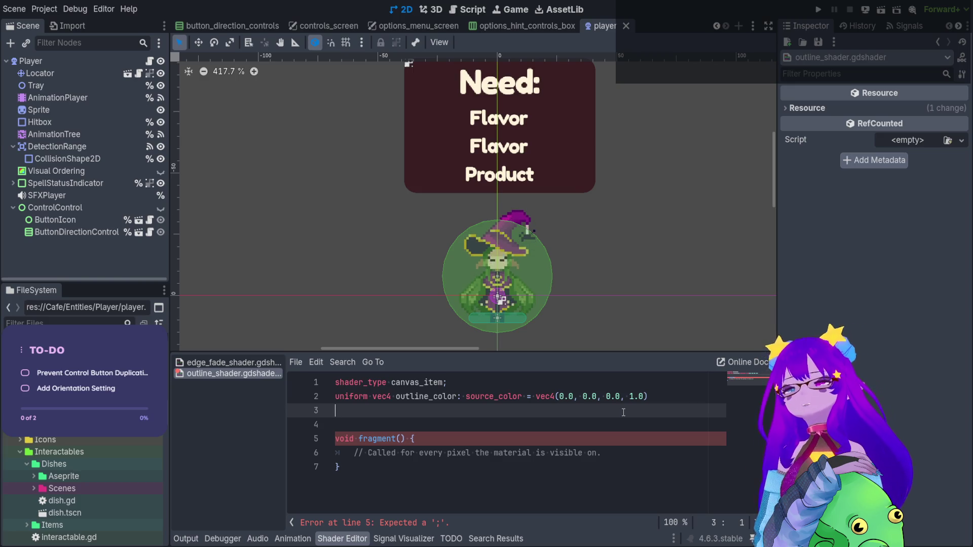
text(uniform bool )
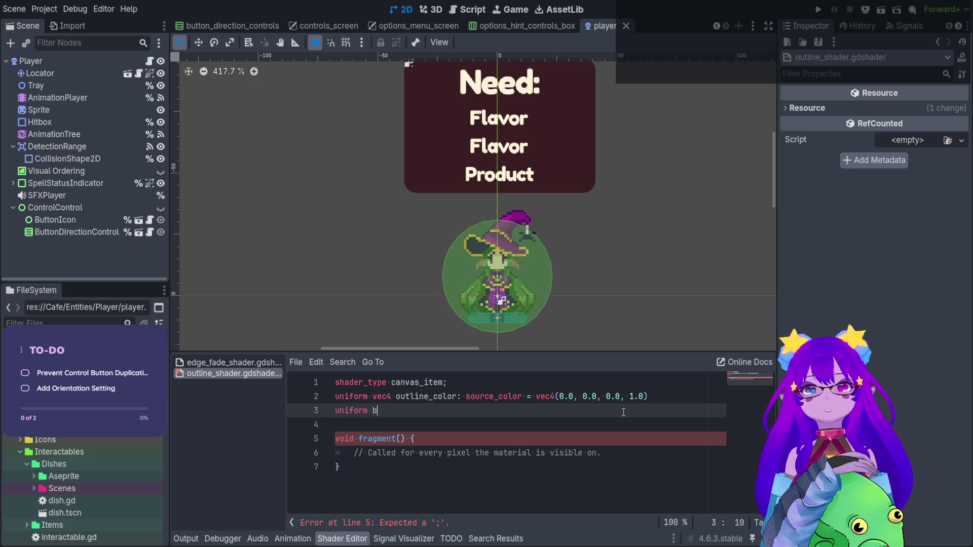
text(cor)
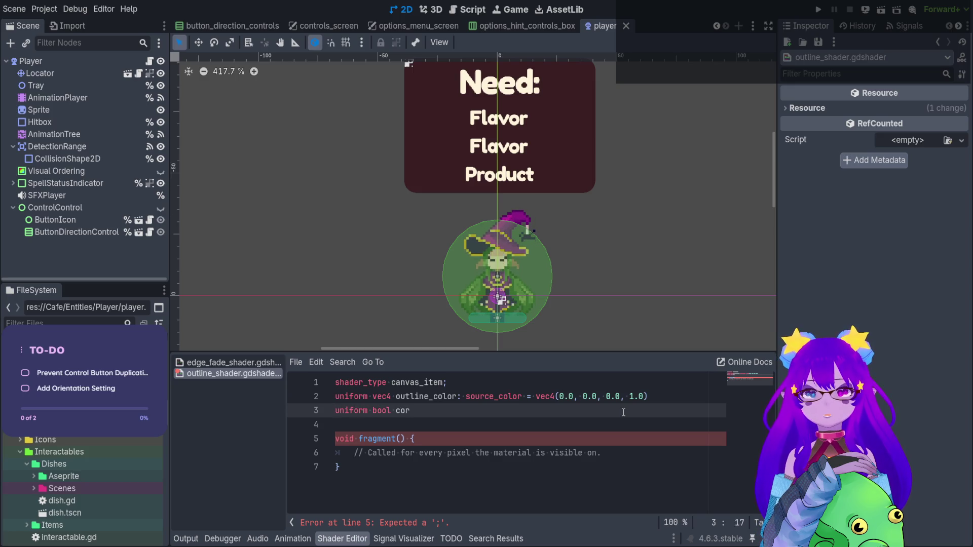
text(ner_pixel)
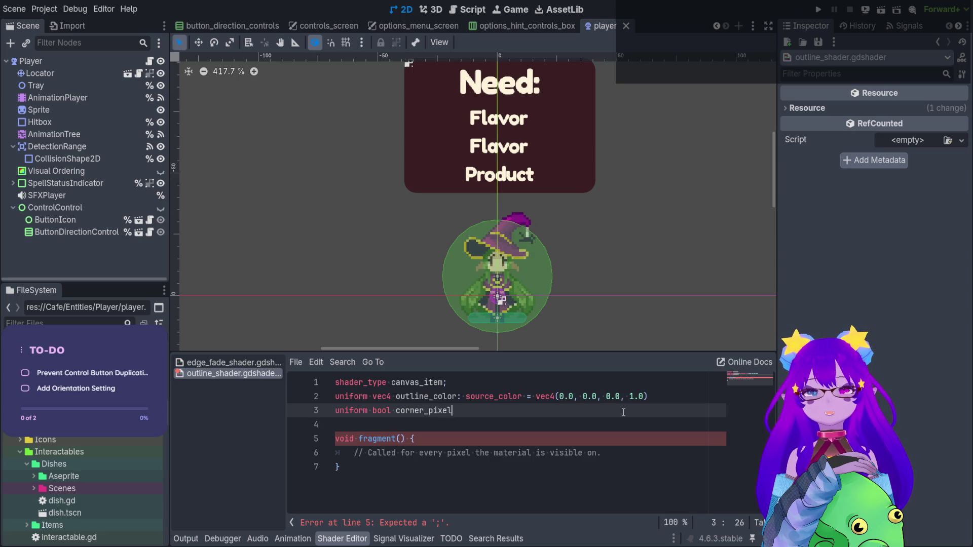
text( = false;)
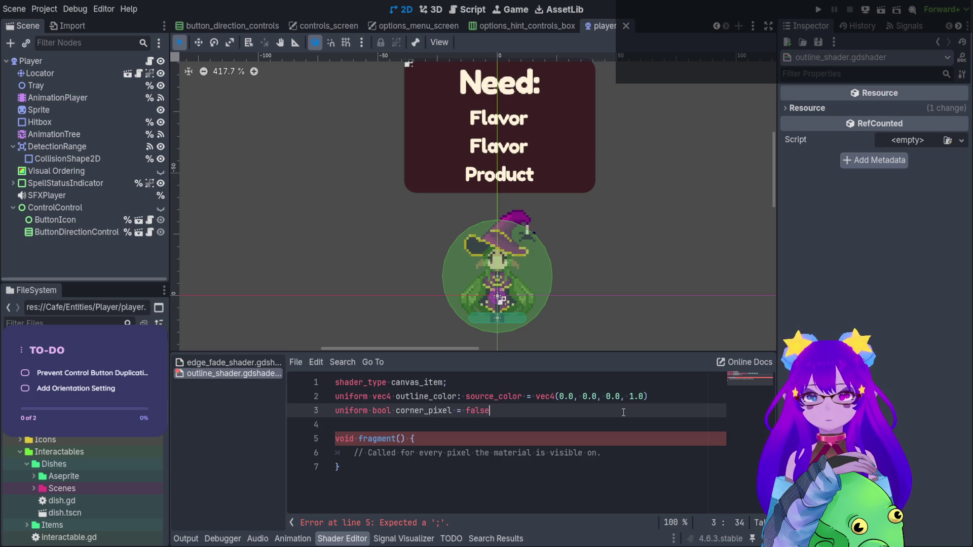
click(665, 396)
text(;)
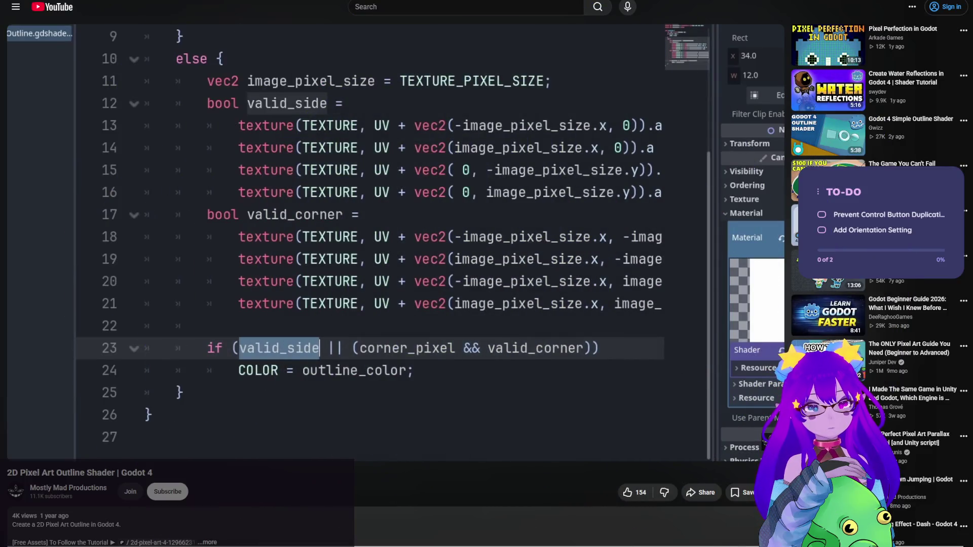
Step: Seek the tutorial through 0:22, the fragment code, 1:17, 1:29 and the 1:34 final demo
click(172, 436)
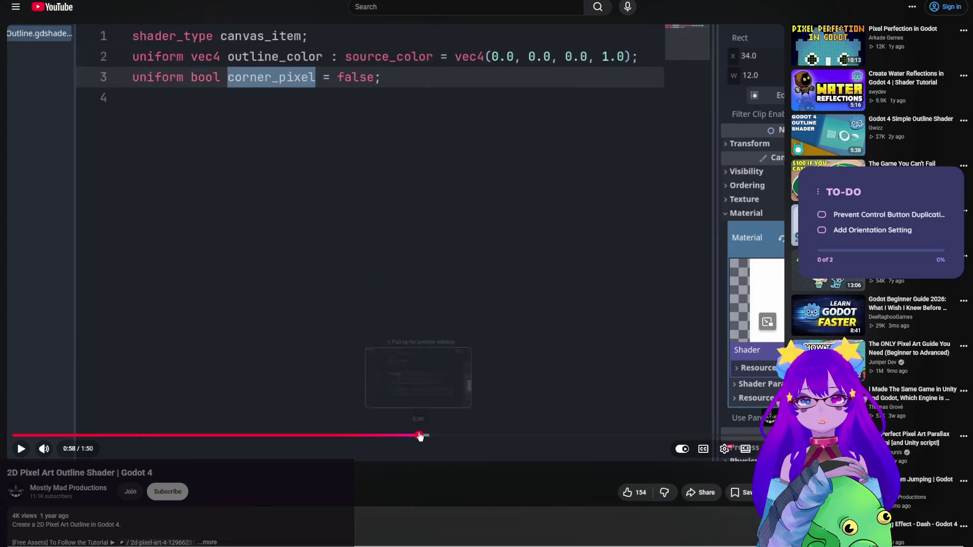
click(418, 435)
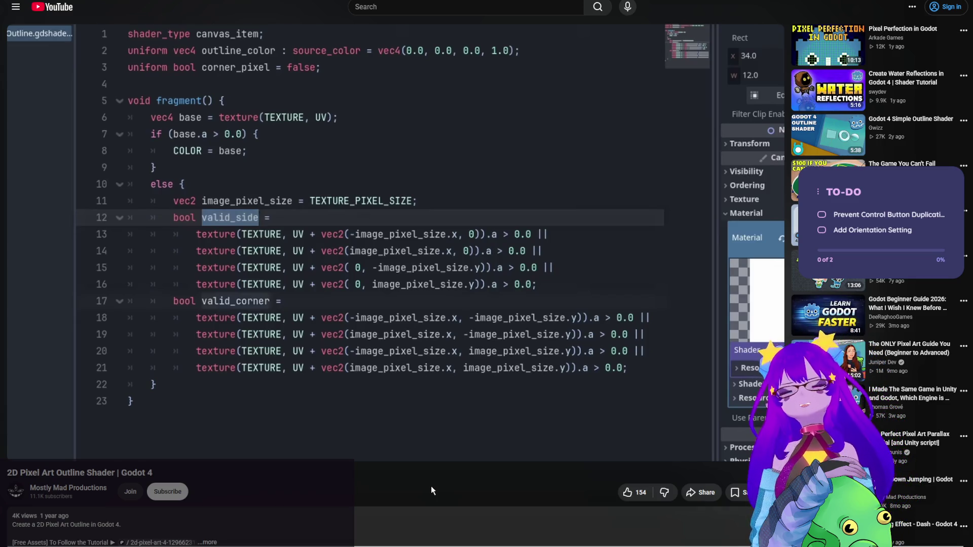
mouse_move(595, 453)
click(554, 434)
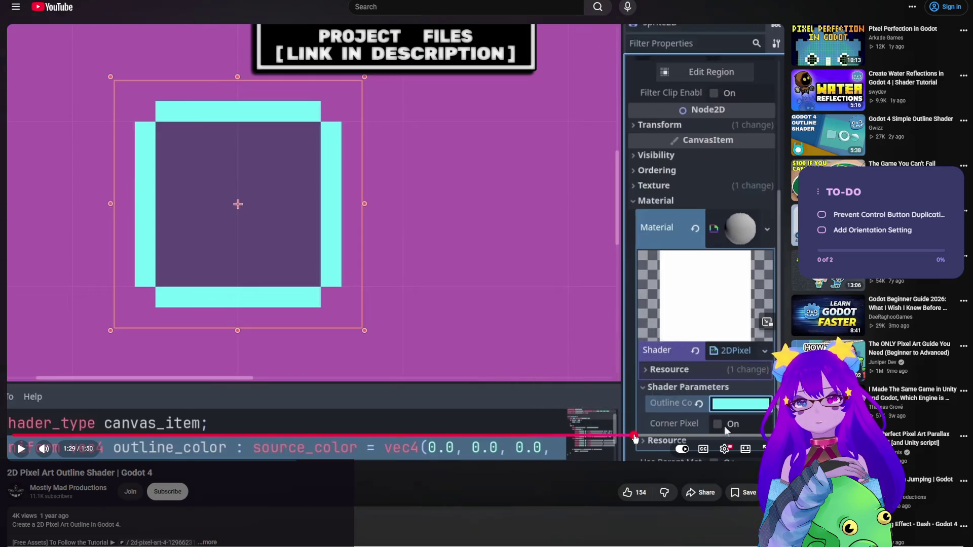
click(634, 435)
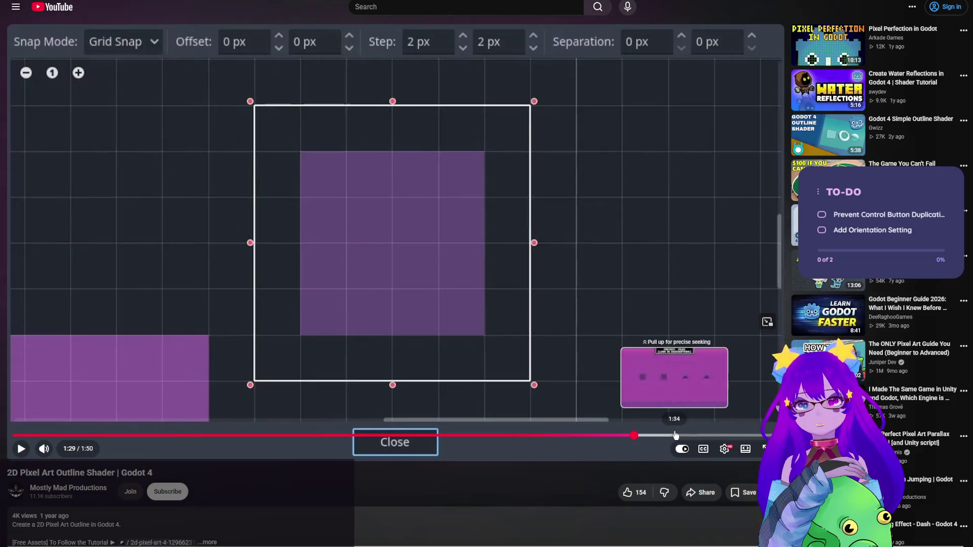
click(675, 435)
scroll(433, 378, down, 1)
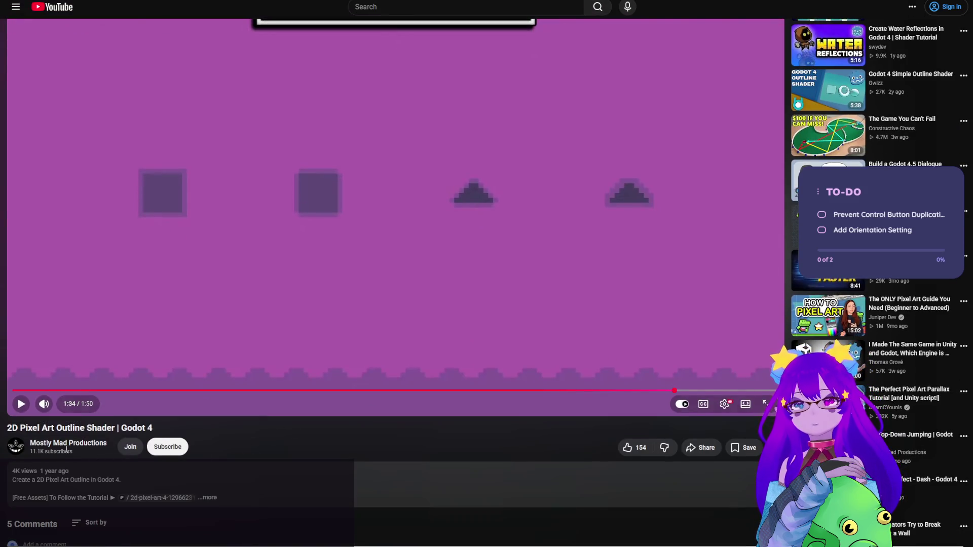
mouse_move(250, 289)
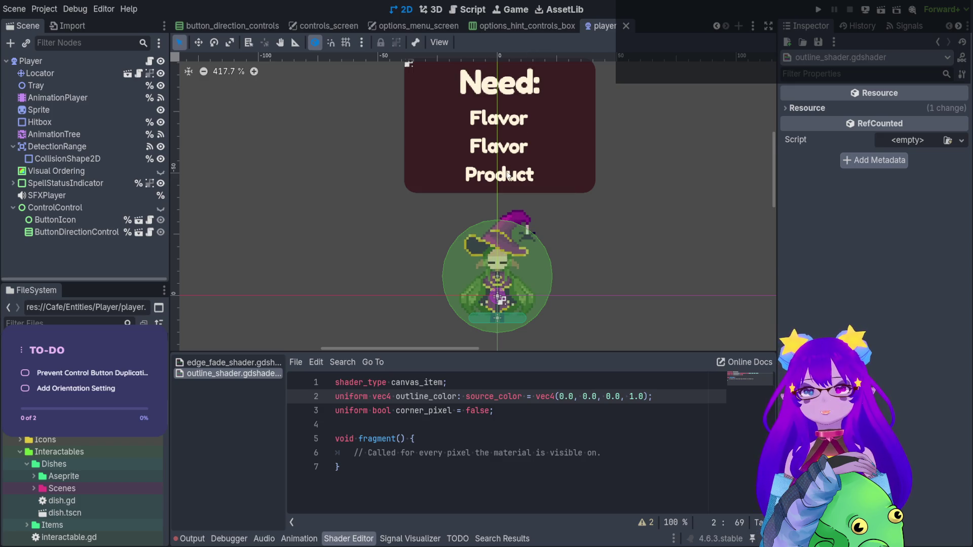
Step: Switch to the home_screen scene tab with Ctrl+Tab
key(ctrl+Tab)
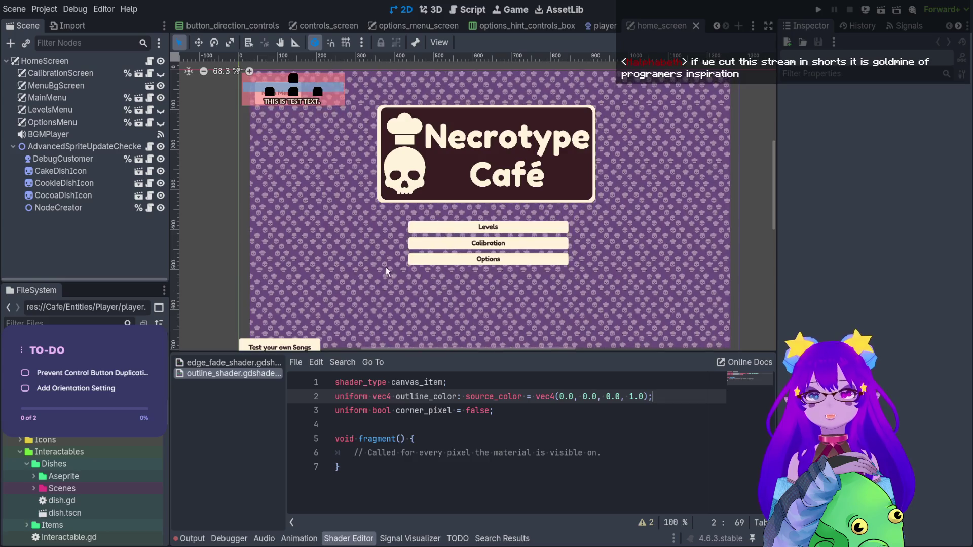
Step: Pan and scroll the home_screen 2D canvas slightly
drag(442, 194, 456, 186)
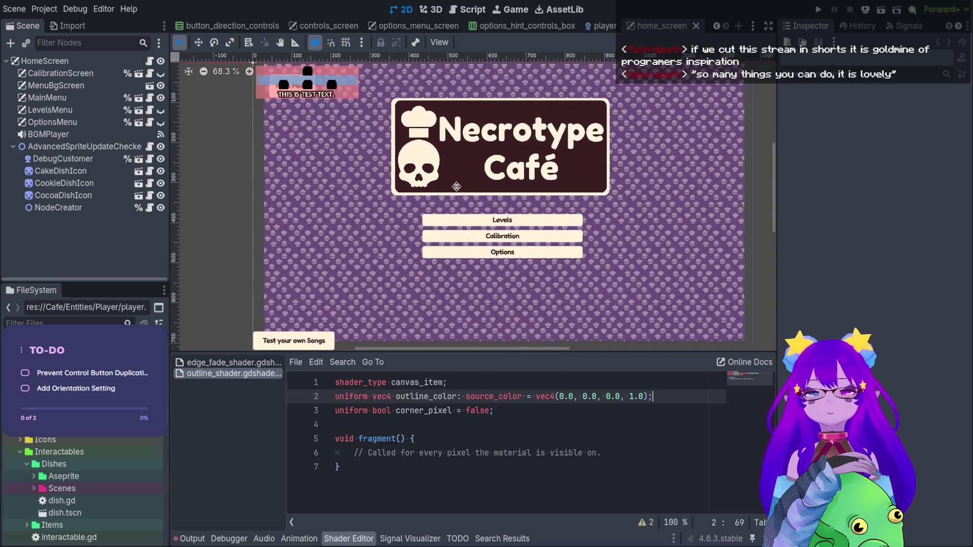
scroll(469, 111, down, 1)
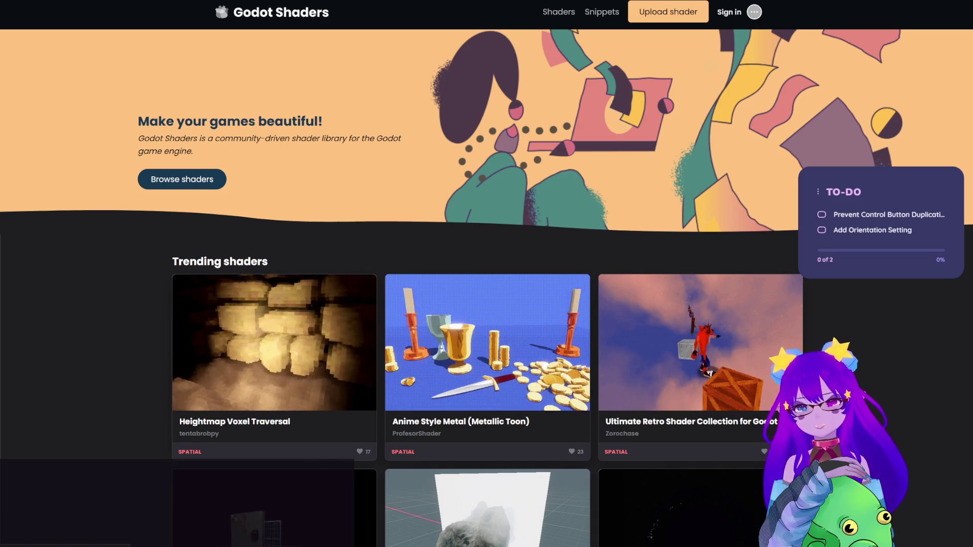
Step: Search the Shaders library for 'outline', correcting the misspelled query
click(569, 15)
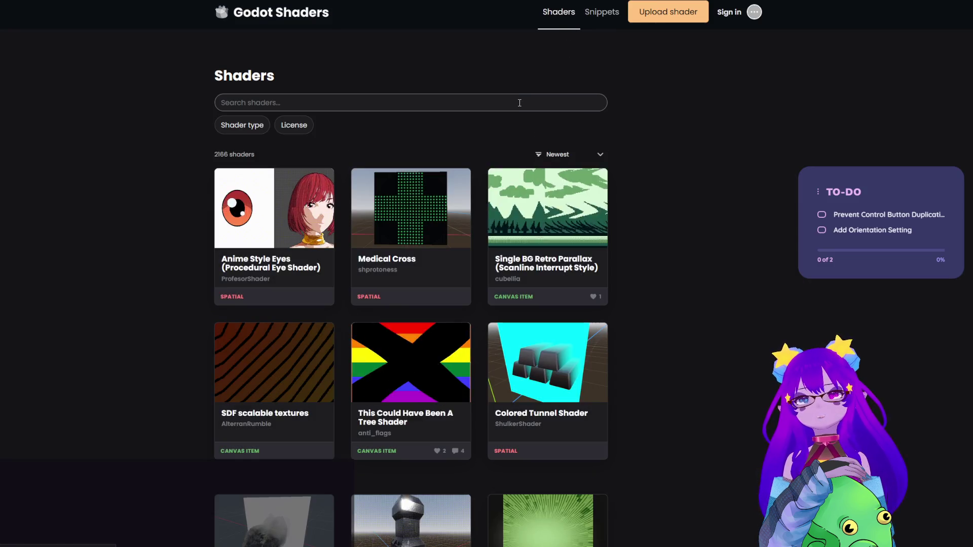
click(519, 103)
text(outluin)
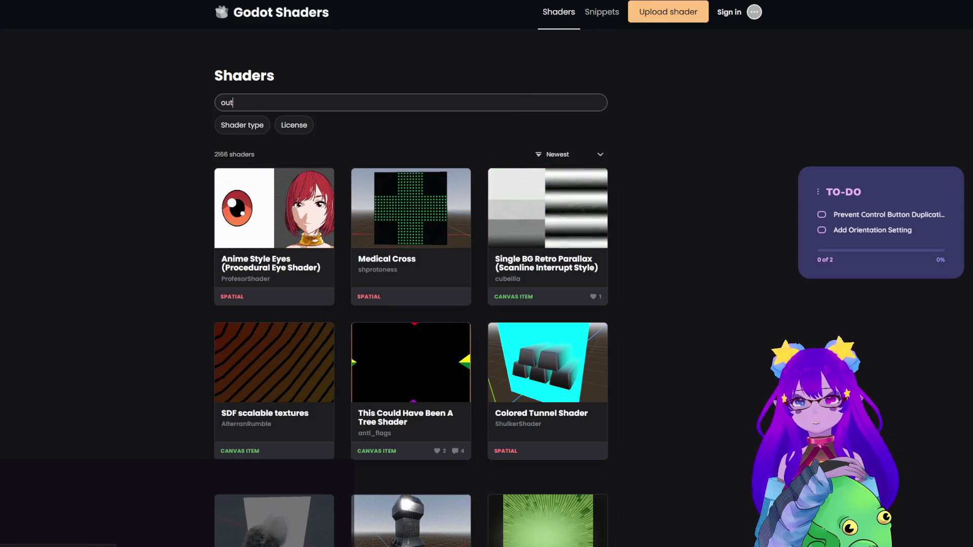
key(BackSpace)
key(BackSpace)
key(BackSpace)
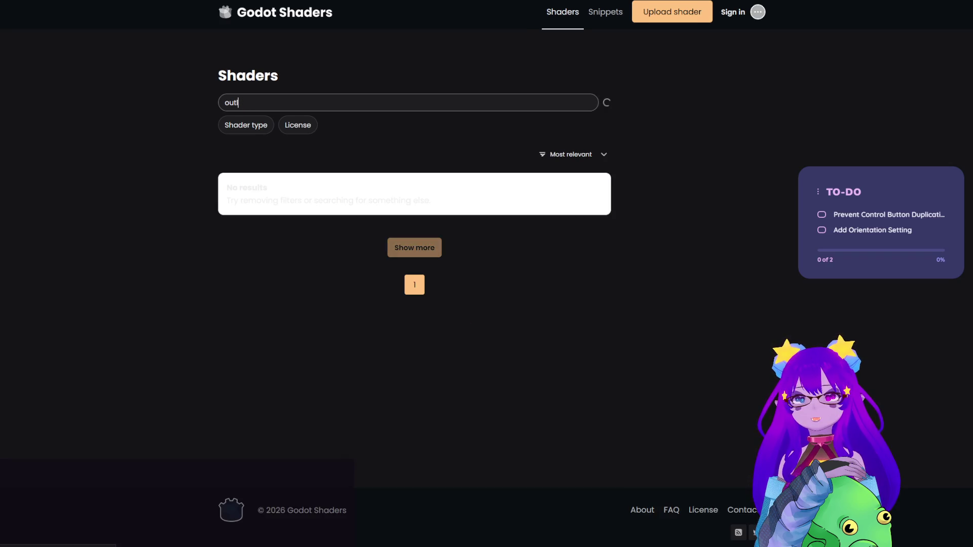
text(ine)
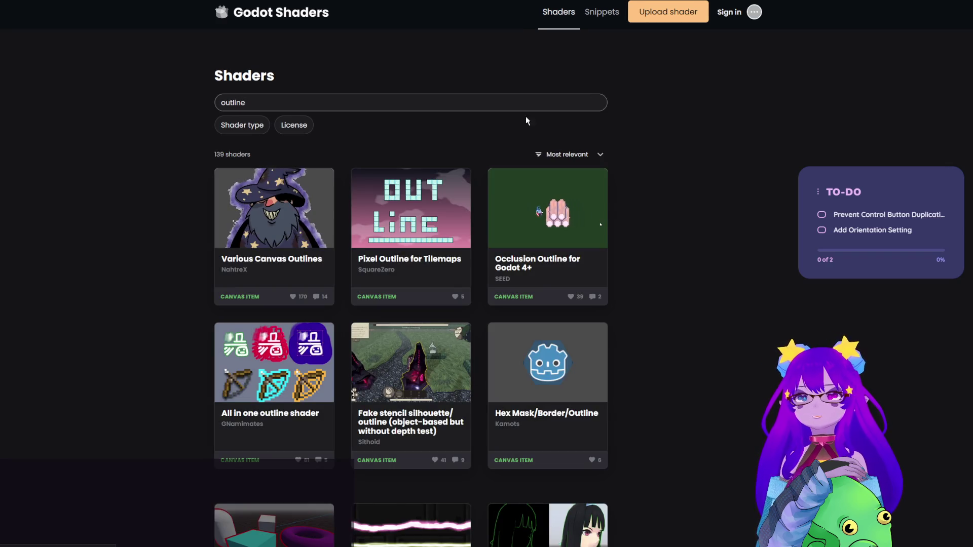
Step: Scroll through the outline search result cards
scroll(679, 203, down, 1)
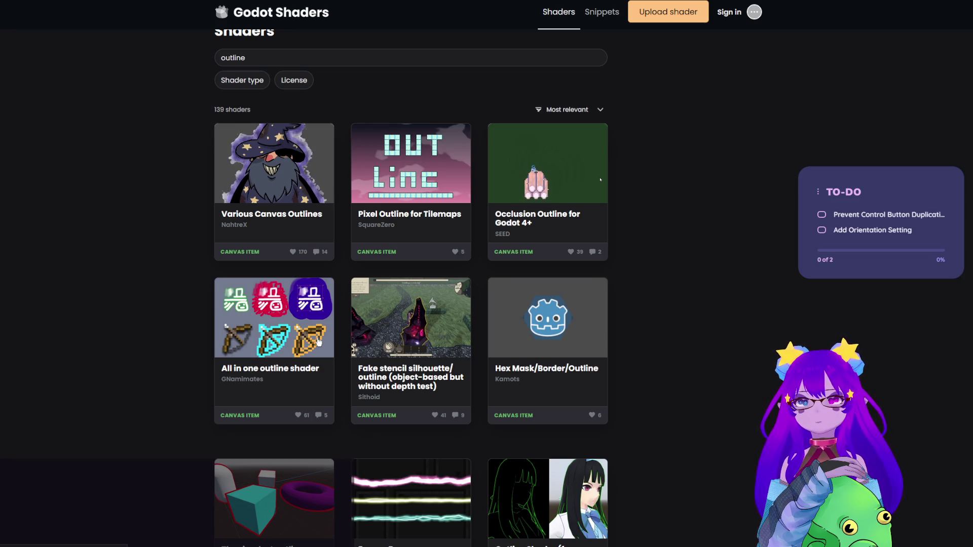
scroll(319, 342, down, 3)
scroll(320, 342, down, 3)
scroll(321, 342, down, 5)
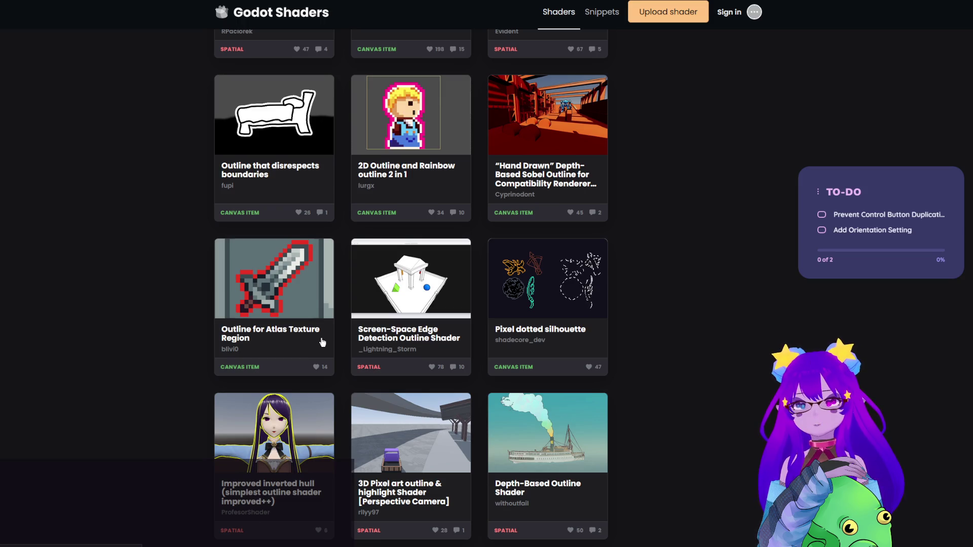
scroll(322, 342, down, 5)
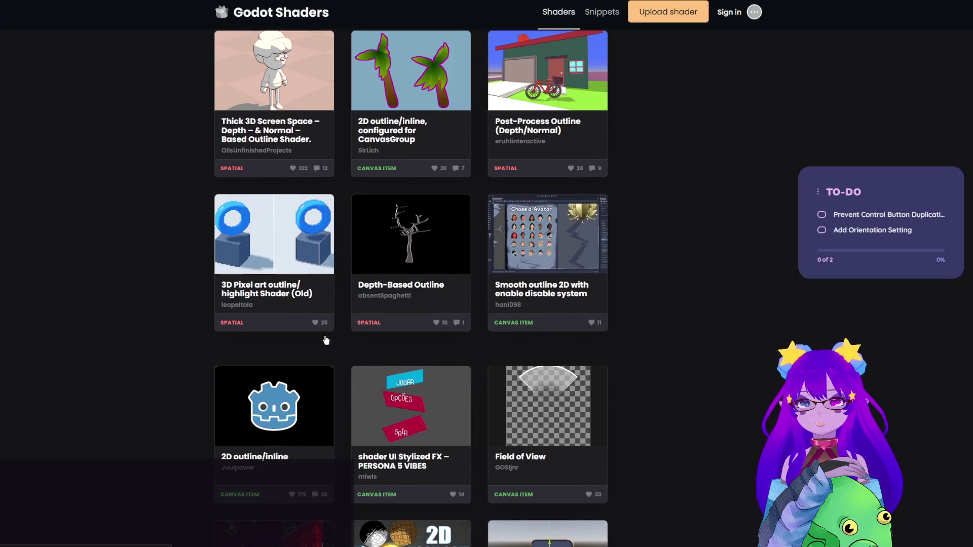
scroll(327, 353, down, 4)
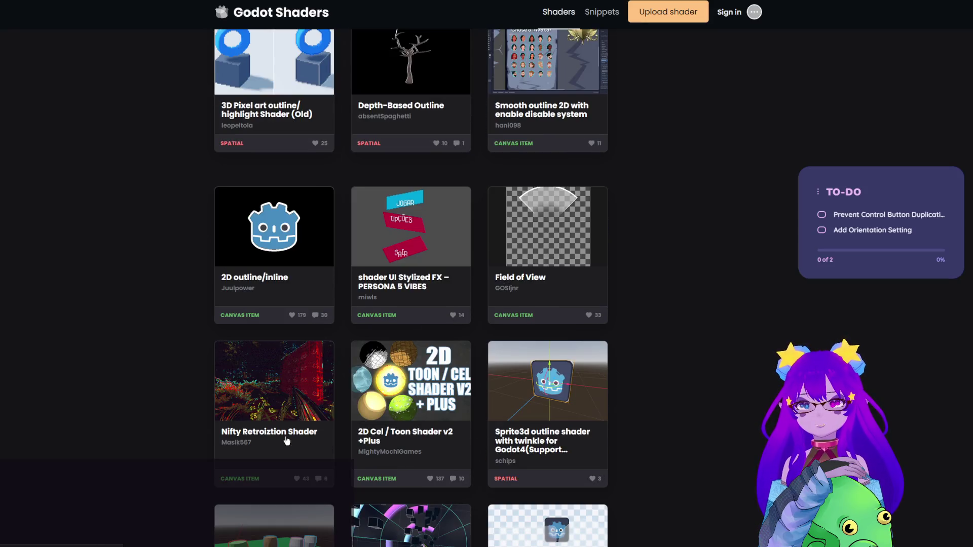
scroll(287, 440, up, 3)
scroll(286, 440, down, 5)
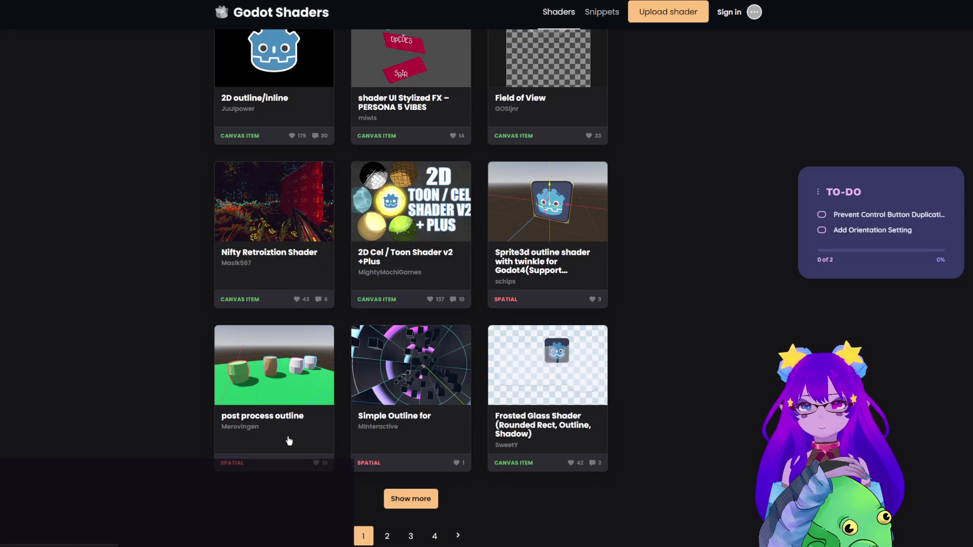
scroll(289, 441, up, 6)
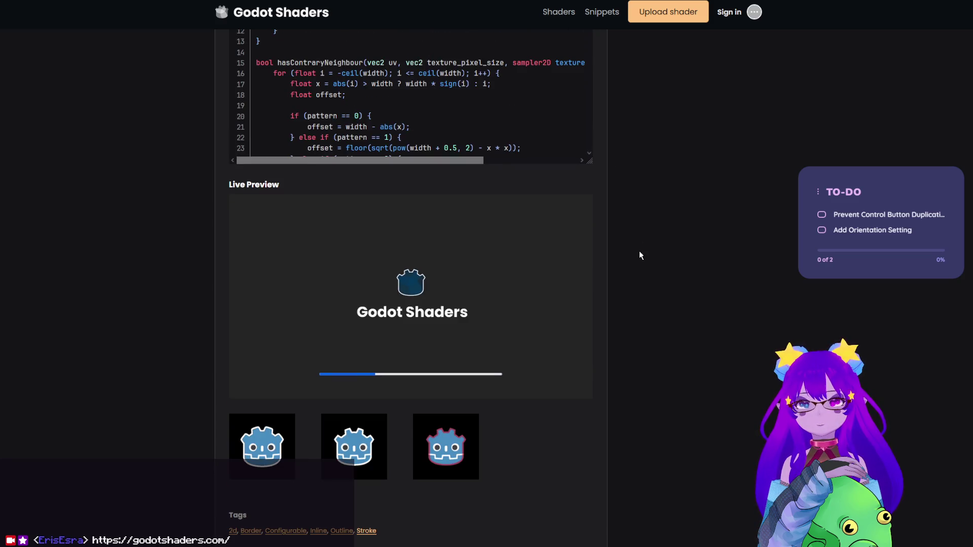
Step: Scroll back up the 2D outline/inline shader page to its description
scroll(533, 274, up, 2)
scroll(519, 267, up, 4)
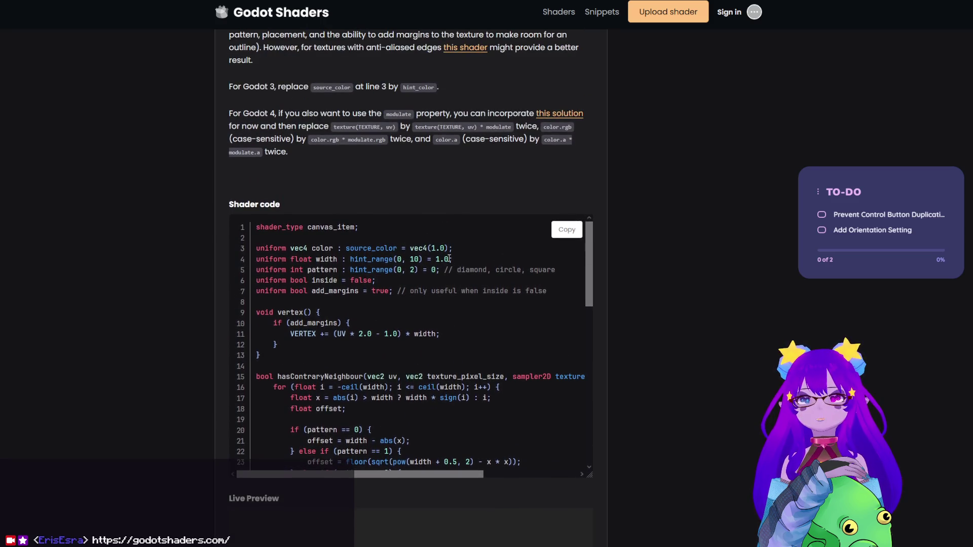
scroll(449, 259, up, 5)
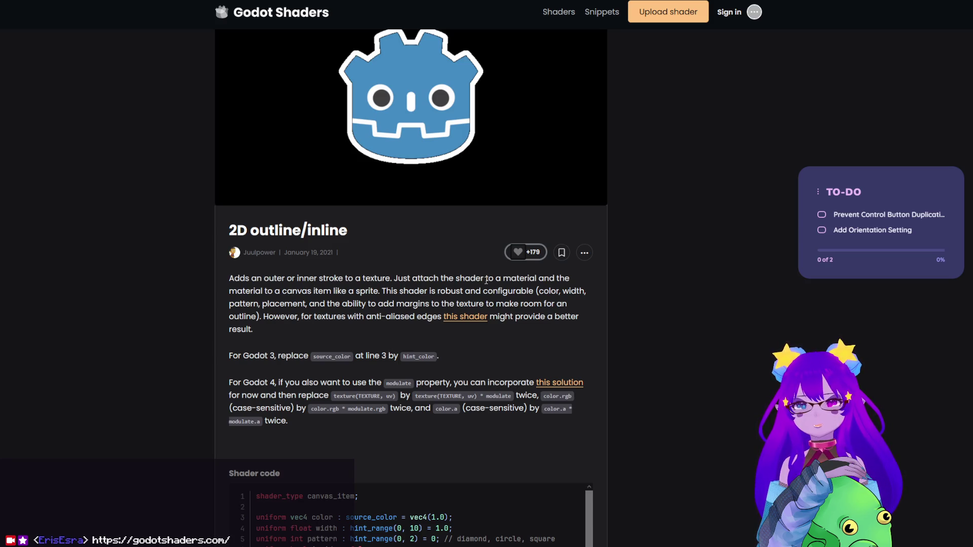
scroll(487, 280, down, 12)
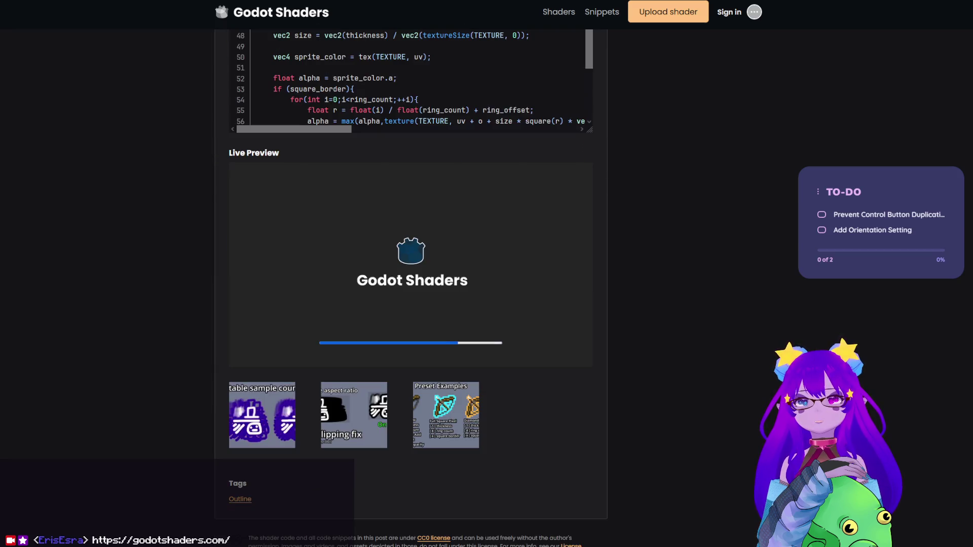
Step: Scroll the All in one outline shader page down to its live preview controls
scroll(518, 206, up, 12)
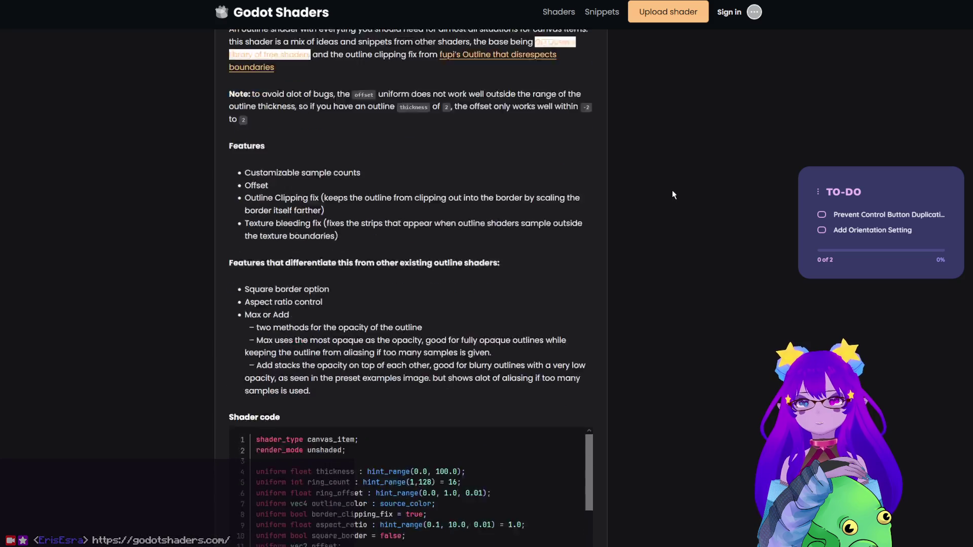
scroll(674, 195, up, 2)
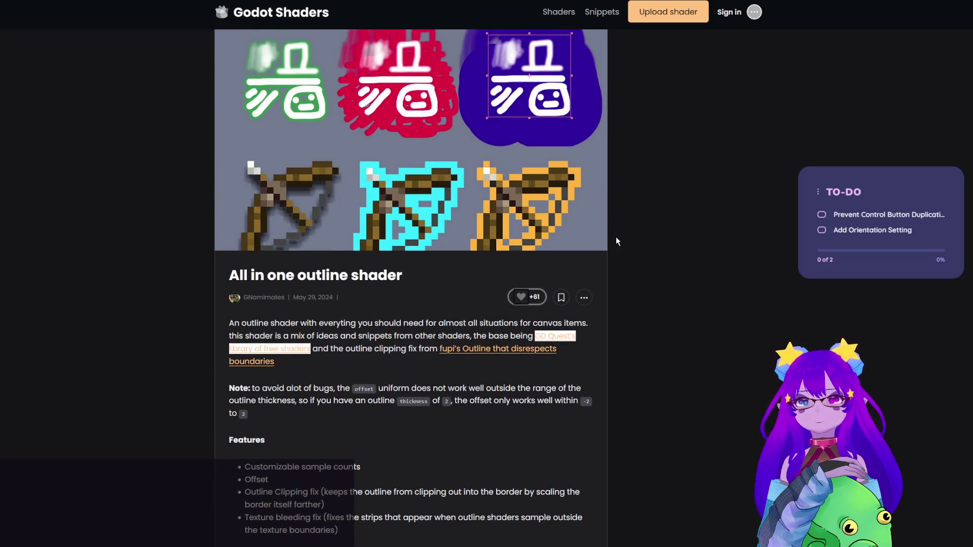
scroll(616, 236, down, 14)
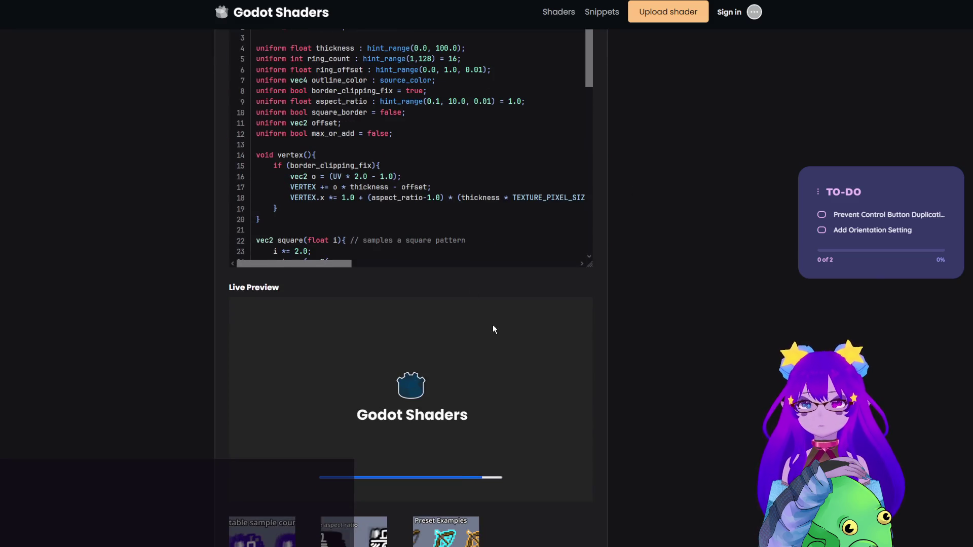
scroll(478, 150, up, 2)
scroll(587, 173, down, 2)
mouse_move(596, 207)
mouse_down()
mouse_move(600, 322)
mouse_move(605, 136)
mouse_up()
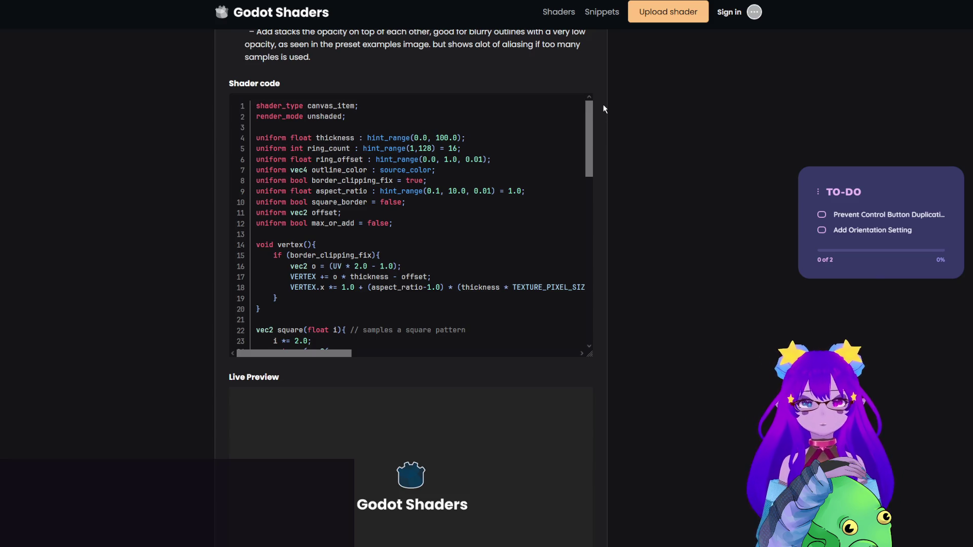
scroll(583, 320, down, 2)
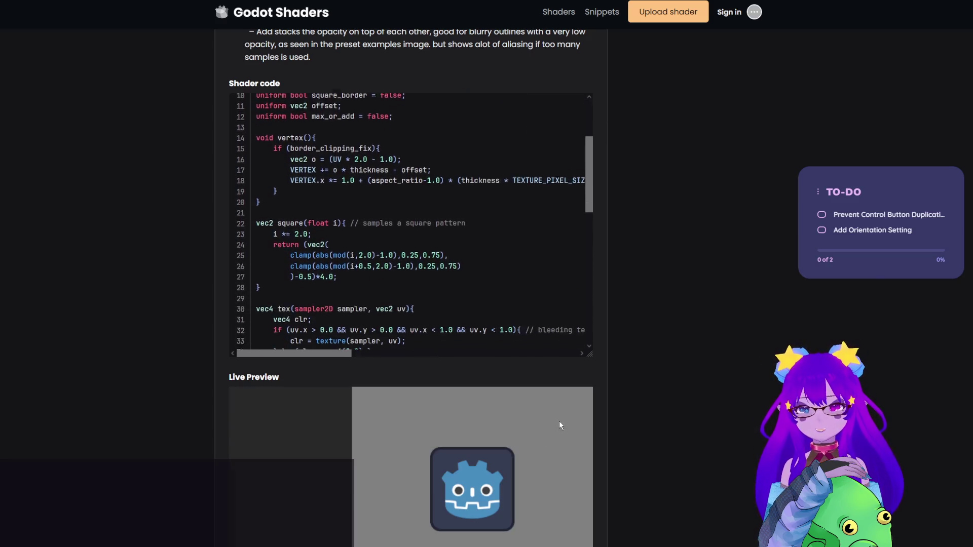
scroll(514, 425, down, 3)
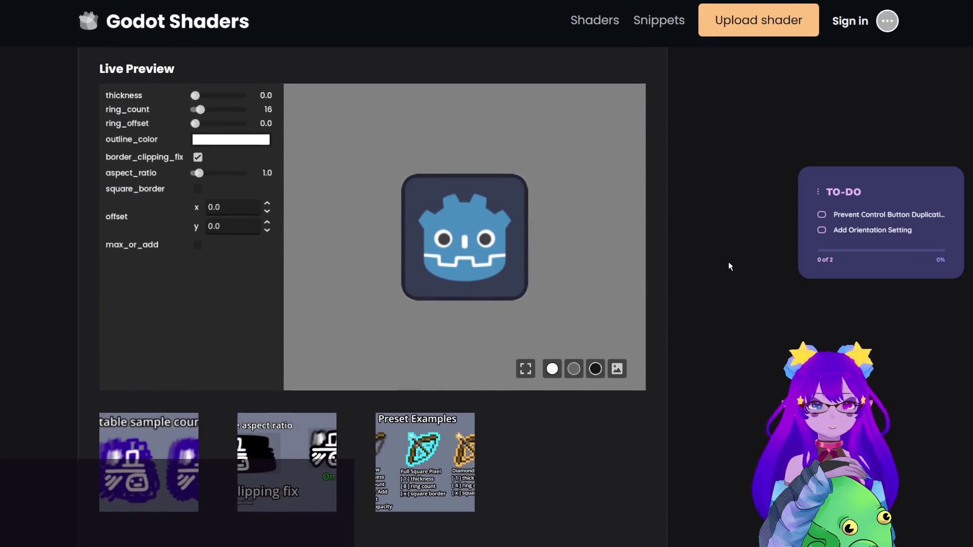
Step: Preview a thick white outline with max ring count, higher ring offset, toggled clipping fix and new aspect ratio
mouse_move(195, 165)
mouse_down()
mouse_move(226, 165)
mouse_move(209, 165)
mouse_move(206, 180)
mouse_move(243, 182)
mouse_move(195, 183)
mouse_move(252, 183)
mouse_up()
mouse_move(195, 192)
mouse_down()
mouse_move(260, 195)
mouse_move(232, 183)
mouse_move(192, 185)
mouse_move(249, 185)
mouse_up()
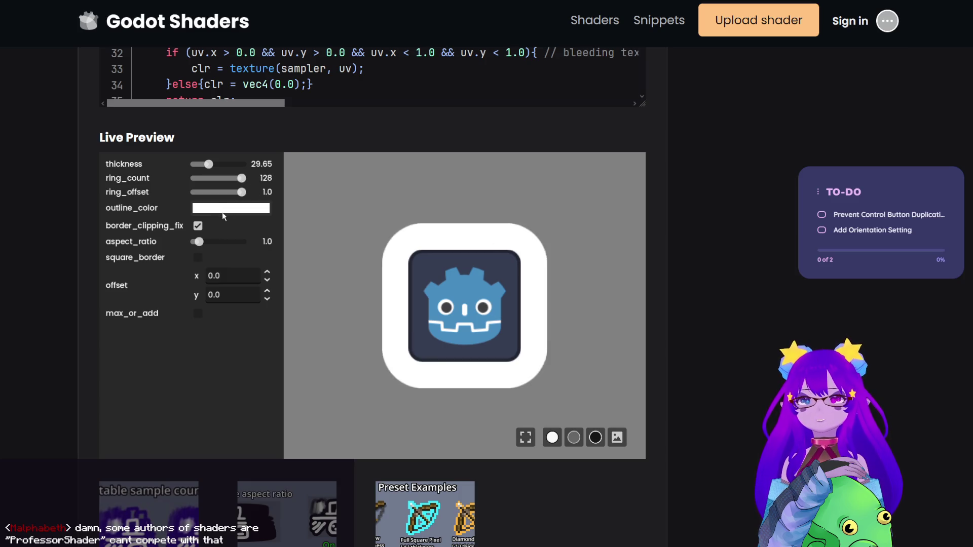
click(200, 227)
click(198, 226)
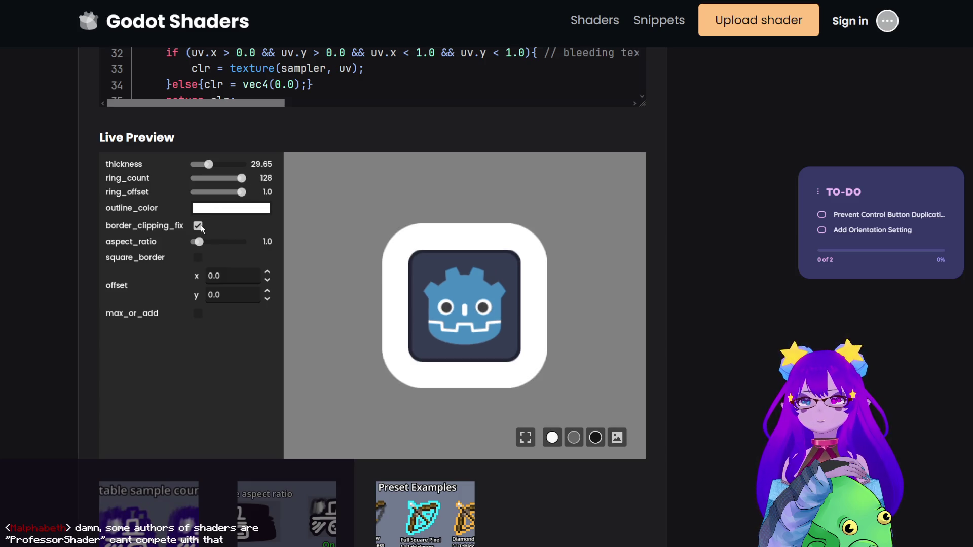
mouse_move(199, 242)
mouse_down()
mouse_move(228, 242)
mouse_move(192, 243)
mouse_up()
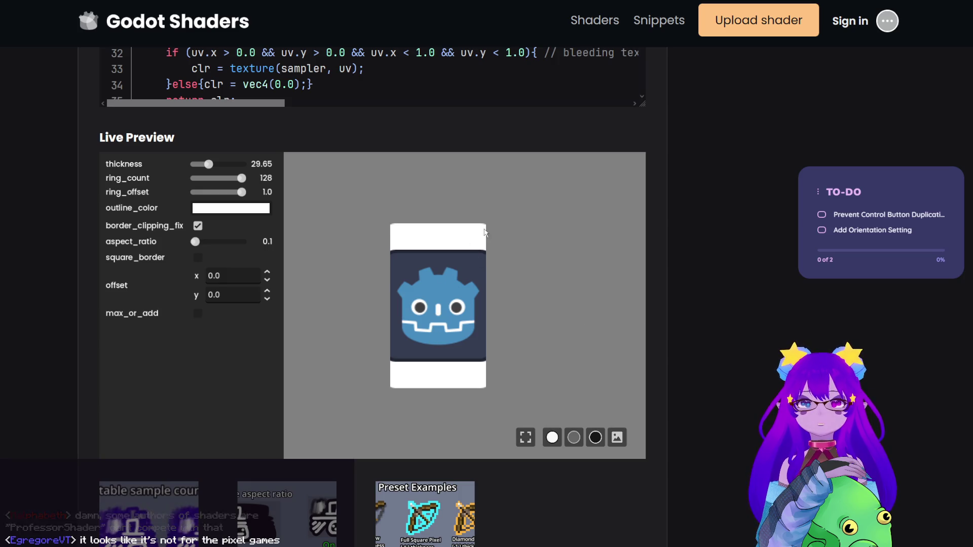
scroll(734, 195, up, 6)
scroll(734, 196, up, 10)
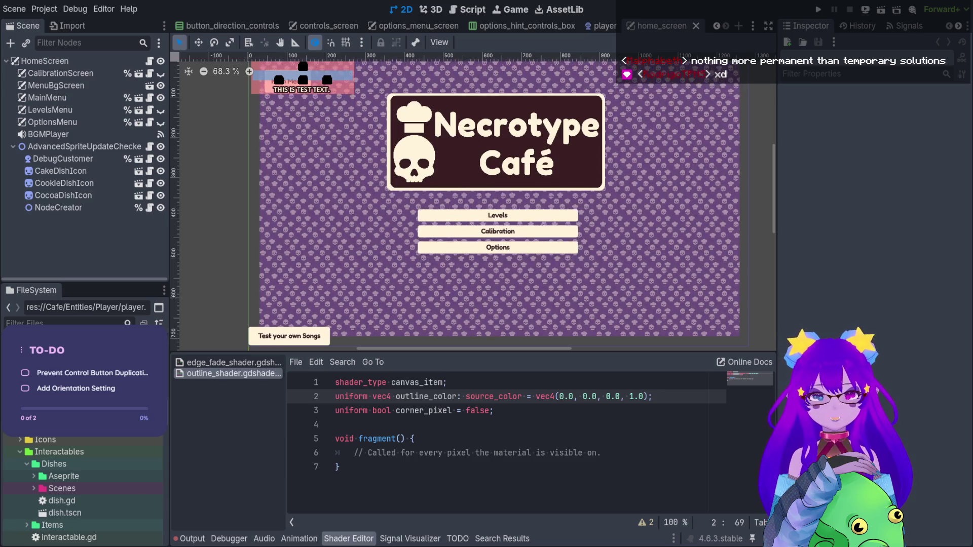
Step: Replace outline_shader.gdshader with the pasted All in one shader code, save it, and open the customer scene
key(ctrl+a)
key(ctrl+v)
scroll(545, 470, up, 5)
scroll(544, 470, up, 5)
click(544, 448)
key(ctrl+s)
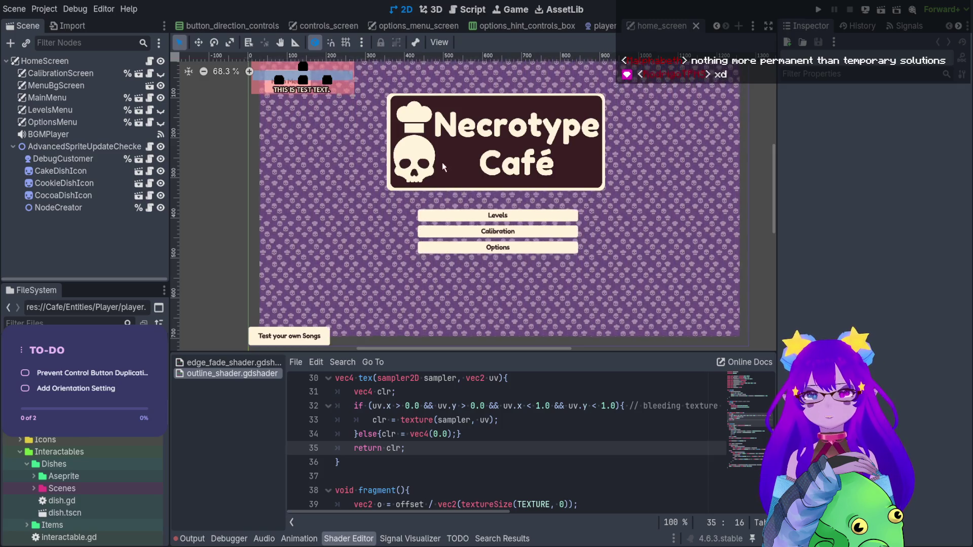
double_click(440, 172)
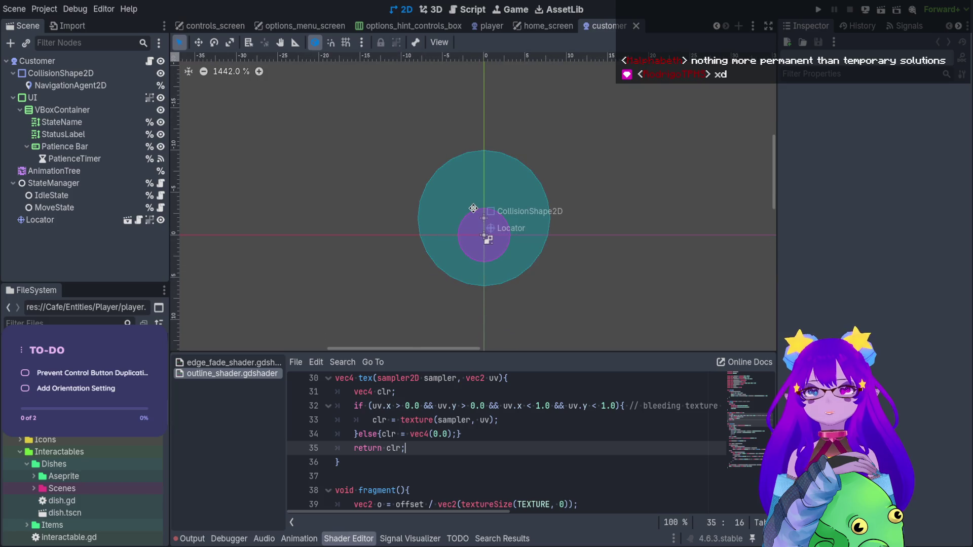
Step: Filter files by 'necr', open the necromancer sprite scene and select NecromancerSprite
click(77, 322)
text(necr)
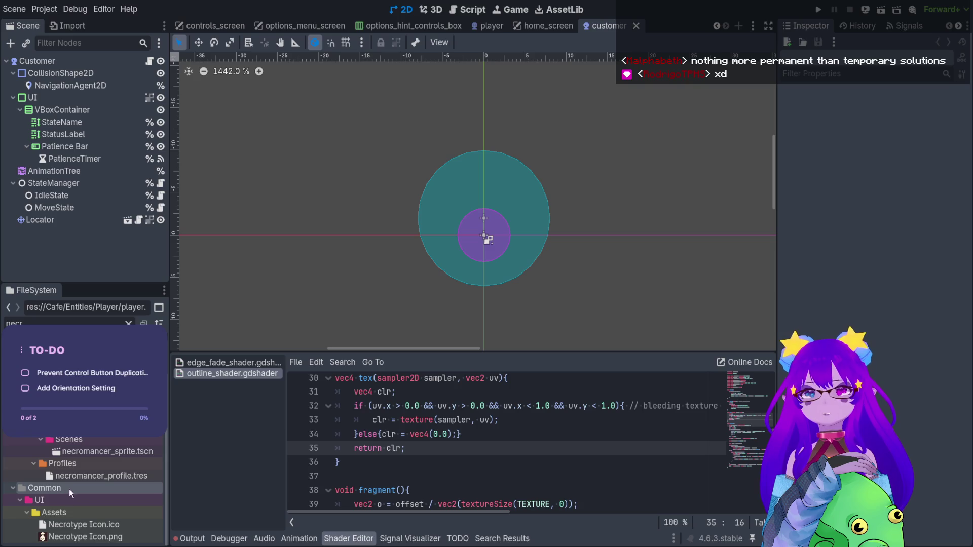
double_click(114, 448)
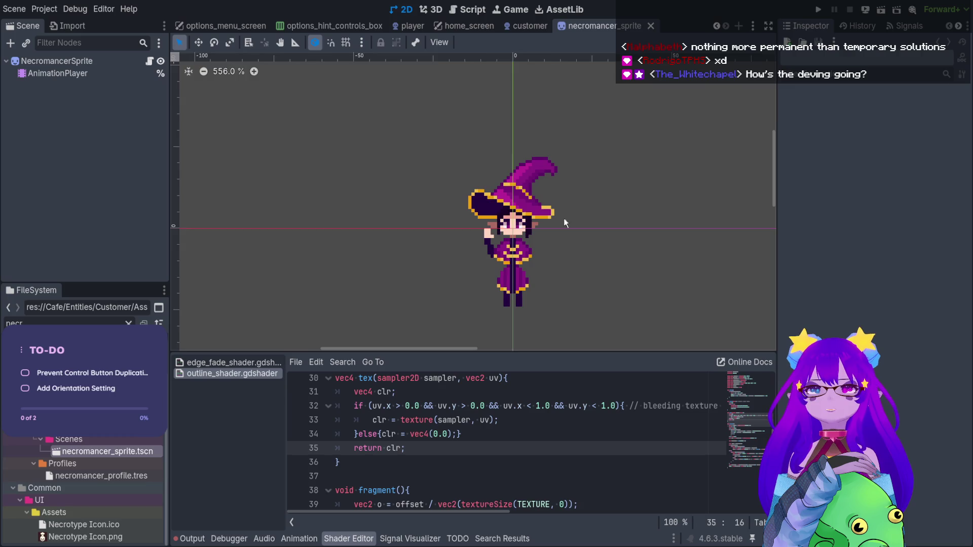
scroll(552, 233, up, 2)
click(92, 60)
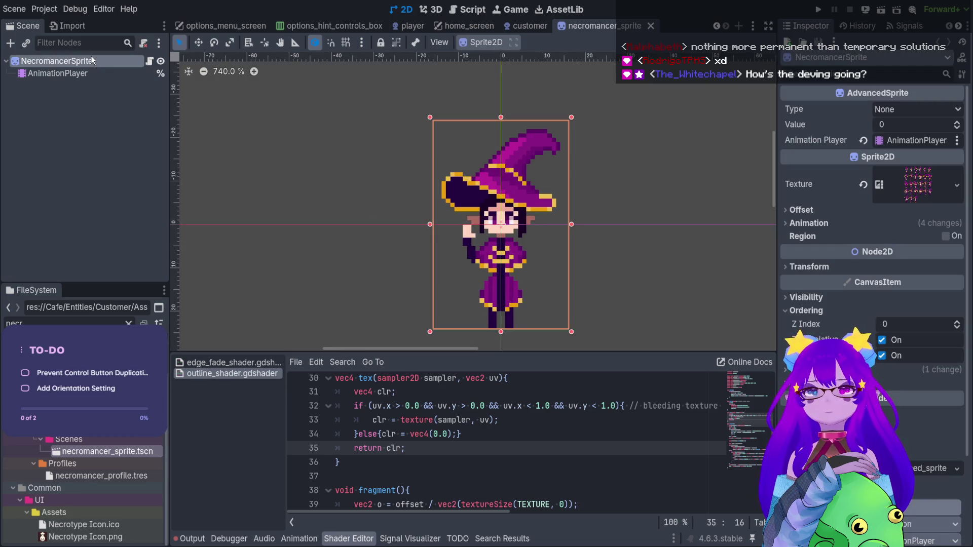
Step: Expand the sprite's Material, create a new material, then discard it
scroll(871, 254, down, 3)
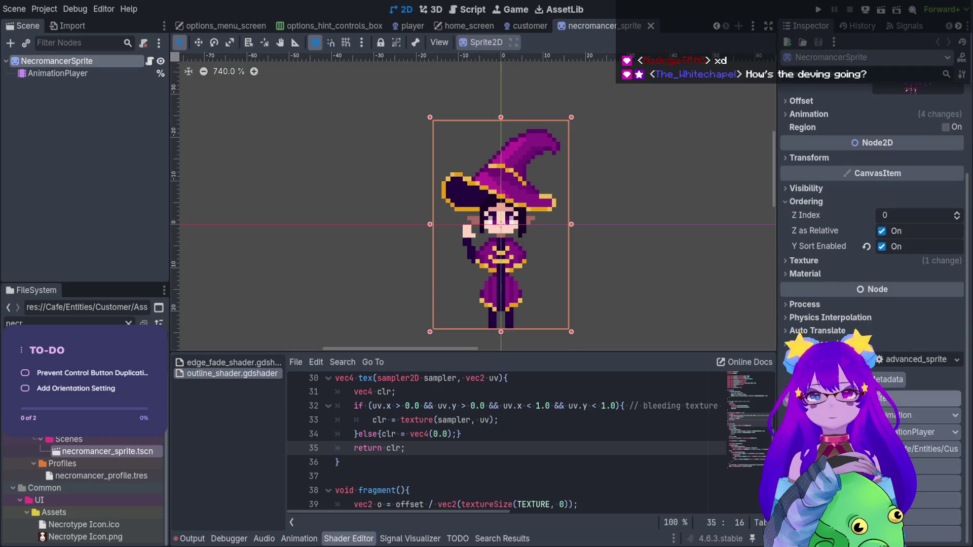
click(851, 274)
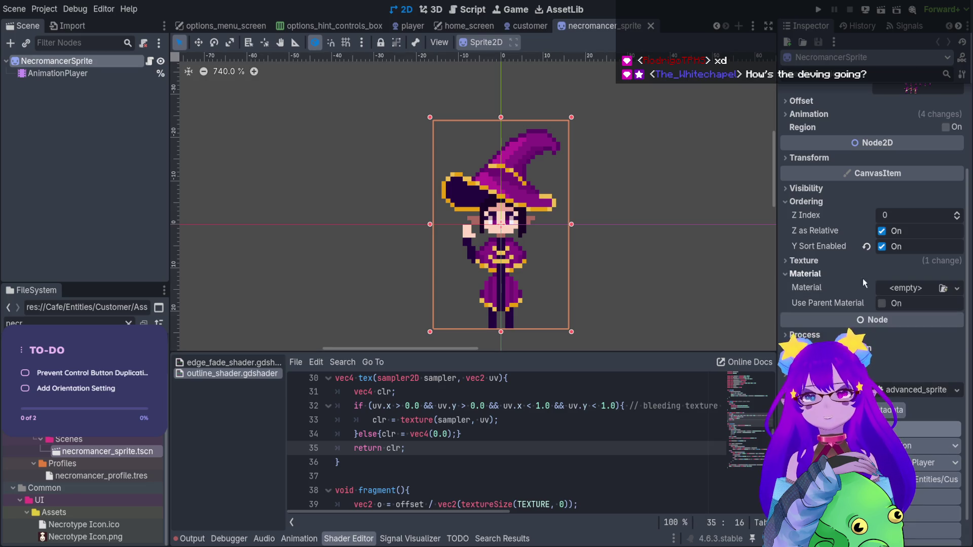
click(907, 288)
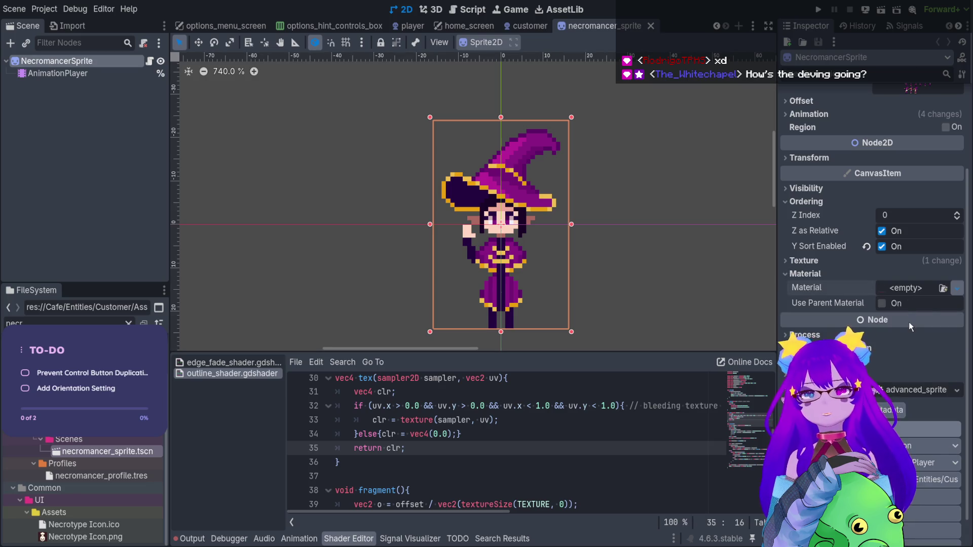
click(908, 321)
mouse_move(228, 373)
mouse_down()
mouse_move(519, 365)
mouse_move(923, 297)
mouse_up()
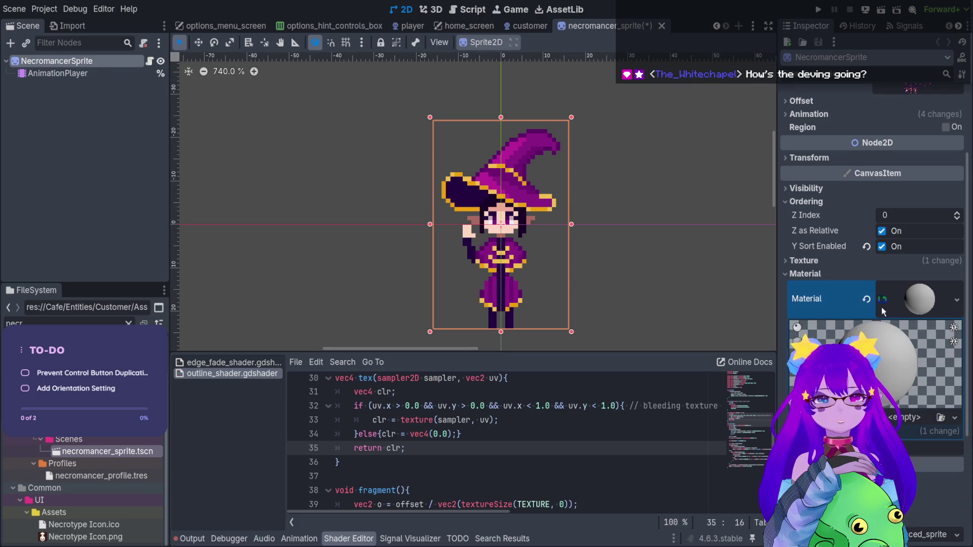
click(867, 299)
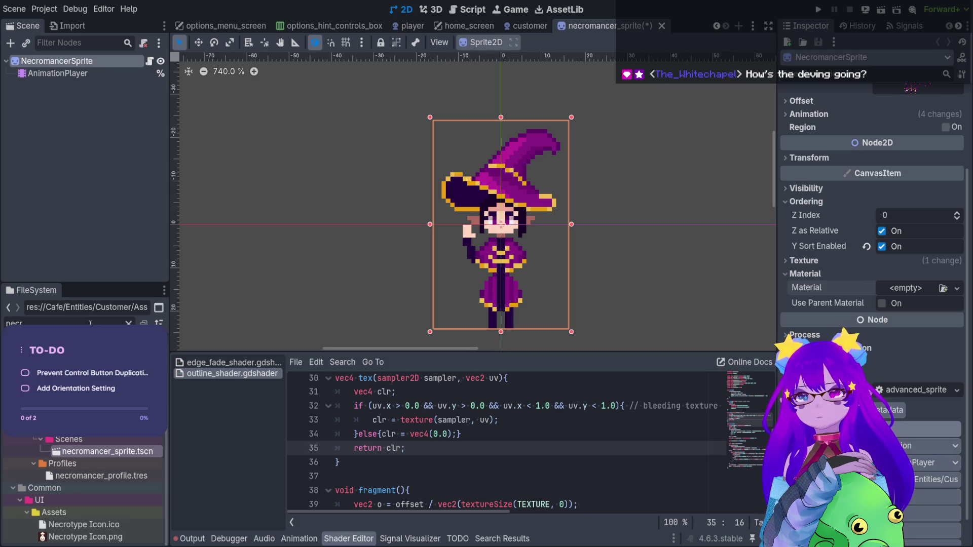
Step: Filter the FileSystem by 'shader' and pick the outline shader file
key(BackSpace)
key(BackSpace)
key(BackSpace)
text(shader)
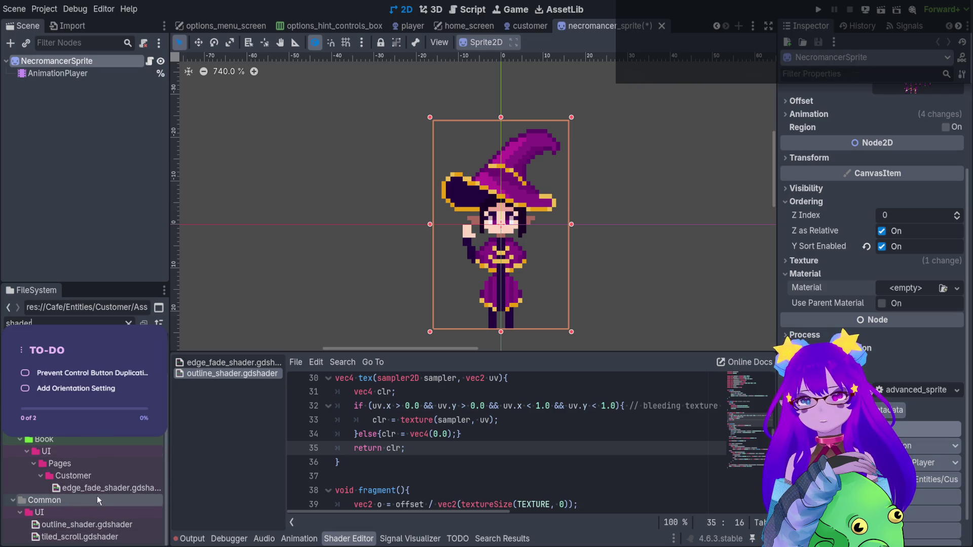
scroll(88, 495, up, 2)
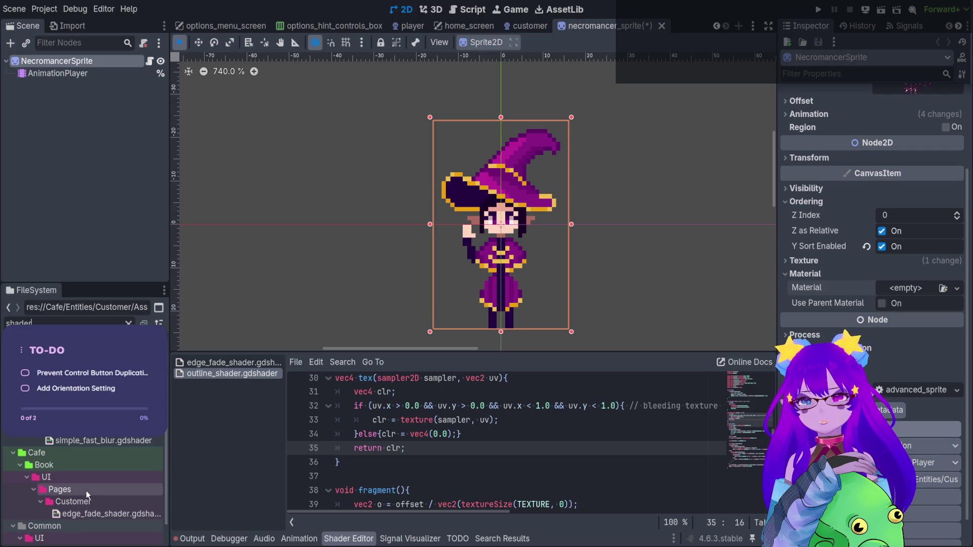
scroll(101, 444, up, 2)
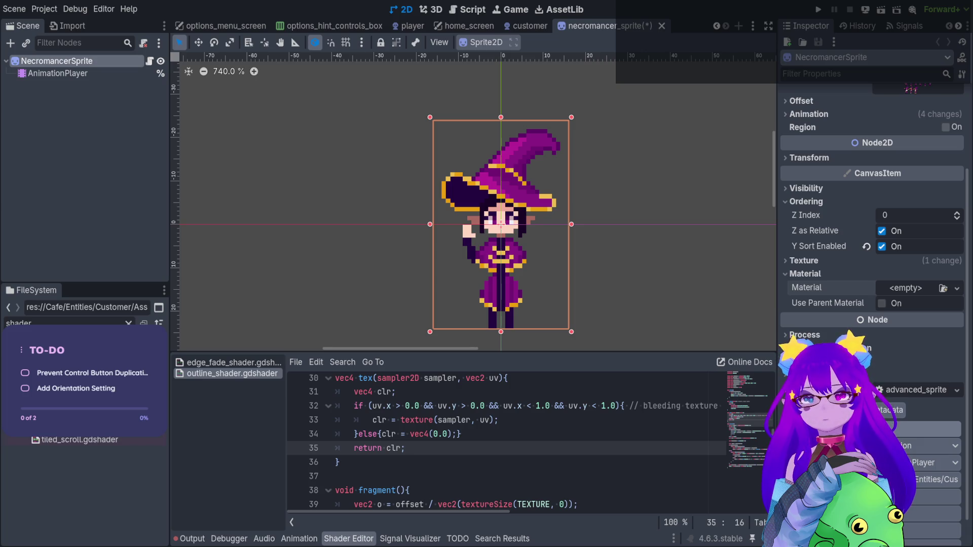
click(44, 439)
Step: Drop outline_shader.gdshader onto the sprite's Material and drag Thickness to widen the white outline
drag(71, 433, 890, 288)
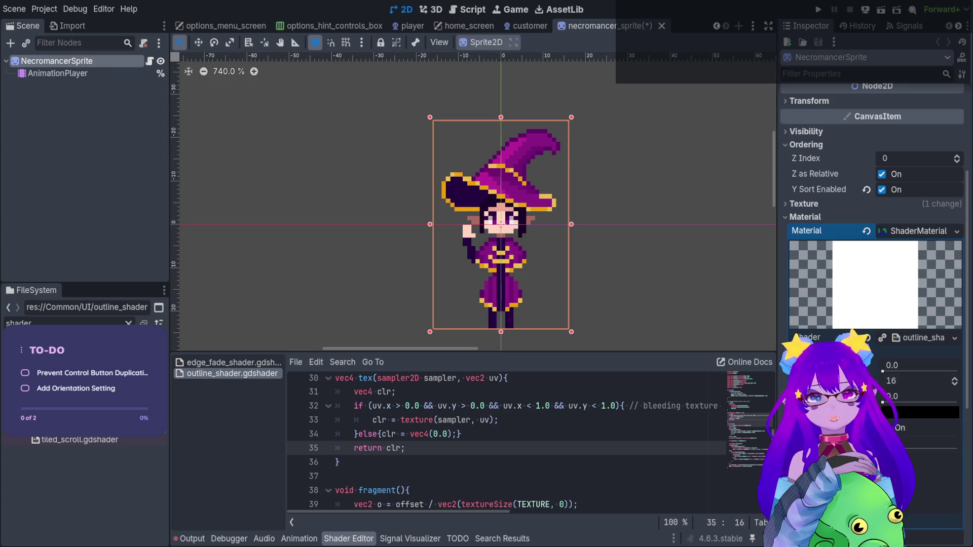
scroll(911, 319, down, 2)
drag(883, 314, 883, 314)
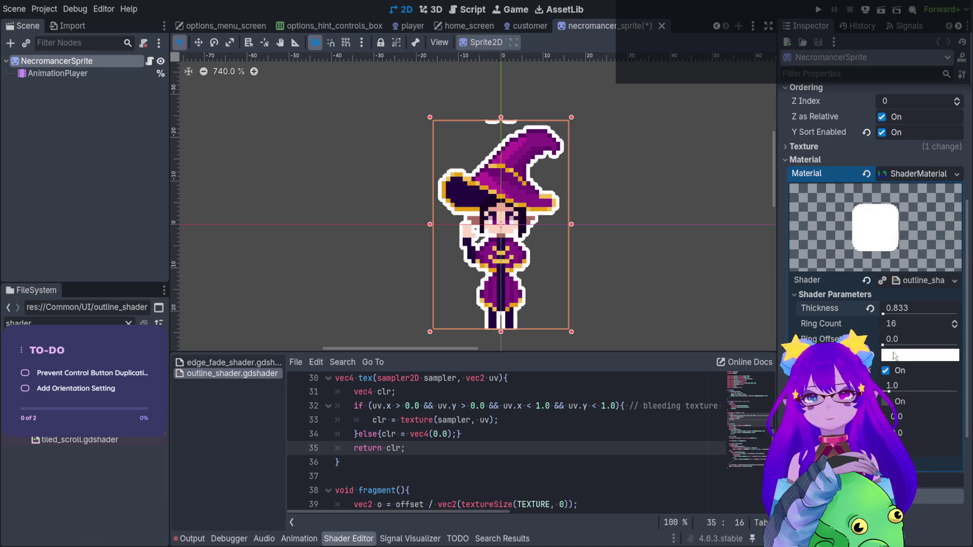
mouse_move(887, 315)
mouse_down()
mouse_move(942, 309)
mouse_move(947, 294)
mouse_move(882, 293)
mouse_move(953, 282)
mouse_move(791, 296)
mouse_up()
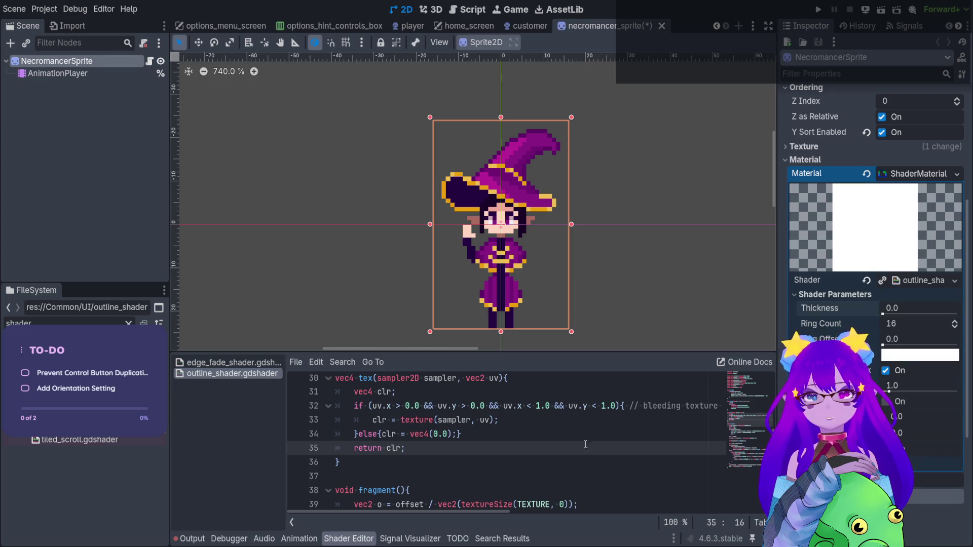
Step: Set the outline width to 0.5, then revert the sprite material's Shader to empty
key(ctrl+End)
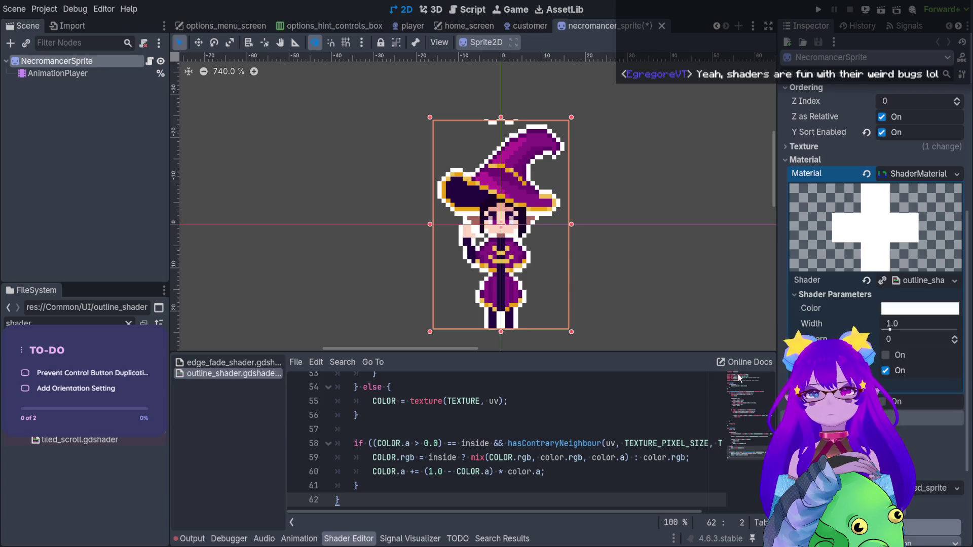
click(891, 329)
text(.5)
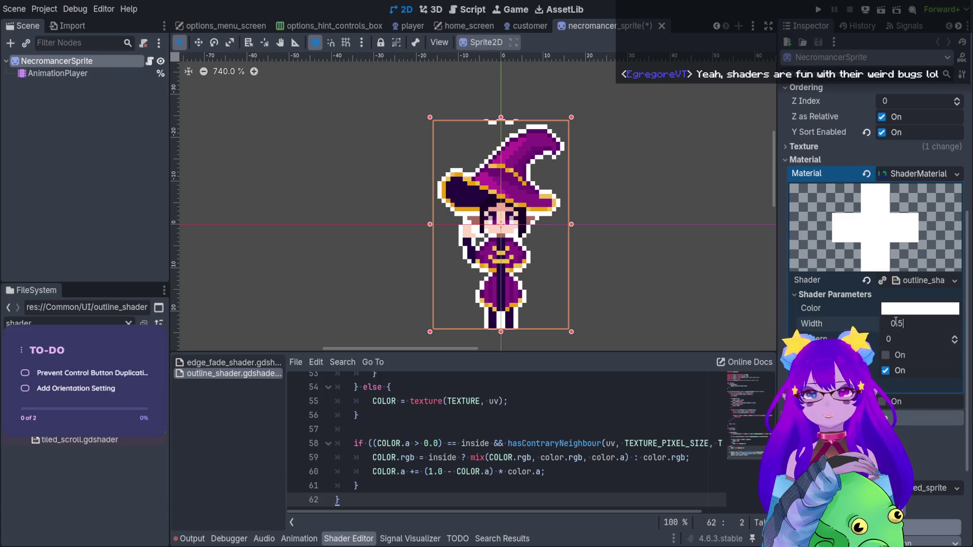
key(Return)
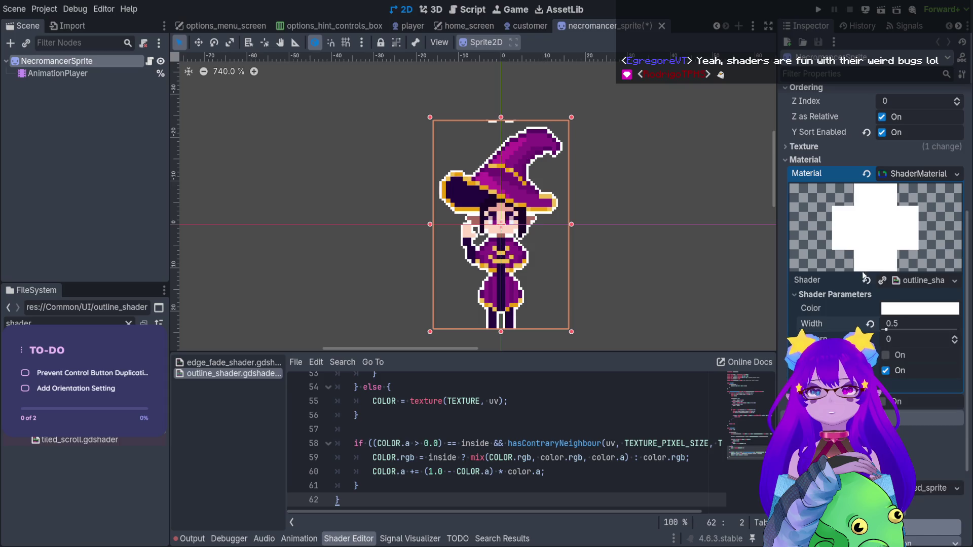
click(865, 280)
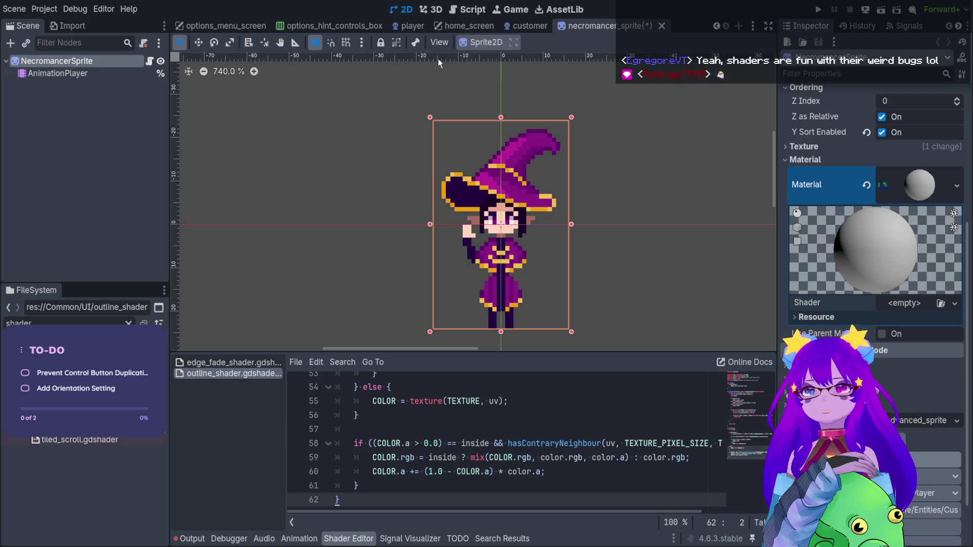
click(523, 27)
Step: Select the Customer root node, expand its Material for the outline ShaderMaterial, and save the scene
click(485, 237)
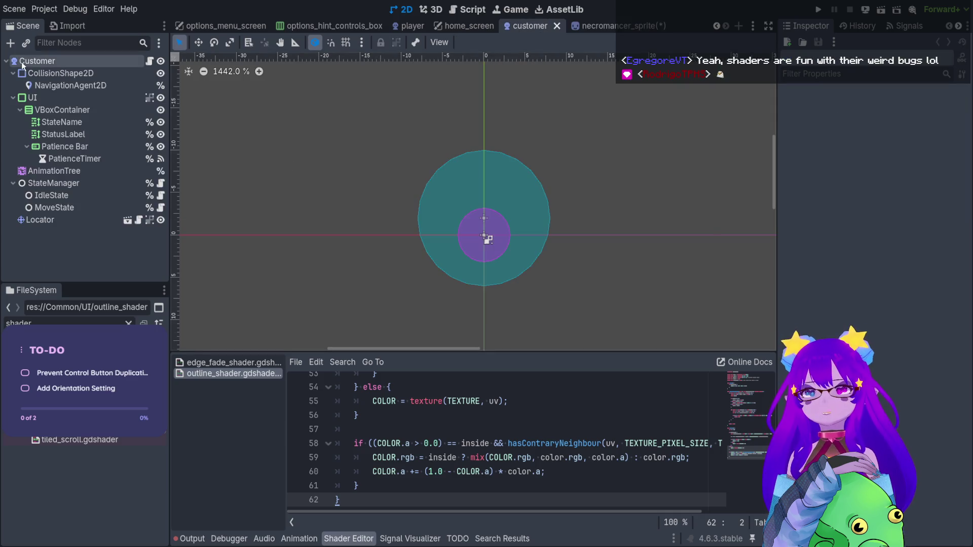
scroll(897, 373, down, 15)
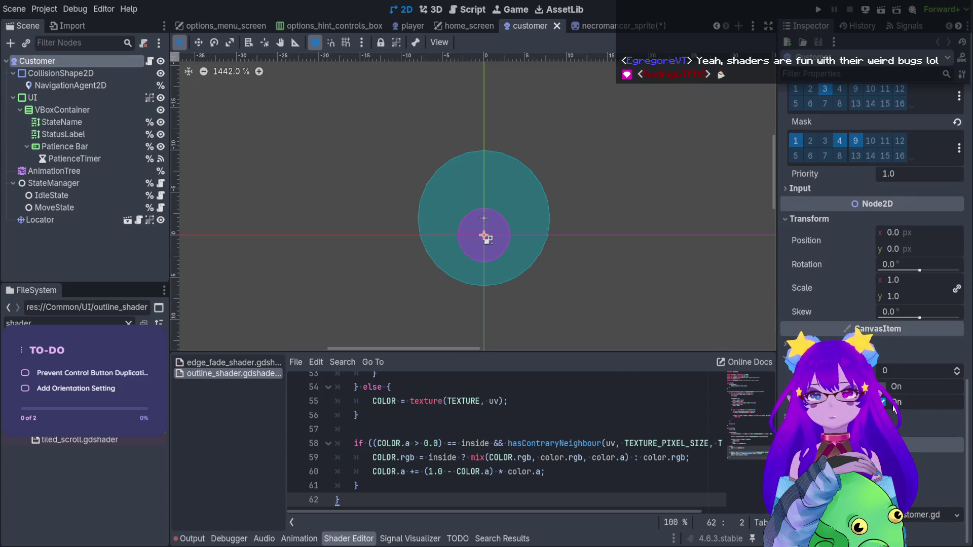
click(899, 432)
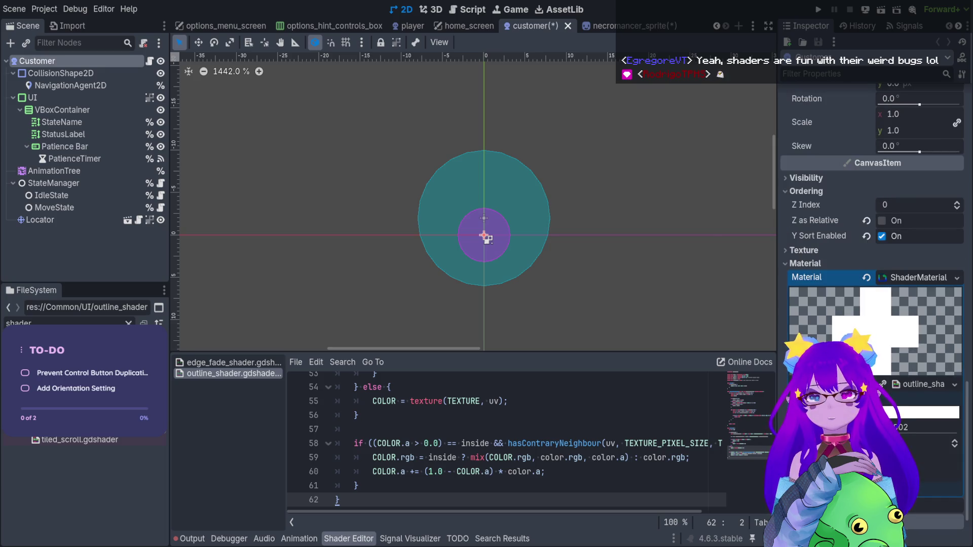
key(ctrl+s)
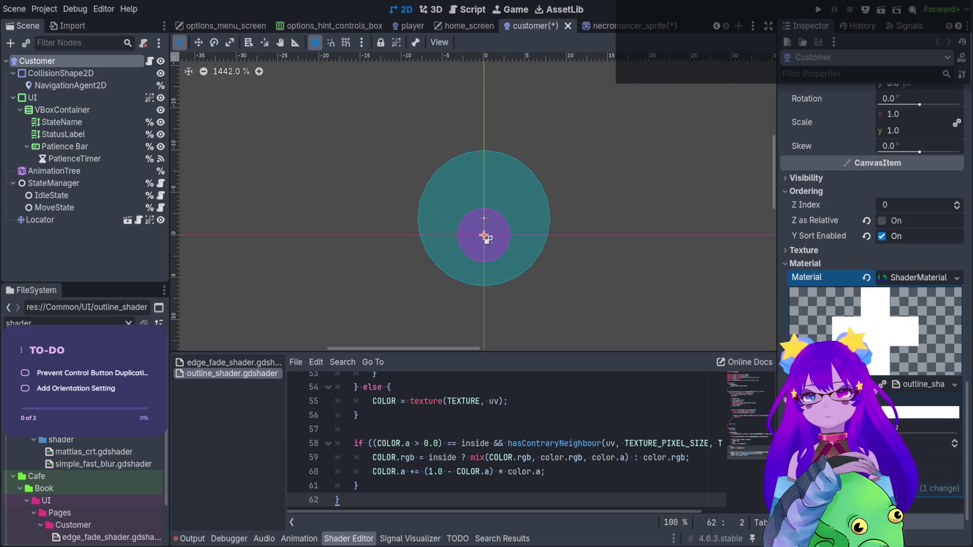
key(ctrl+s)
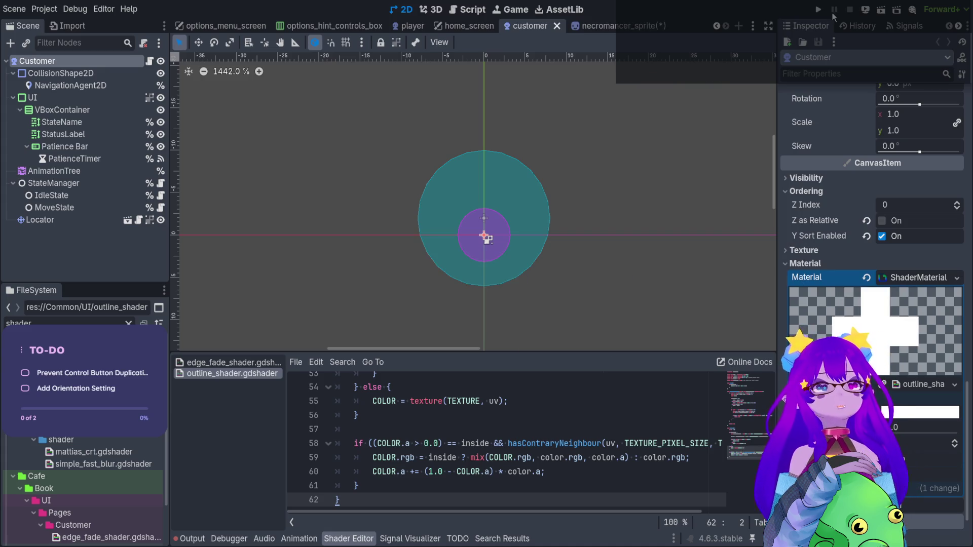
Step: Run the project, skip the title screen, and spawn a customer with Cheats.spawn_customer() in the Panku console
click(818, 9)
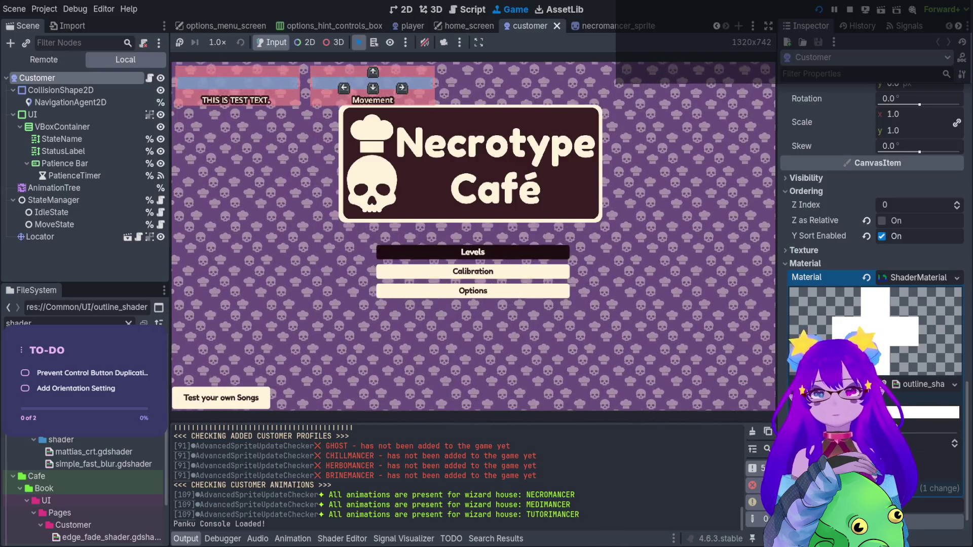
key(Return)
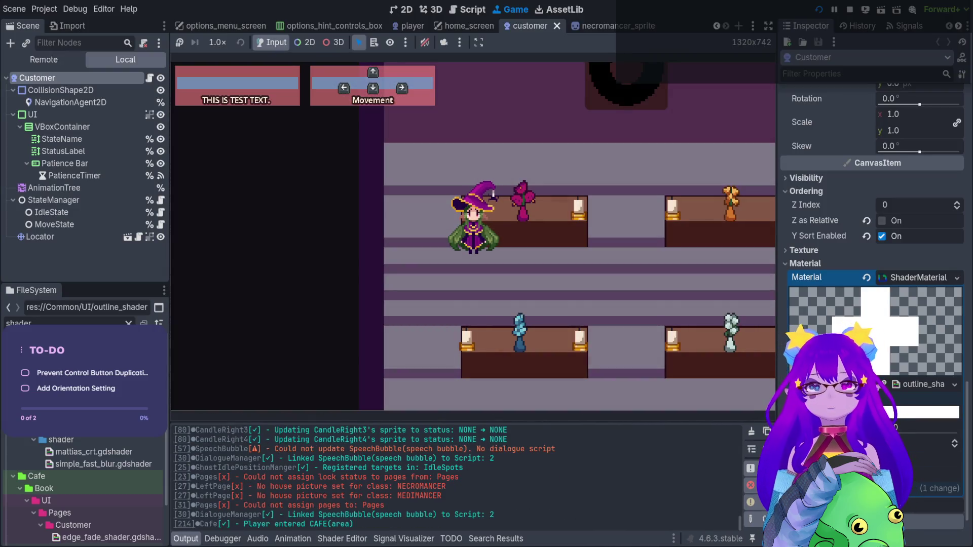
key(grave)
text(spawn)
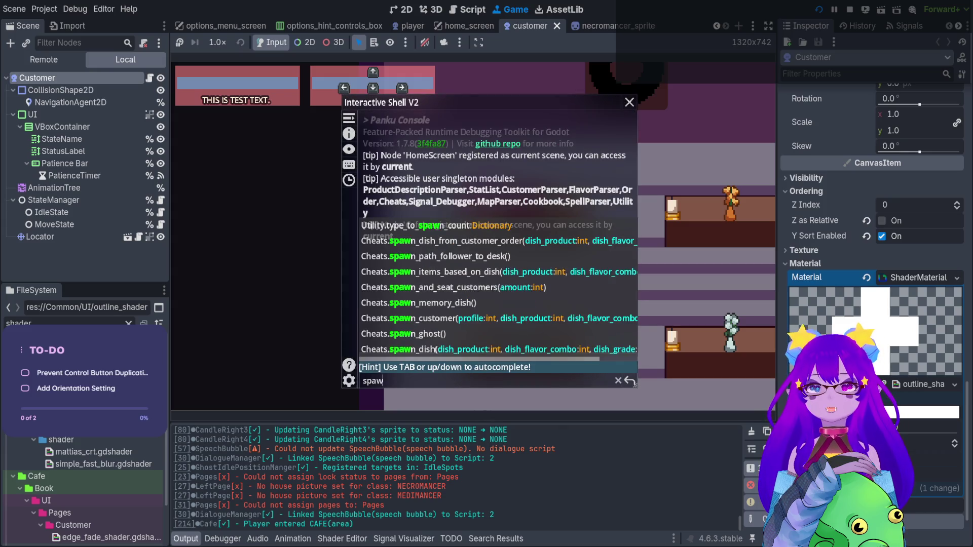
key(Tab)
key(Tab)
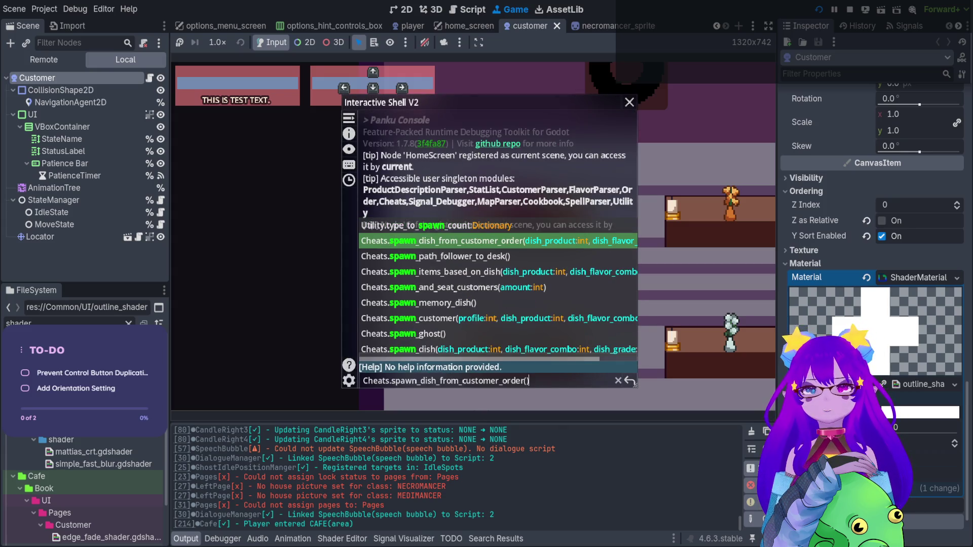
key(Tab)
key(Tab)
key(Tab)
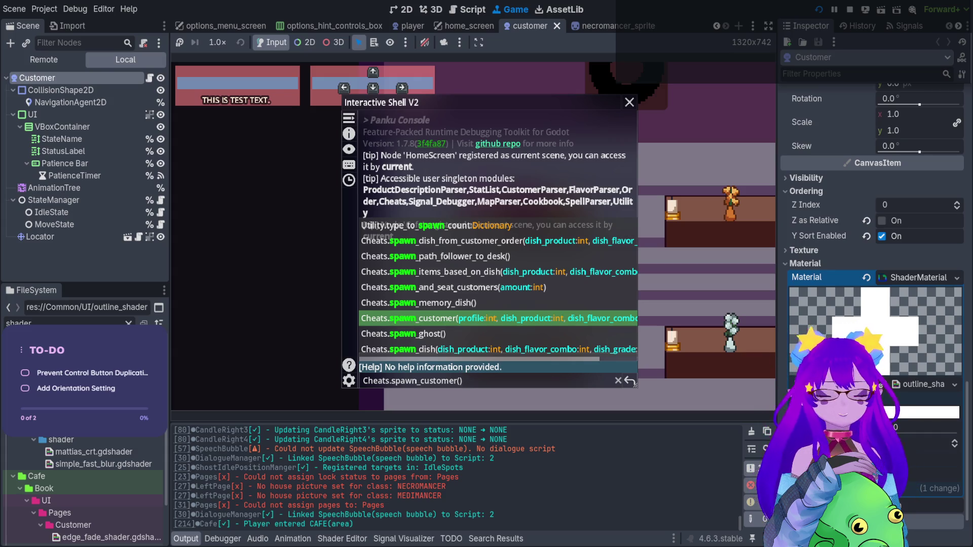
key(Return)
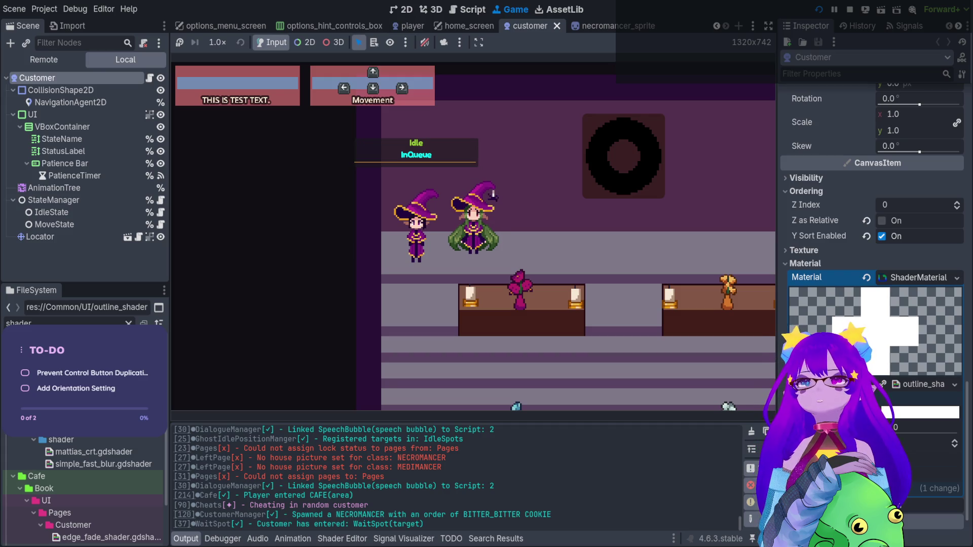
click(21, 61)
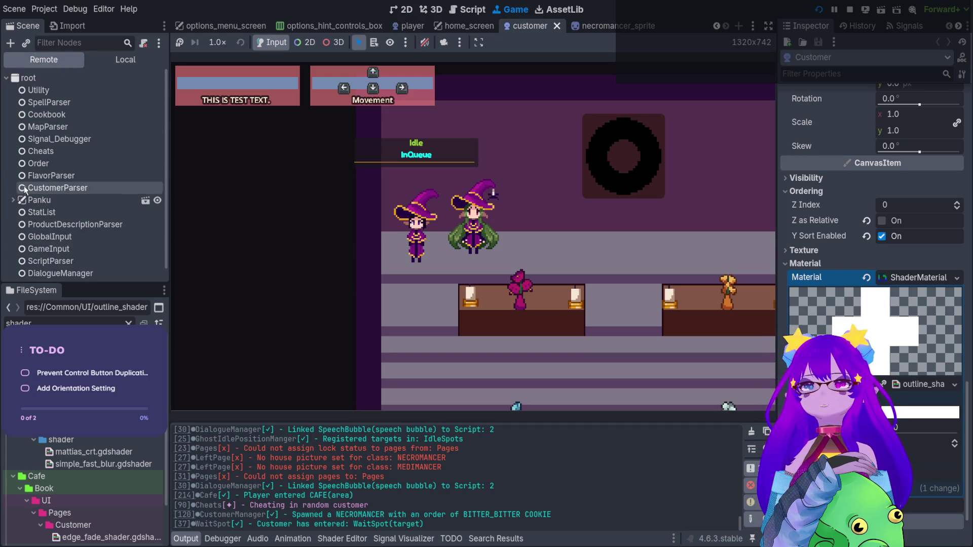
Step: Select the live Customer node under Cafe > CustomerManager > Customers in the Remote tree
scroll(50, 177, down, 1)
click(12, 272)
scroll(89, 192, down, 5)
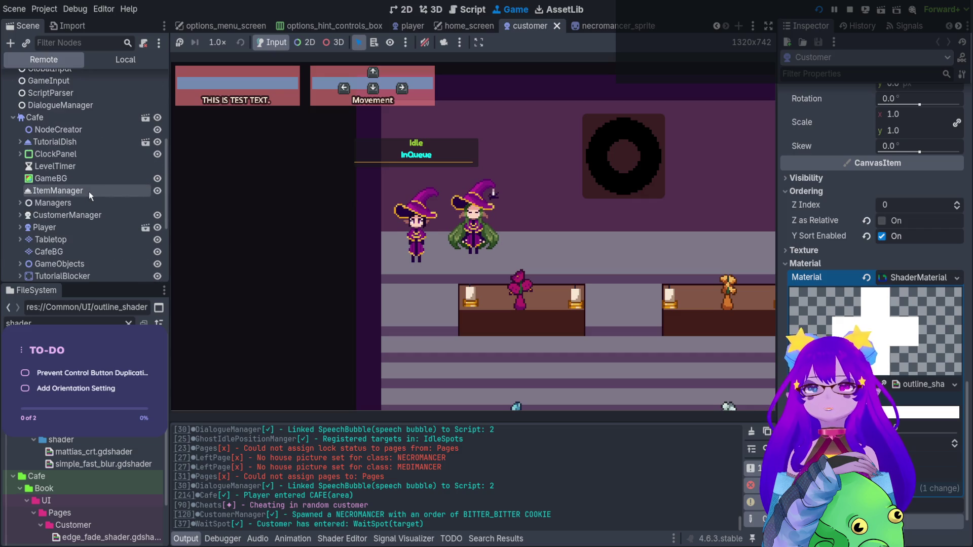
click(84, 213)
click(22, 214)
scroll(23, 215, down, 2)
click(26, 239)
click(90, 251)
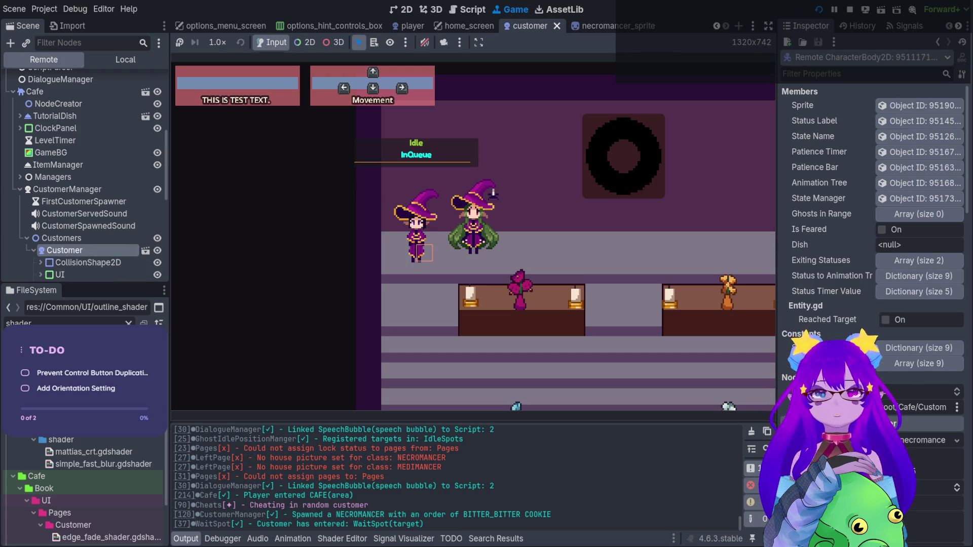
Step: Drag the live Customer material's outline Width to a new value, then stop the game
scroll(872, 228, down, 10)
scroll(871, 228, down, 10)
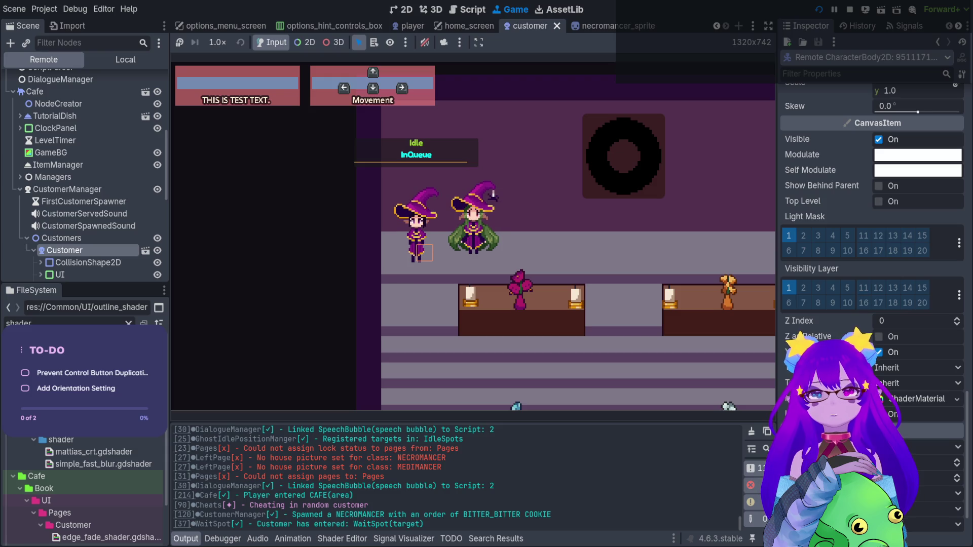
click(917, 398)
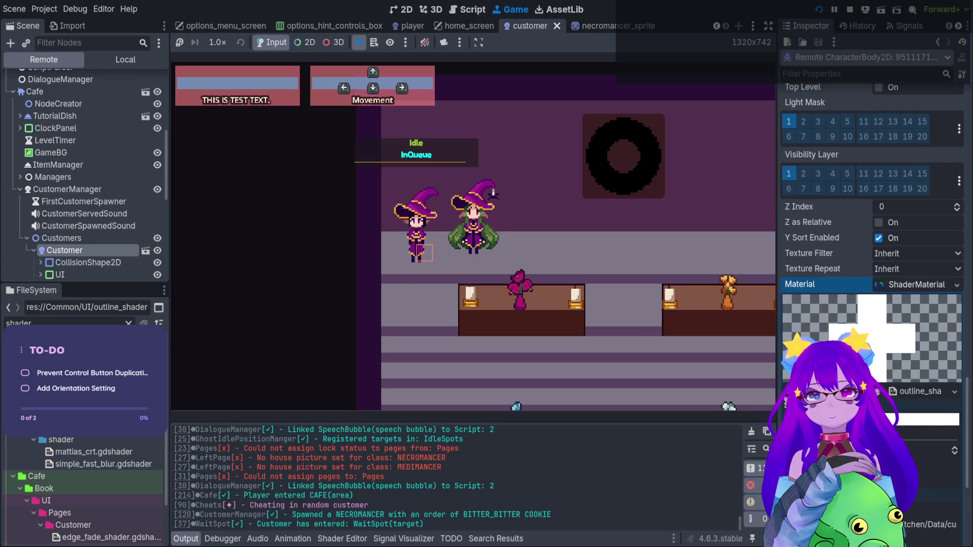
click(921, 439)
mouse_move(921, 439)
mouse_down()
mouse_move(892, 440)
mouse_move(904, 440)
mouse_up()
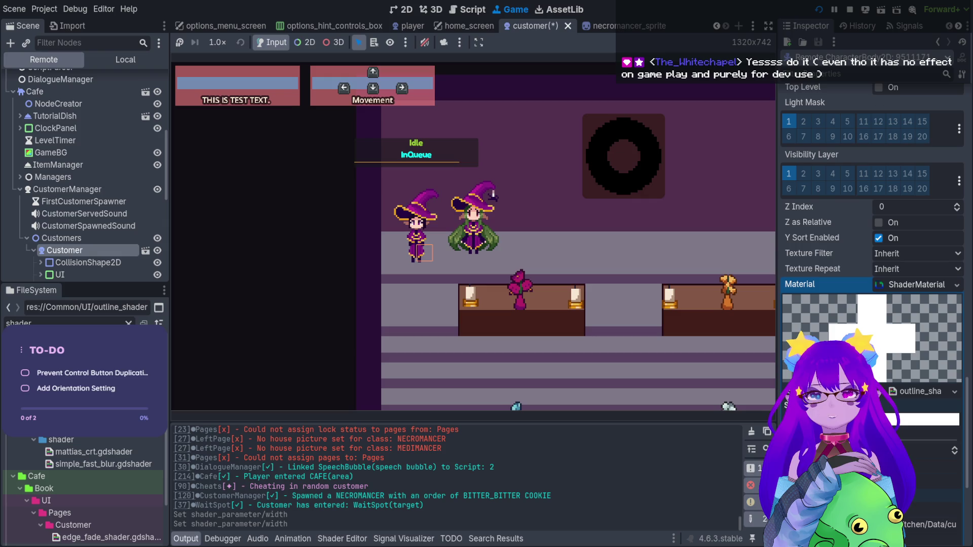
click(851, 10)
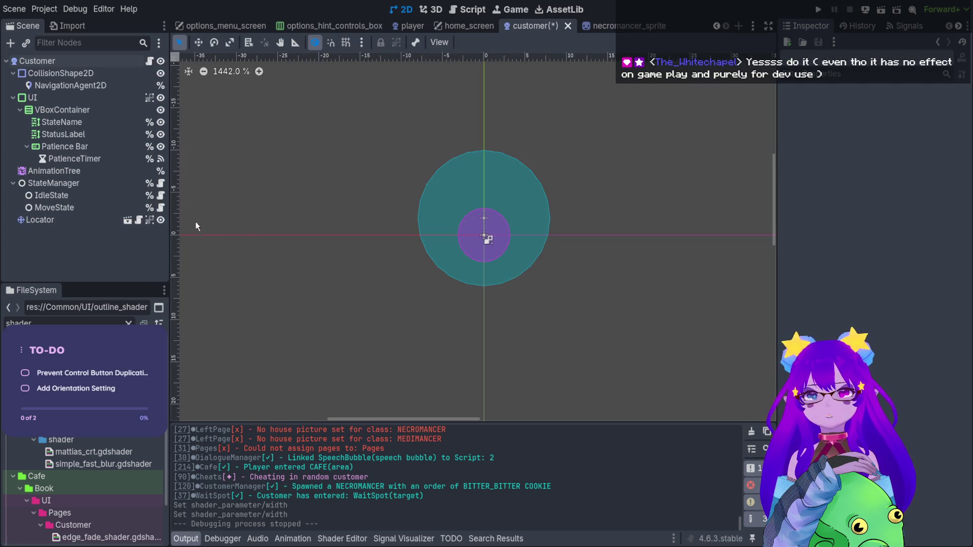
Step: Clear the Customer root node's Material and save the customer scene
click(221, 26)
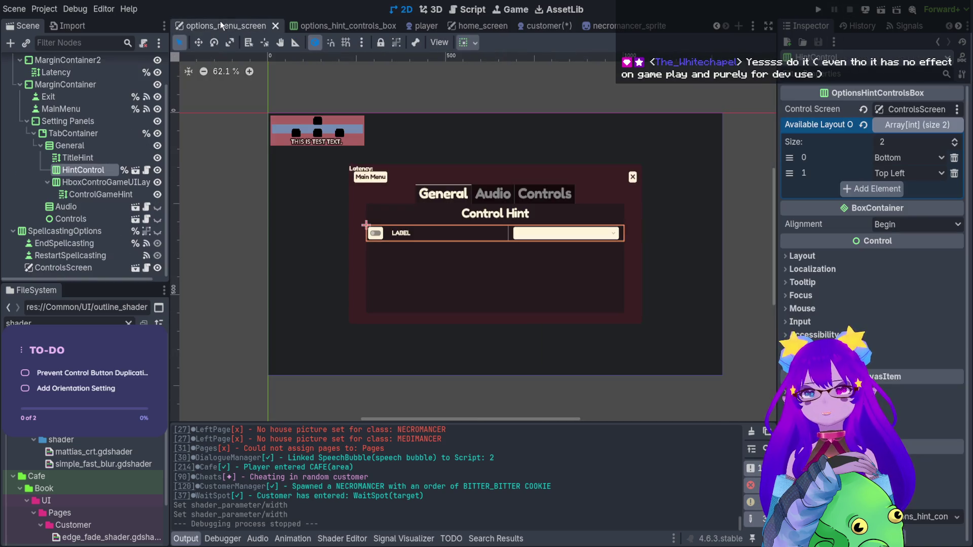
click(540, 28)
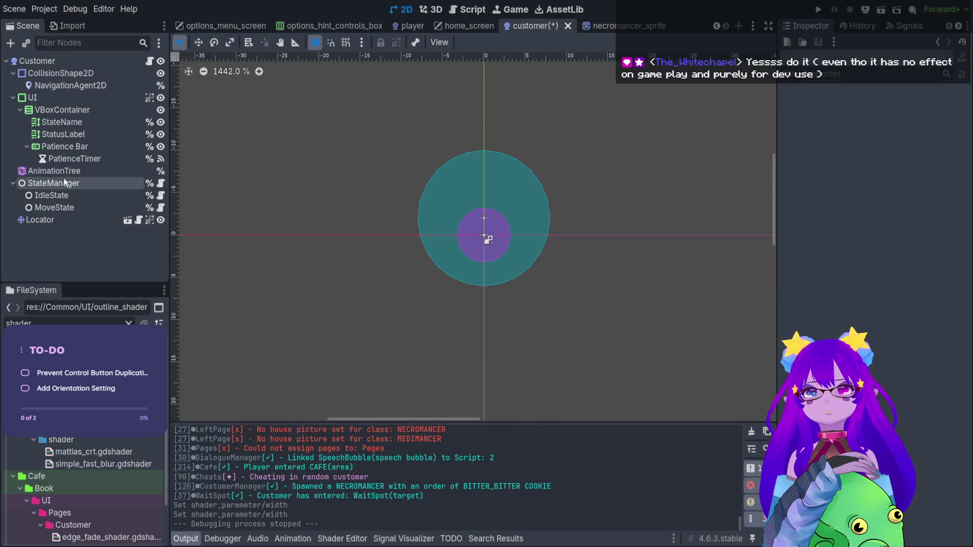
click(86, 59)
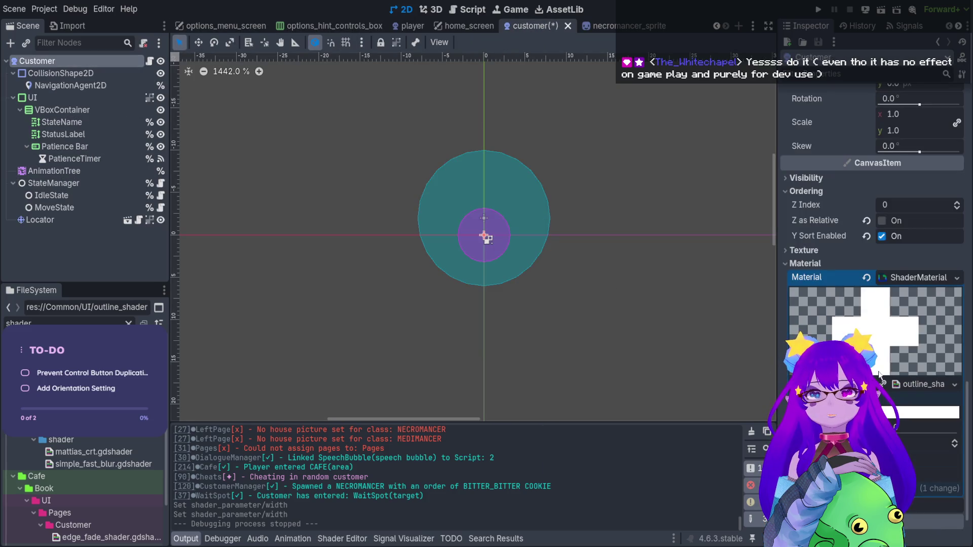
click(864, 276)
key(ctrl+s)
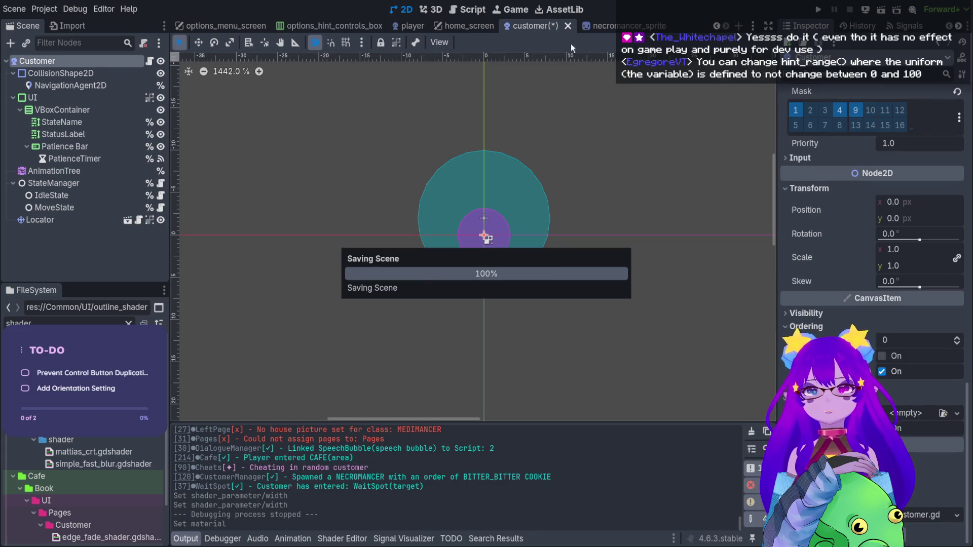
Step: Give NecromancerSprite's material outline_shader.gdshader with Width 1.0, then run the game
click(610, 24)
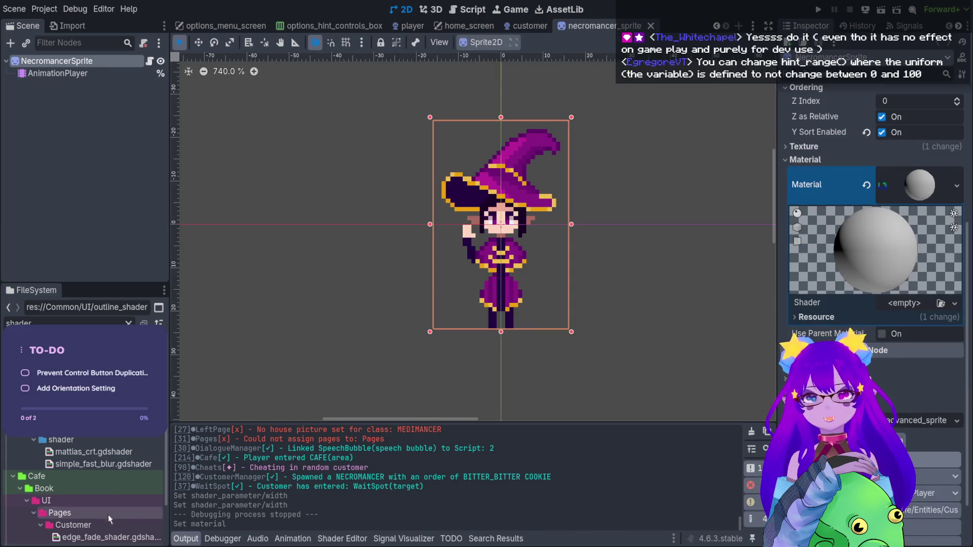
click(103, 464)
scroll(100, 486, down, 2)
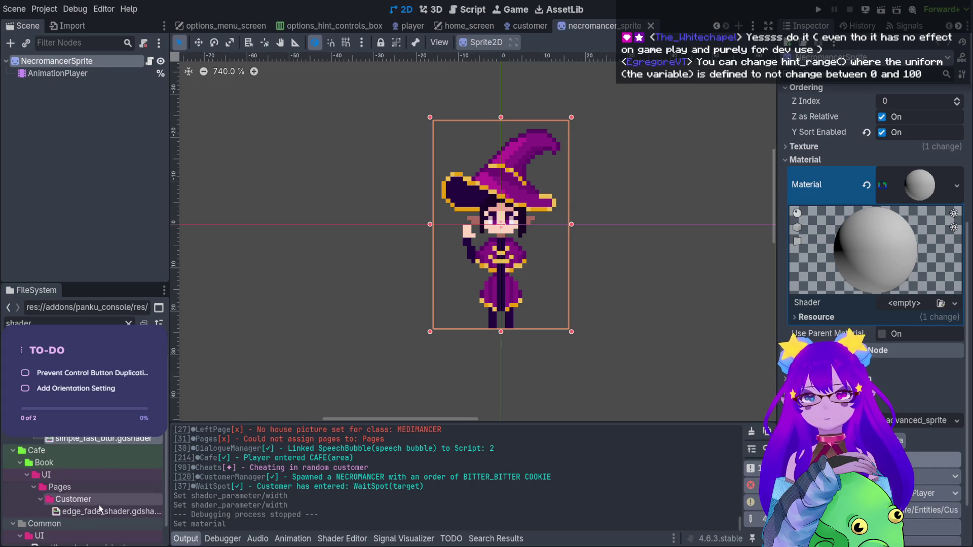
scroll(102, 510, down, 2)
click(86, 525)
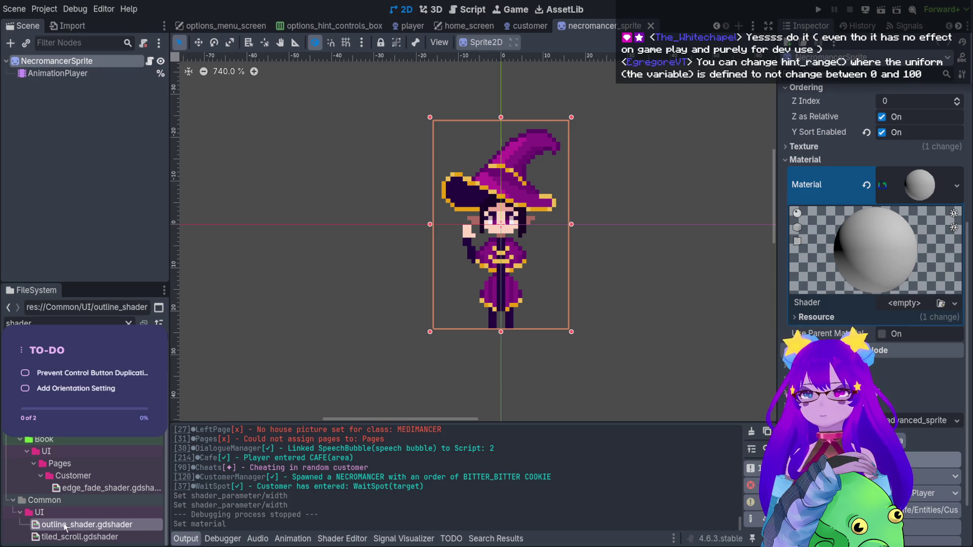
drag(59, 530, 891, 303)
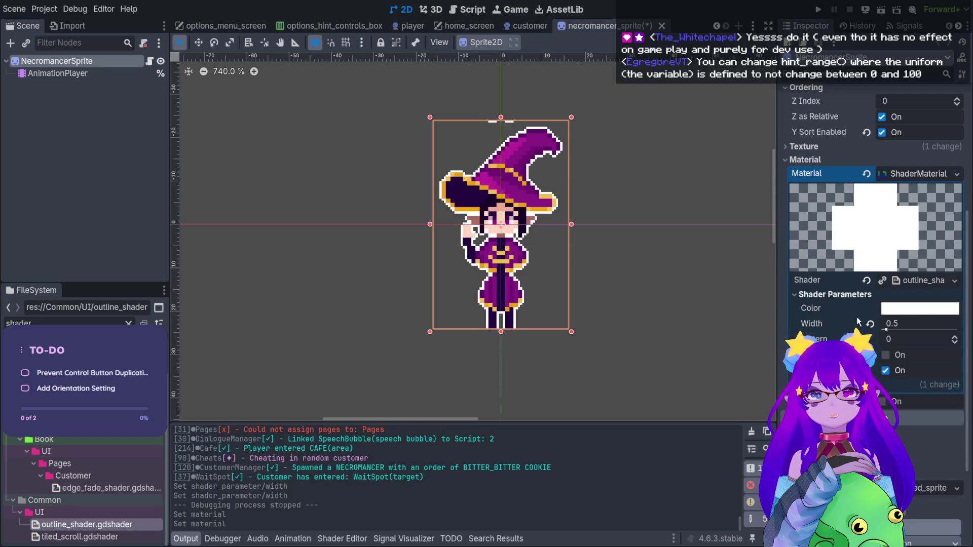
click(869, 325)
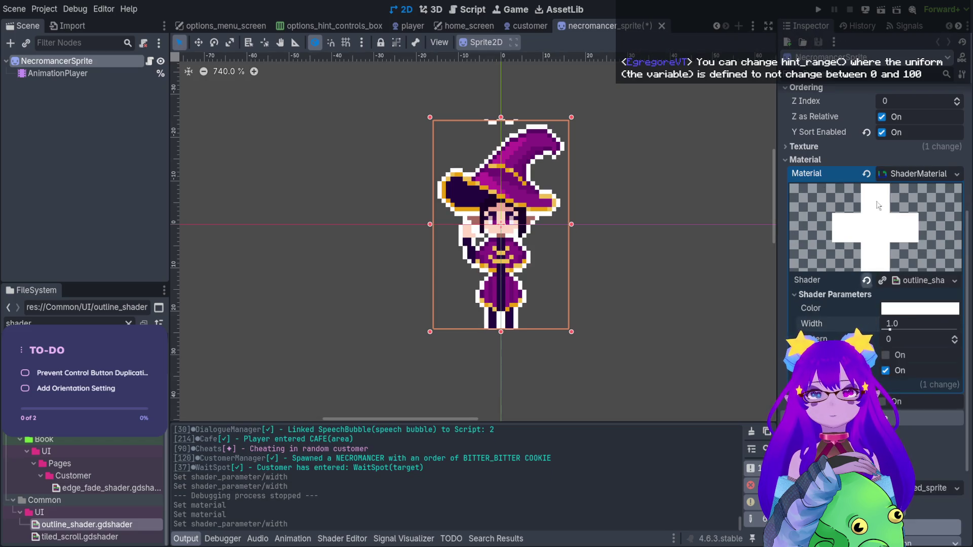
click(818, 10)
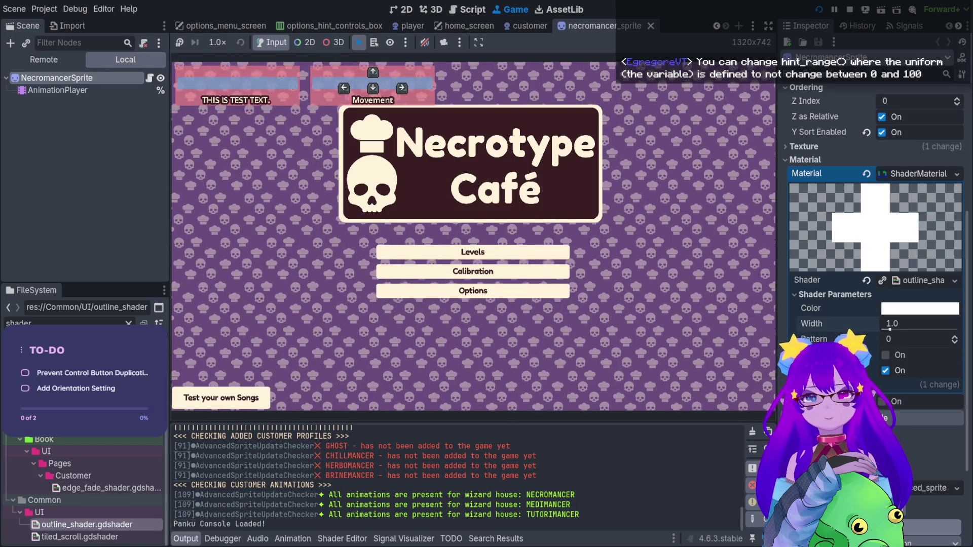
Step: Choose Levels from the main menu, start the café level, and open the debug console
key(Down)
key(Return)
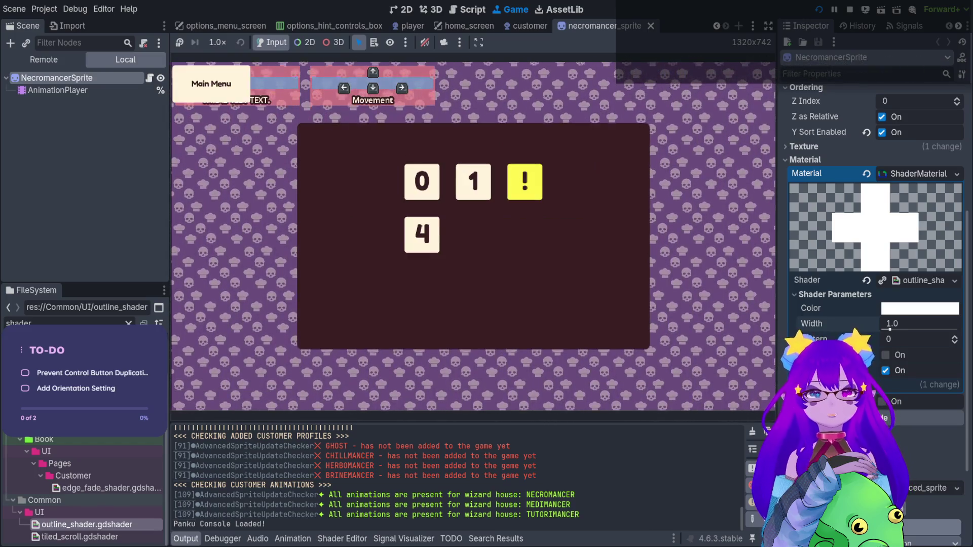
key(Return)
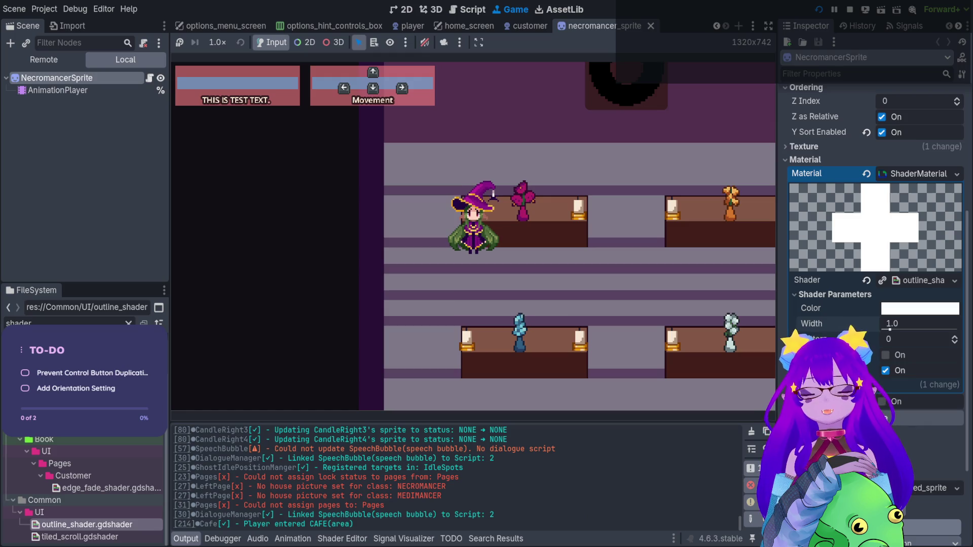
key(grave)
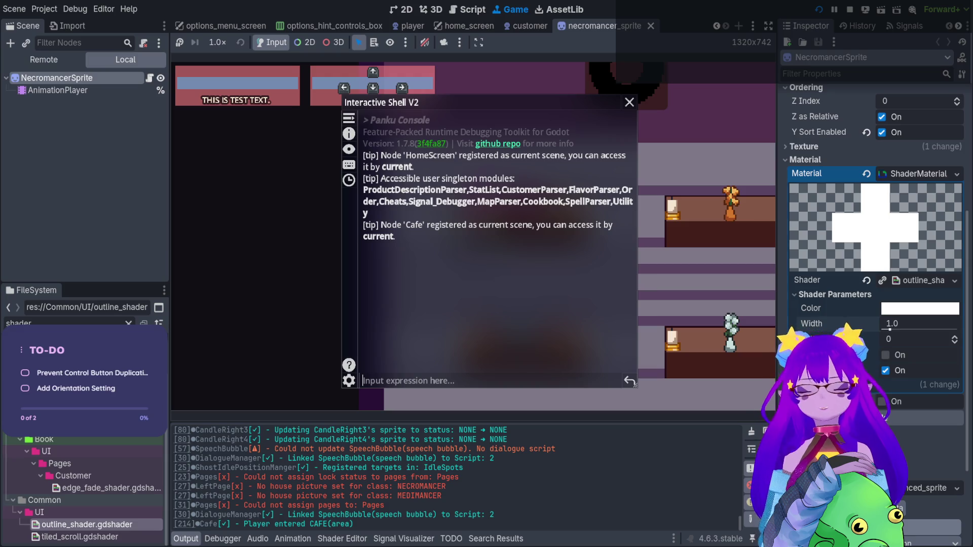
Step: Spawn a first customer with Cheats.spawn_customer() and move the player to seat it
text(spawn)
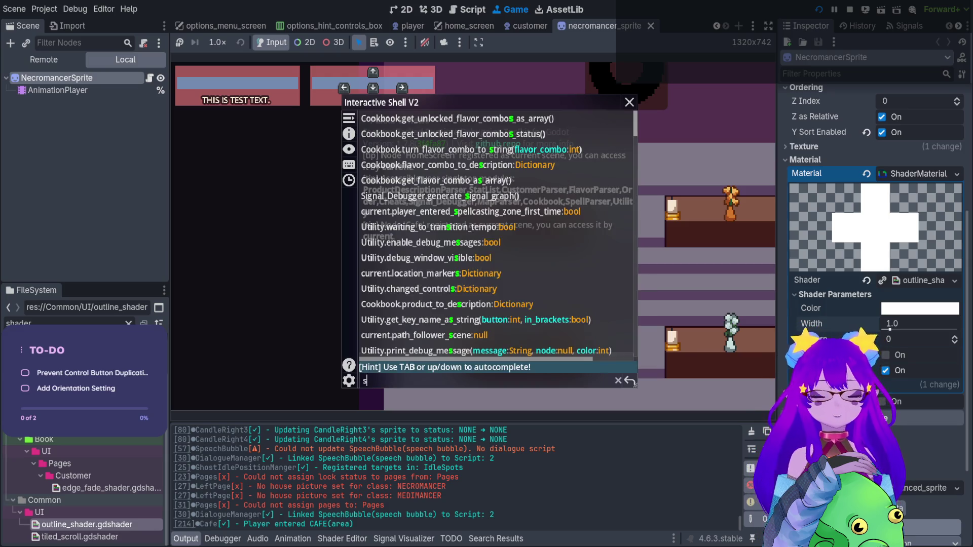
key(Tab)
key(Tab)
key(Tab)
key(Tab)
key(Tab)
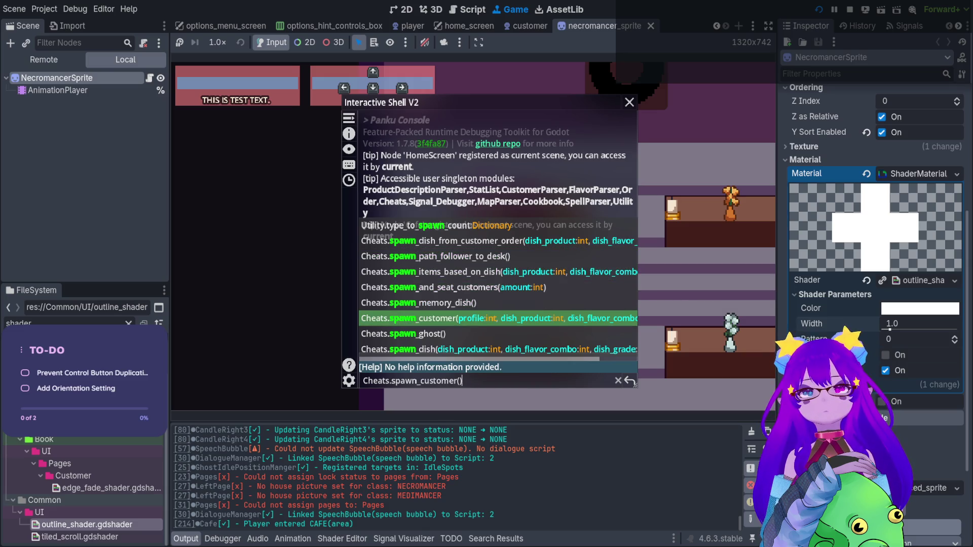
key(Return)
key(grave)
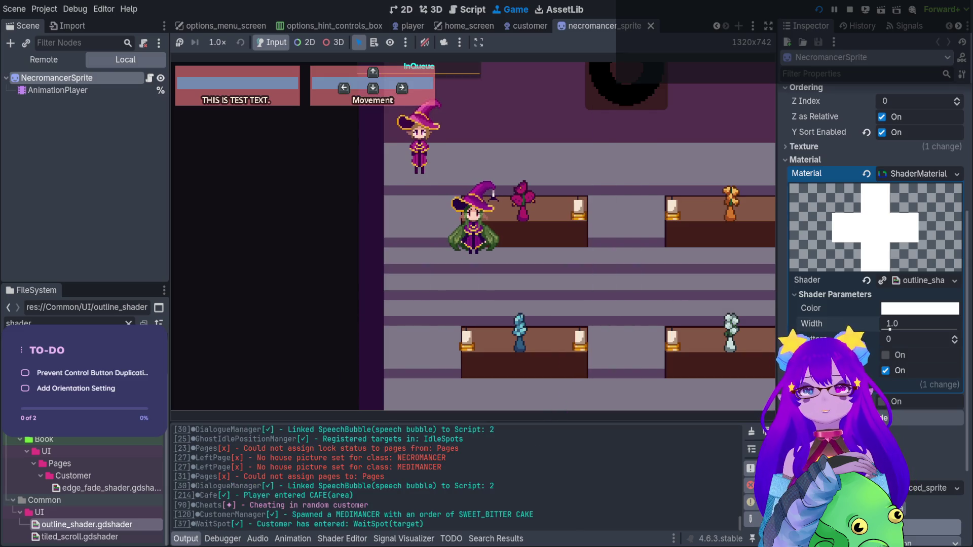
key(Up)
key(Left)
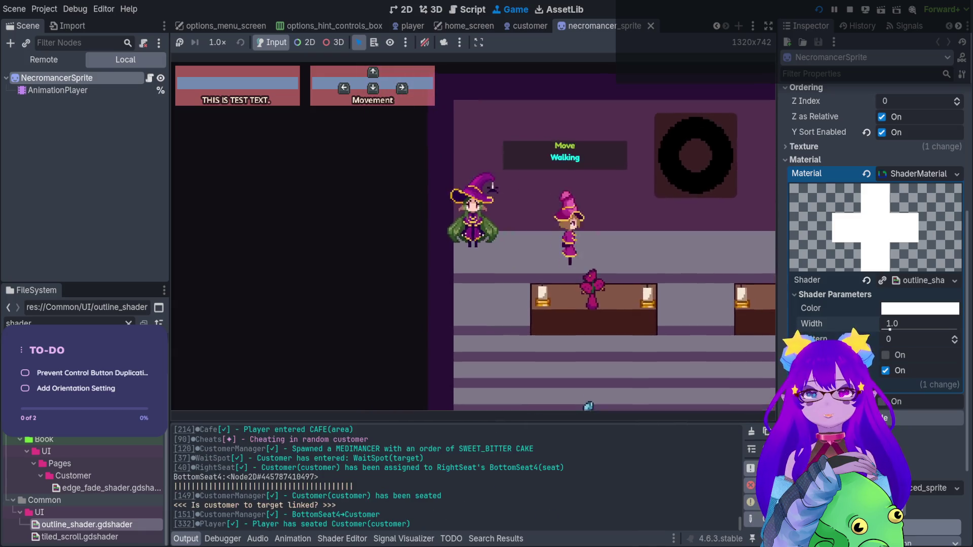
Step: Spawn three more customers by rerunning Cheats.spawn_customer() from the console
key(grave)
text(spawn)
key(Tab)
key(Tab)
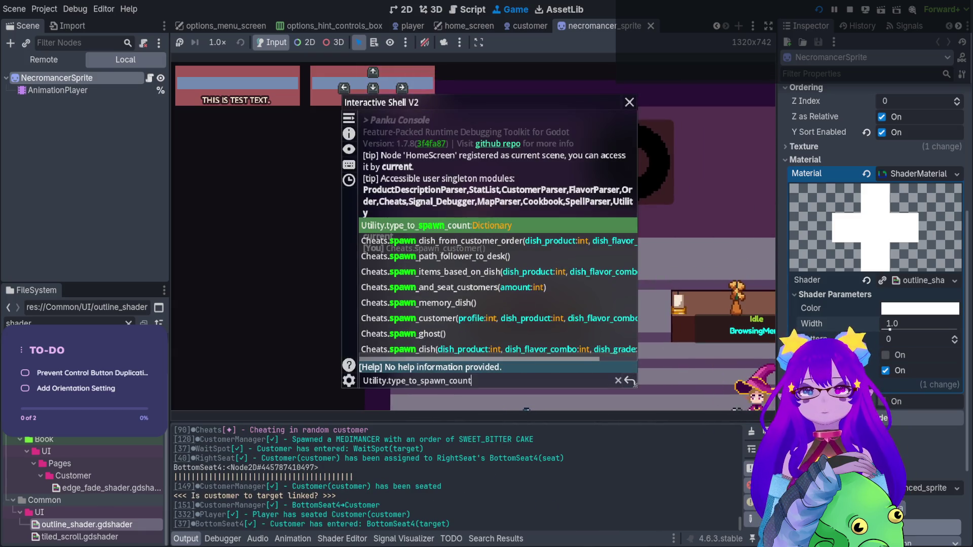
key(Tab)
key(Tab)
key(Tab)
key(Return)
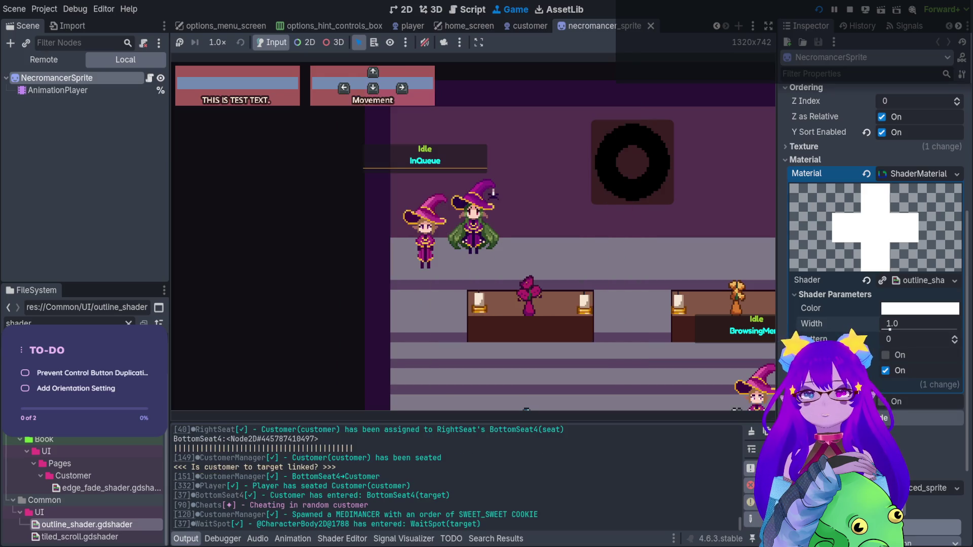
key(grave)
key(Up)
key(Return)
key(grave)
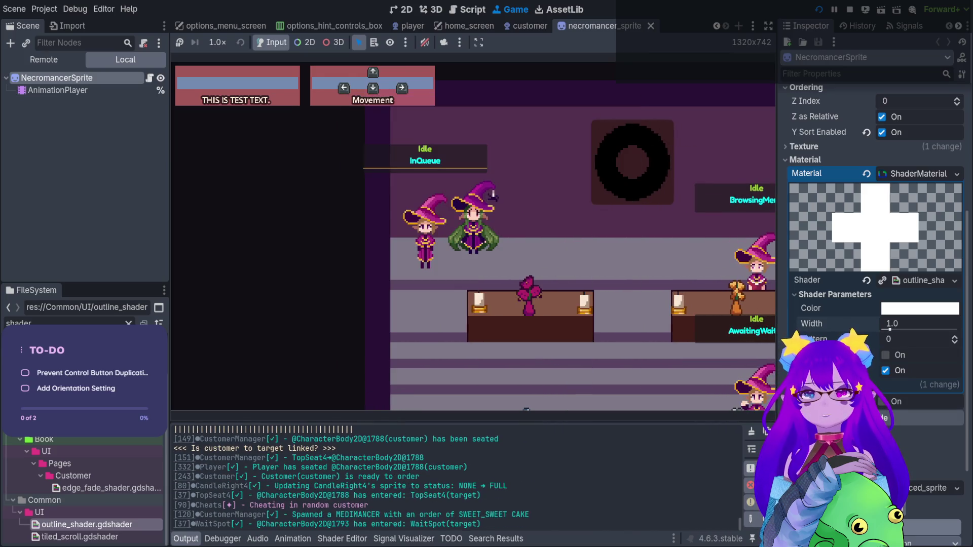
key(grave)
key(Up)
key(Return)
key(grave)
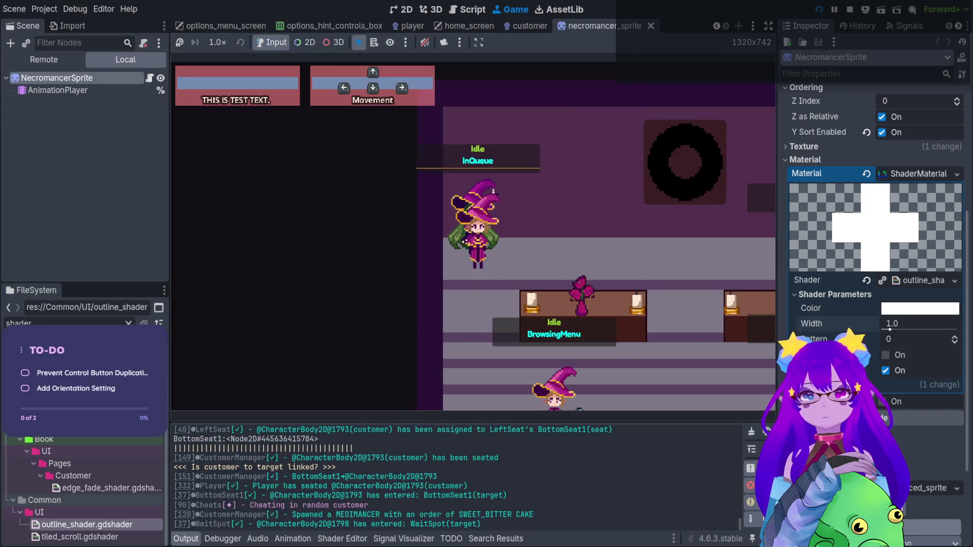
Step: Spawn a Necromancer customer with Cheats.spawn_customer(0)
key(grave)
key(Up)
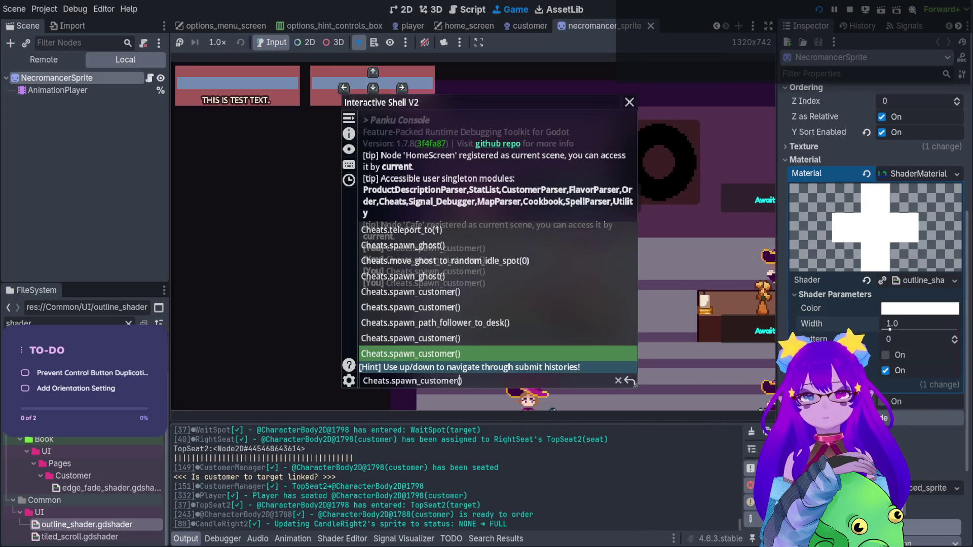
text(0)
key(Return)
key(grave)
key(grave)
key(Up)
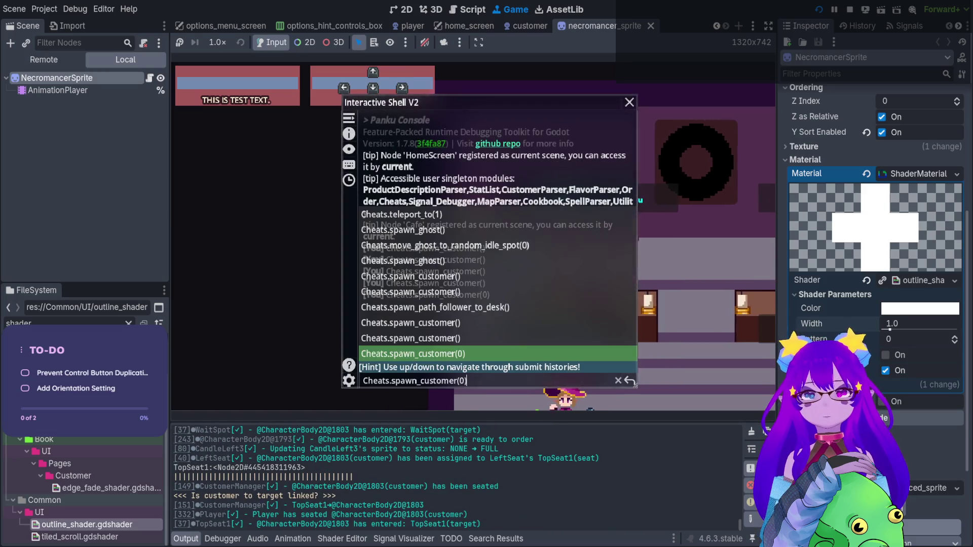
key(Return)
key(grave)
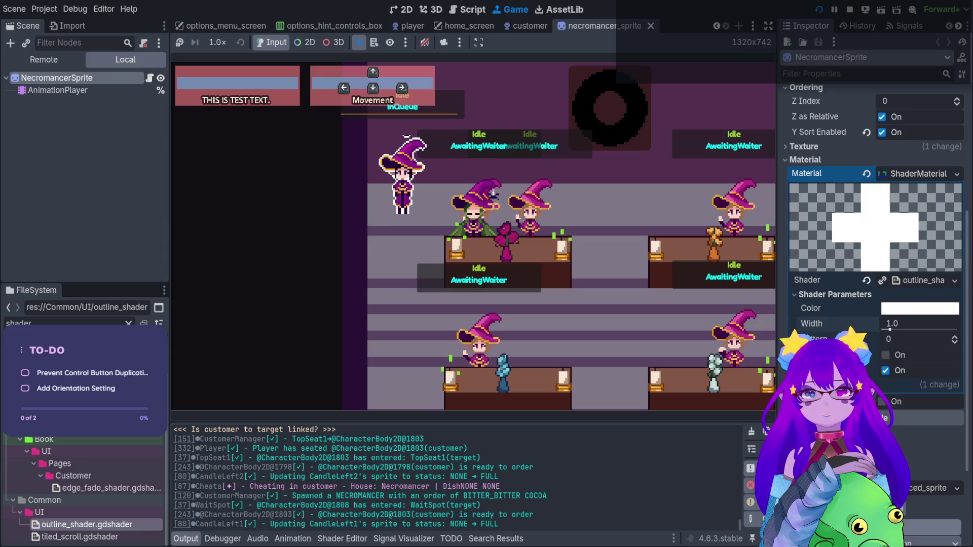
Step: Slide the live outline Width from 10 down through about 0.5, 3.9 and 1.1 to 0.0
drag(889, 329, 958, 329)
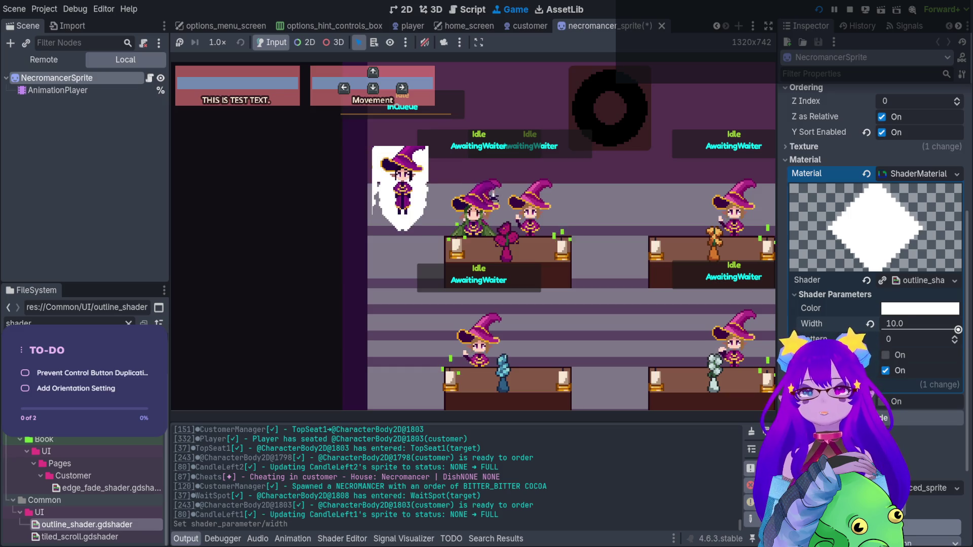
drag(957, 329, 892, 303)
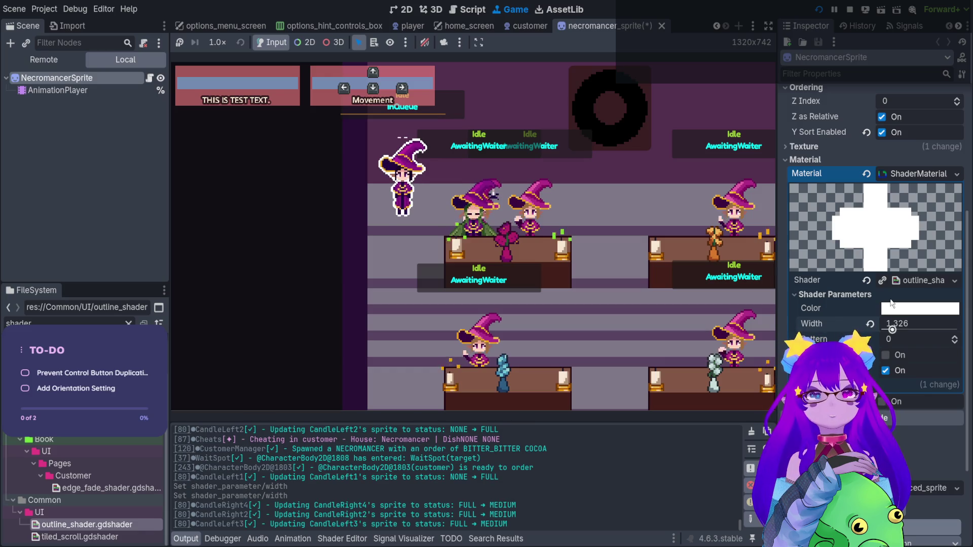
mouse_move(892, 303)
mouse_down()
mouse_move(884, 298)
mouse_move(899, 323)
mouse_move(887, 323)
mouse_move(911, 330)
mouse_up()
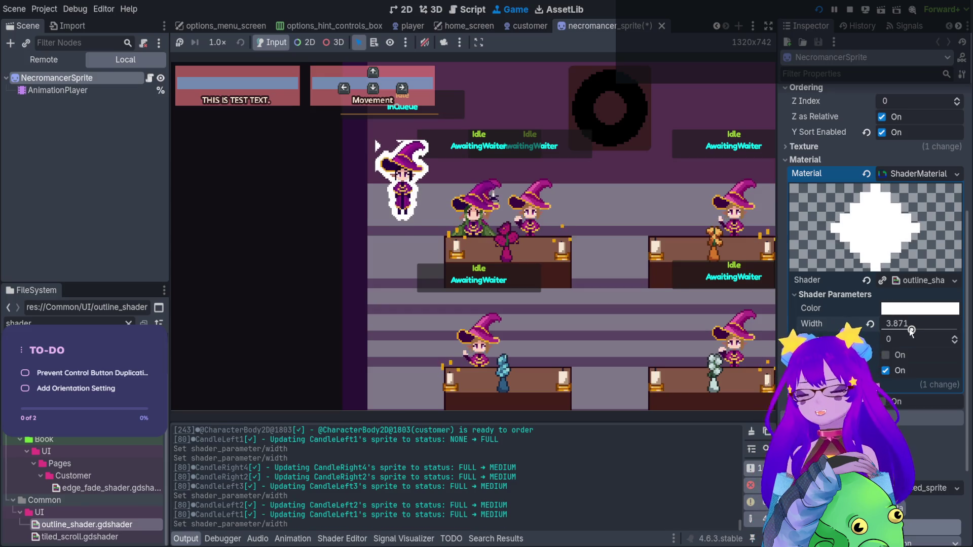
mouse_move(911, 330)
mouse_down()
mouse_move(891, 329)
mouse_move(929, 318)
mouse_move(885, 312)
mouse_up()
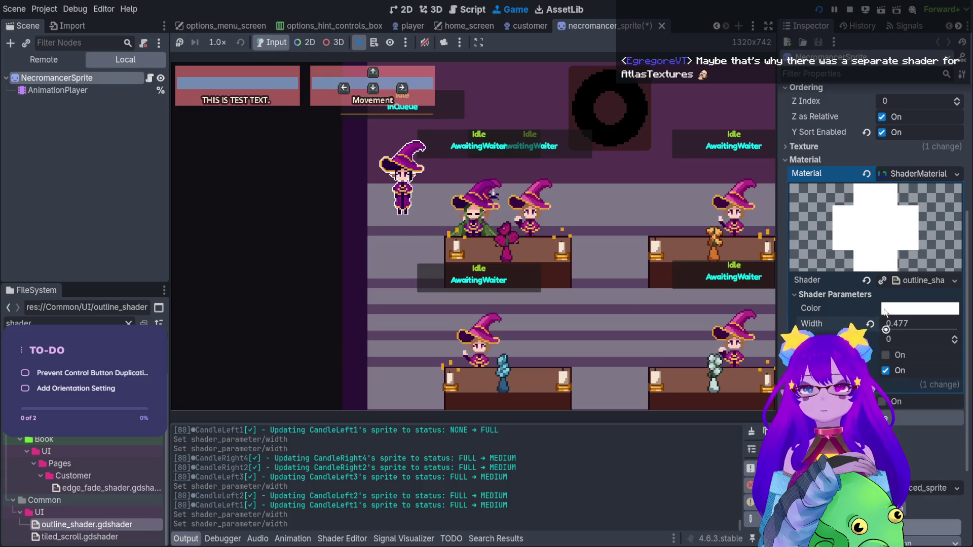
drag(885, 312, 880, 312)
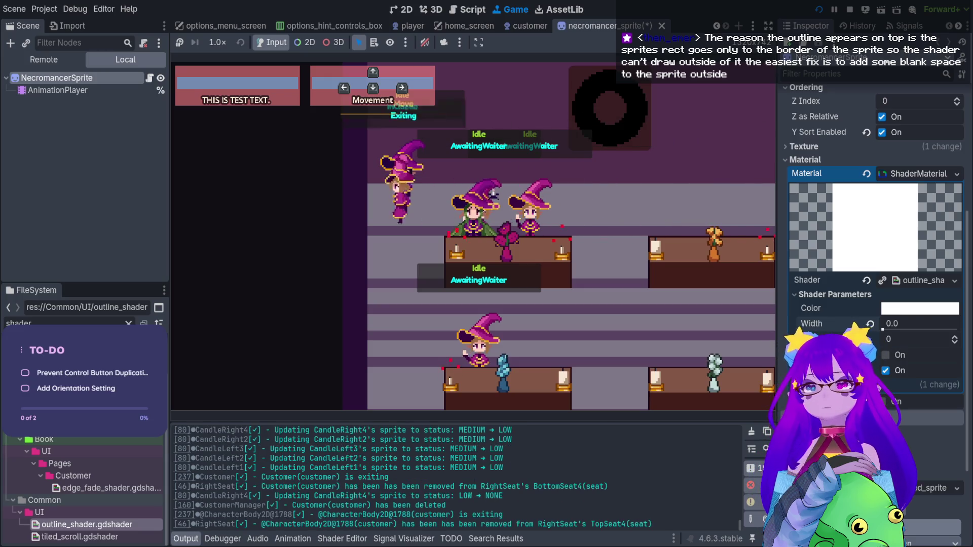
Step: Restore the outline at about 1.6, try over 9, then settle Width at 2.045
click(893, 339)
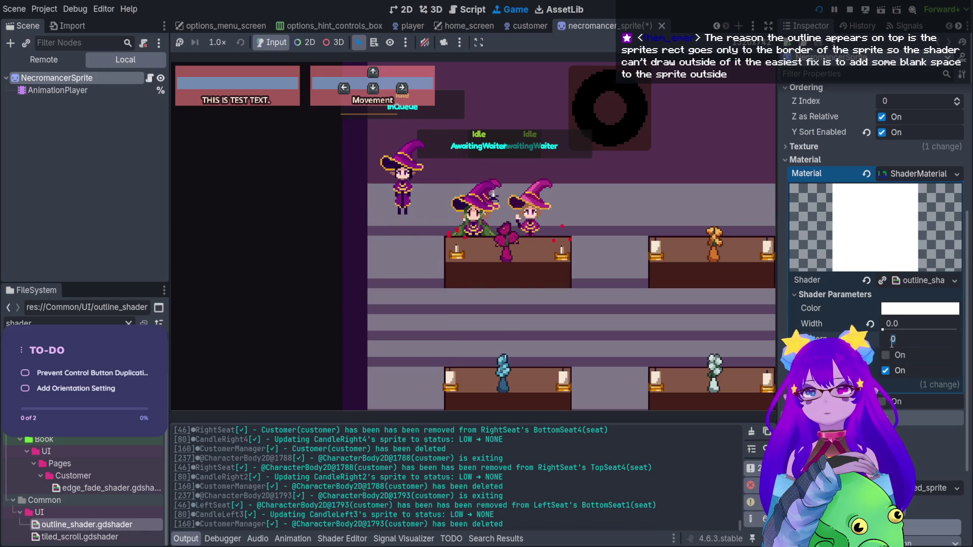
click(888, 328)
drag(889, 328, 890, 324)
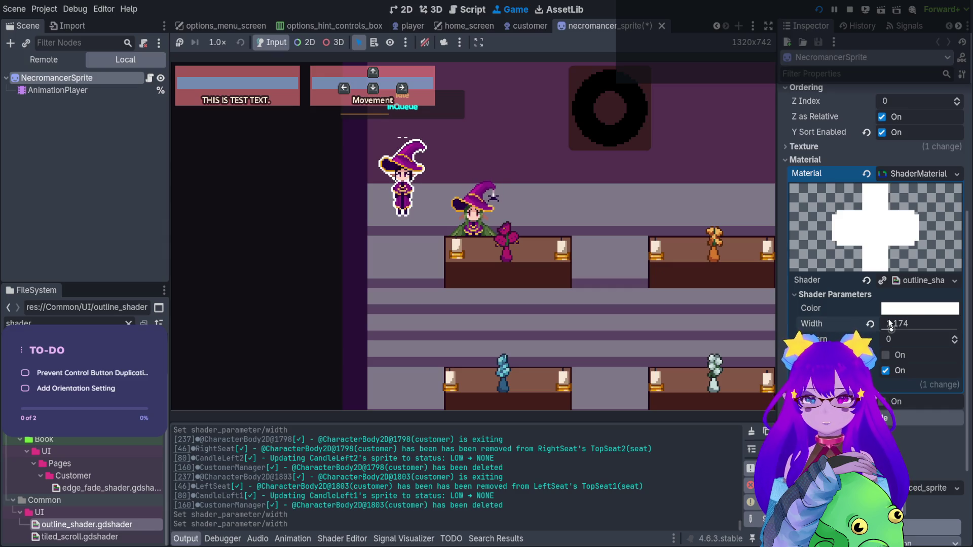
drag(892, 329, 957, 334)
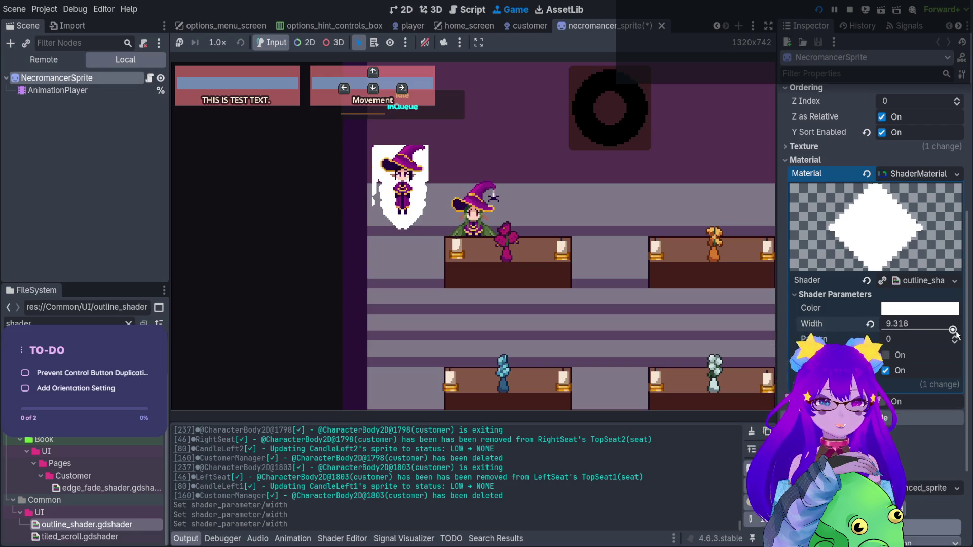
drag(956, 335, 898, 330)
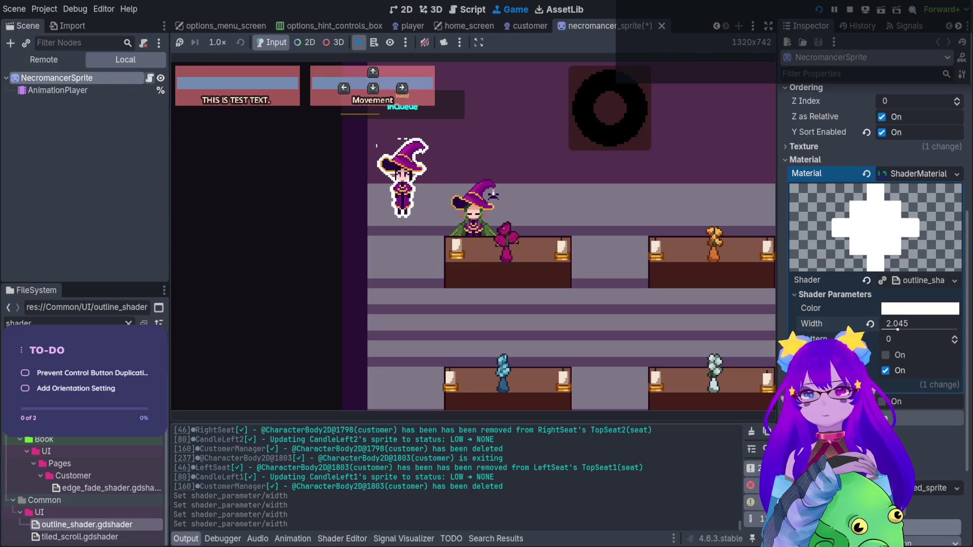
click(150, 77)
Step: Confirm advanced_sprite.gd extends Sprite2D via its class reference, then switch to the 2D editor
scroll(271, 127, up, 2)
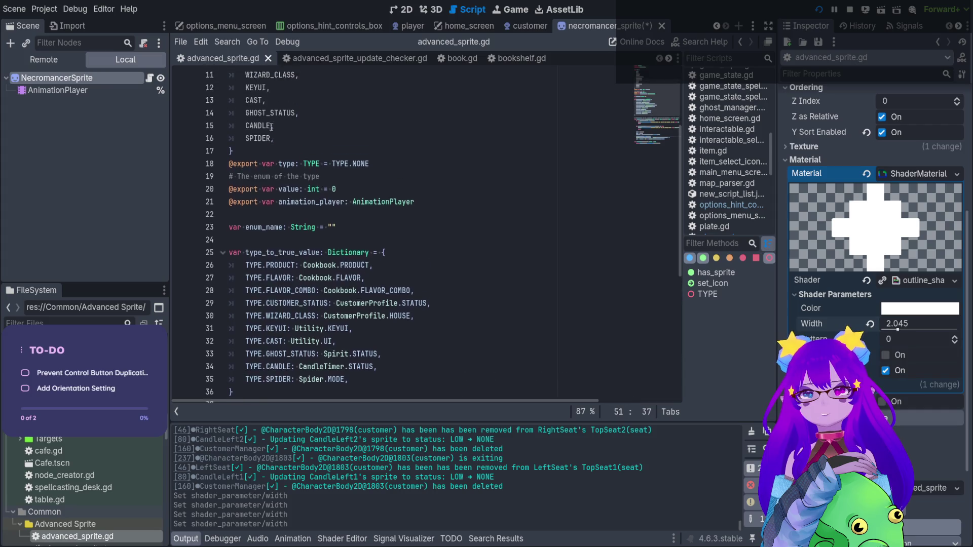
scroll(271, 127, up, 4)
click(282, 75)
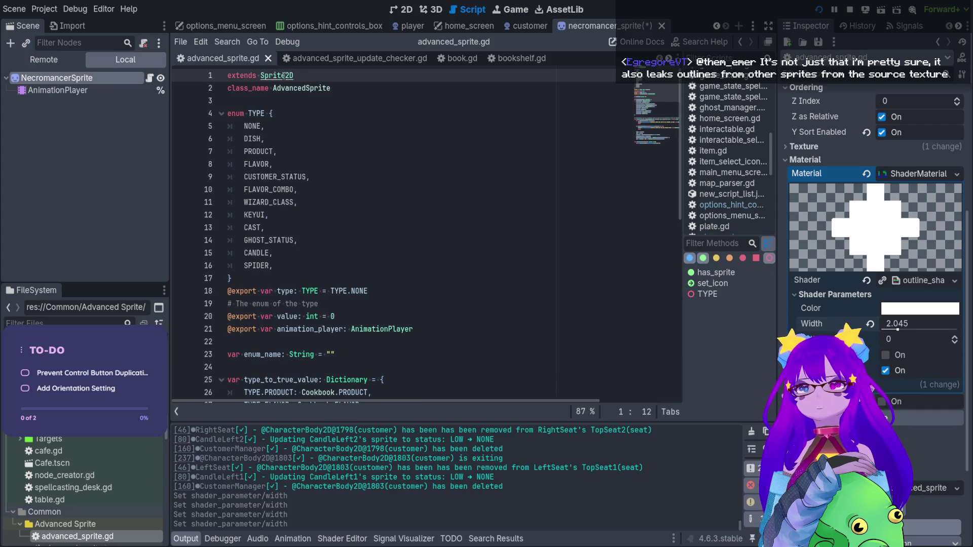
ctrl+click(282, 75)
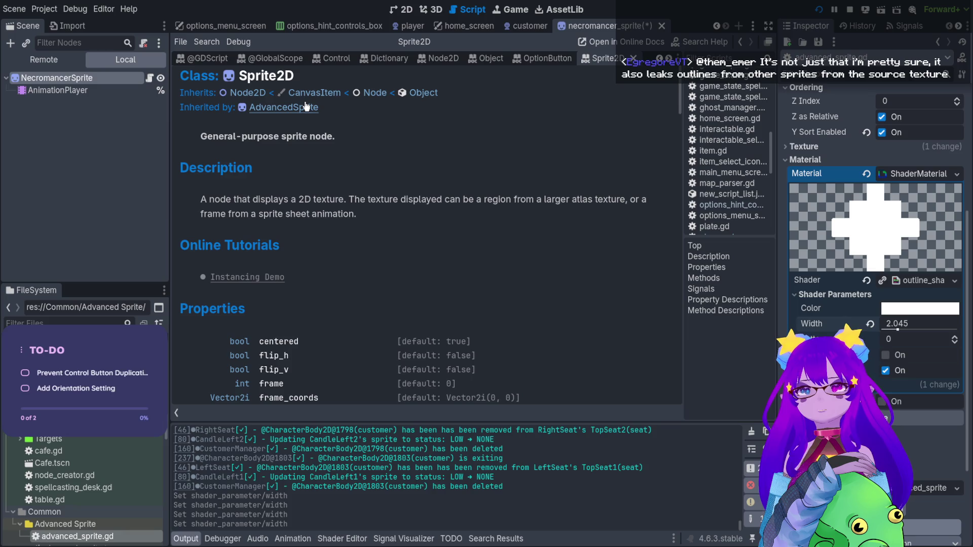
click(149, 78)
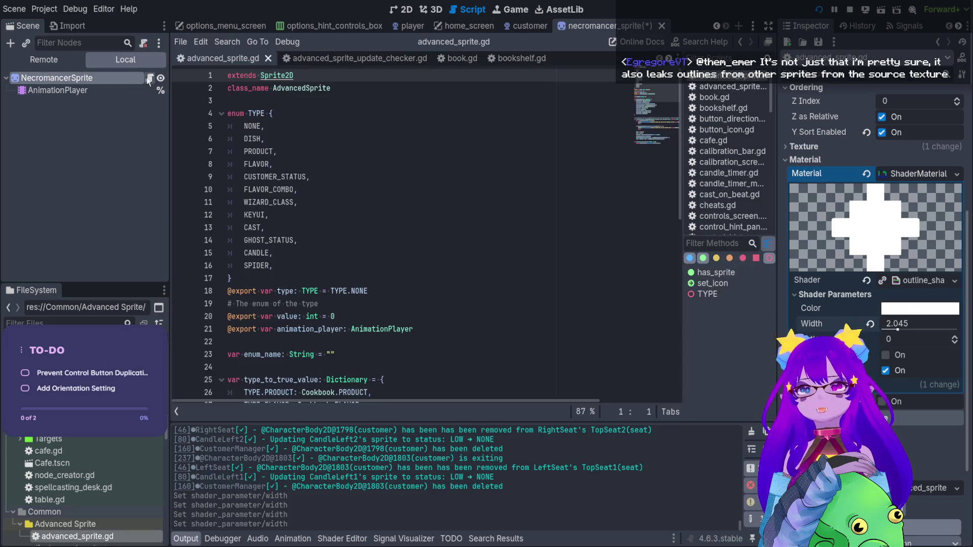
click(341, 88)
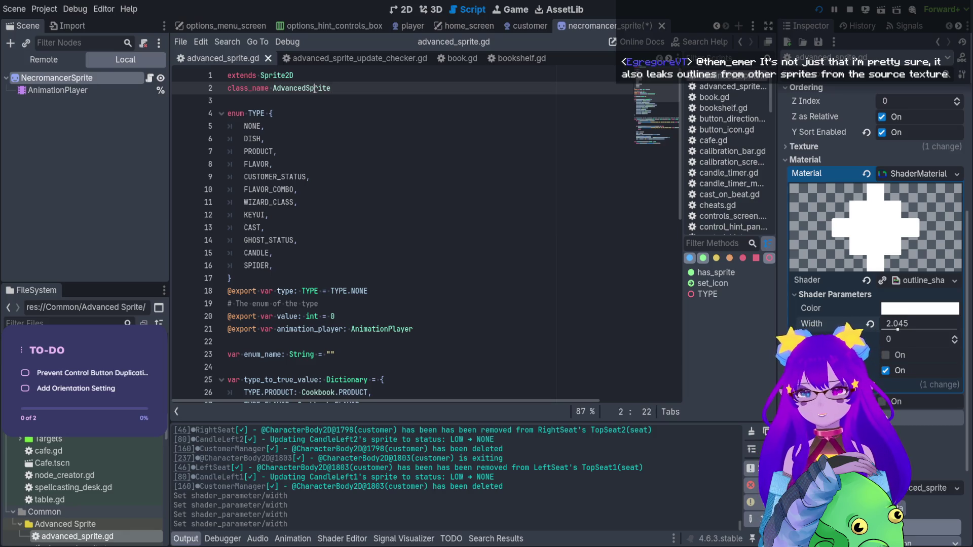
click(405, 10)
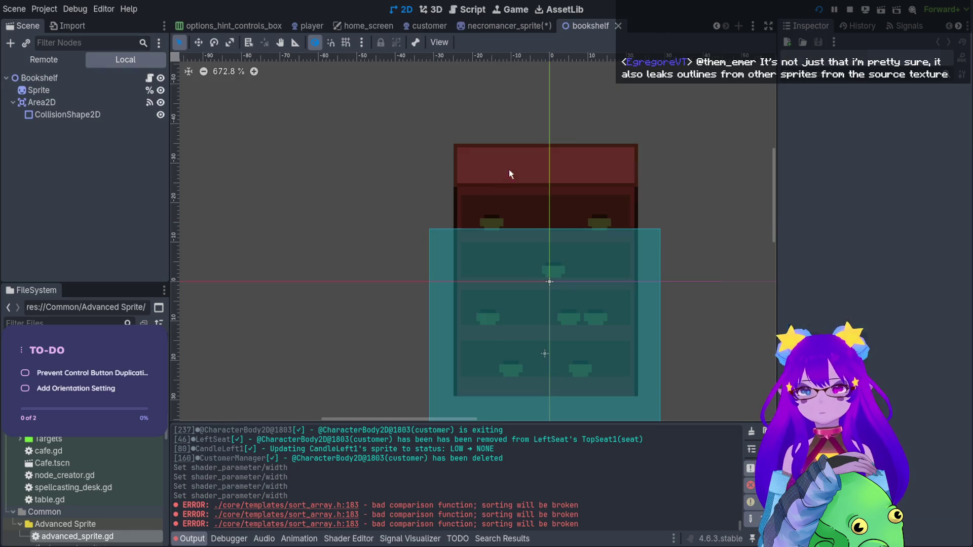
Step: Inspect the bookshelf's Sprite and trash.tscn's Trashcan sprite, then return to necromancer_sprite
click(59, 93)
drag(429, 187, 346, 146)
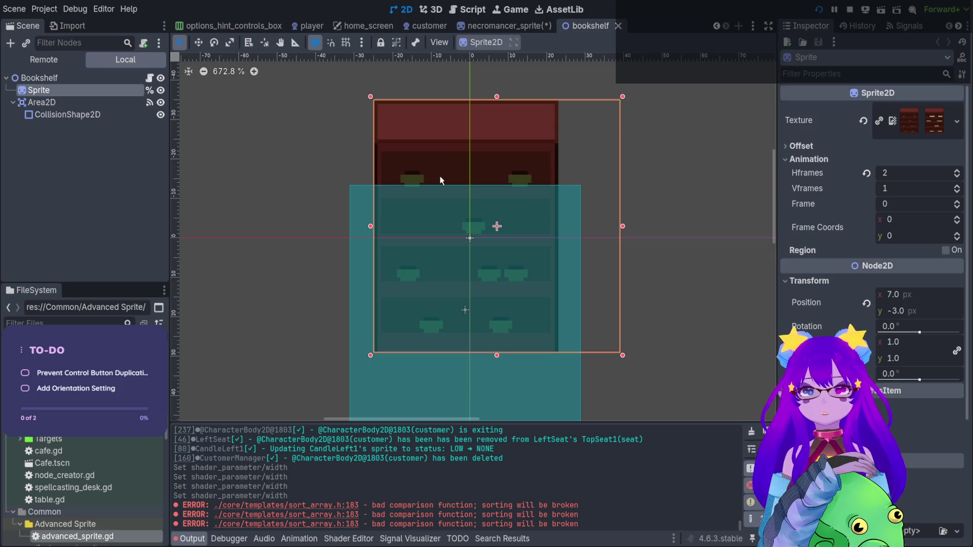
drag(230, 117, 396, 207)
scroll(433, 198, up, 6)
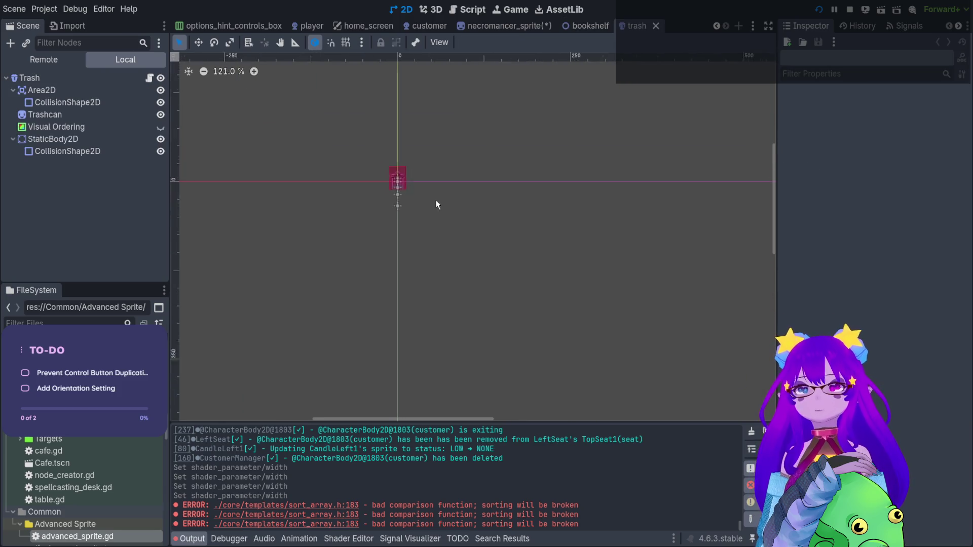
scroll(376, 163, up, 7)
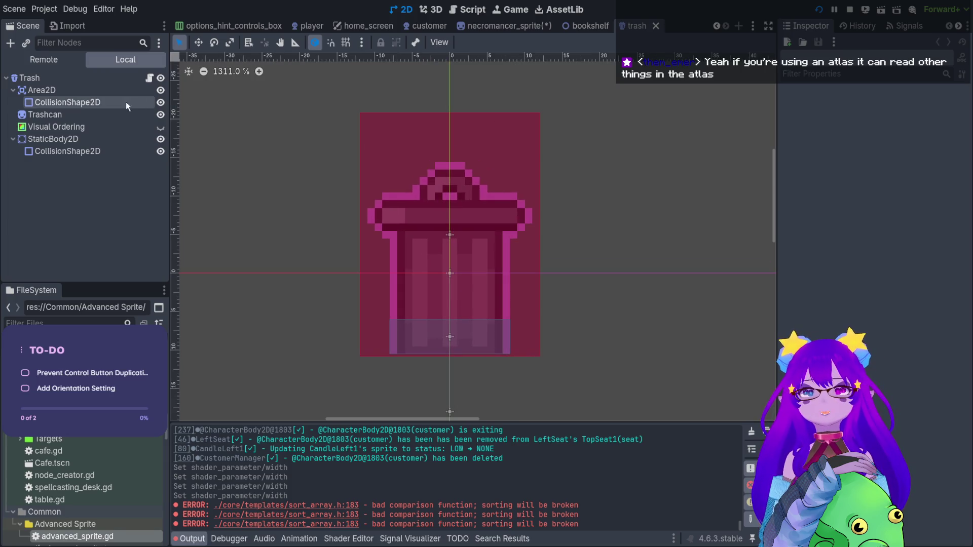
click(85, 115)
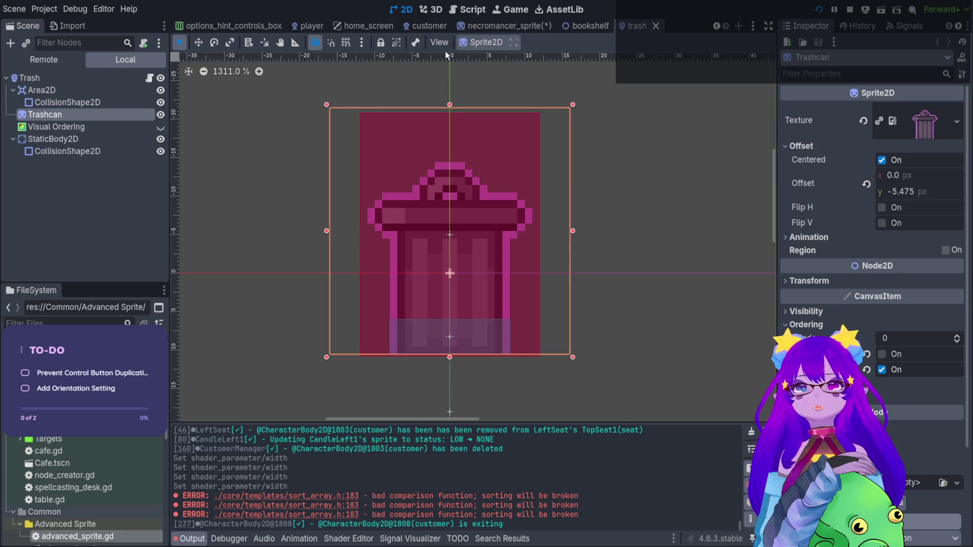
click(504, 26)
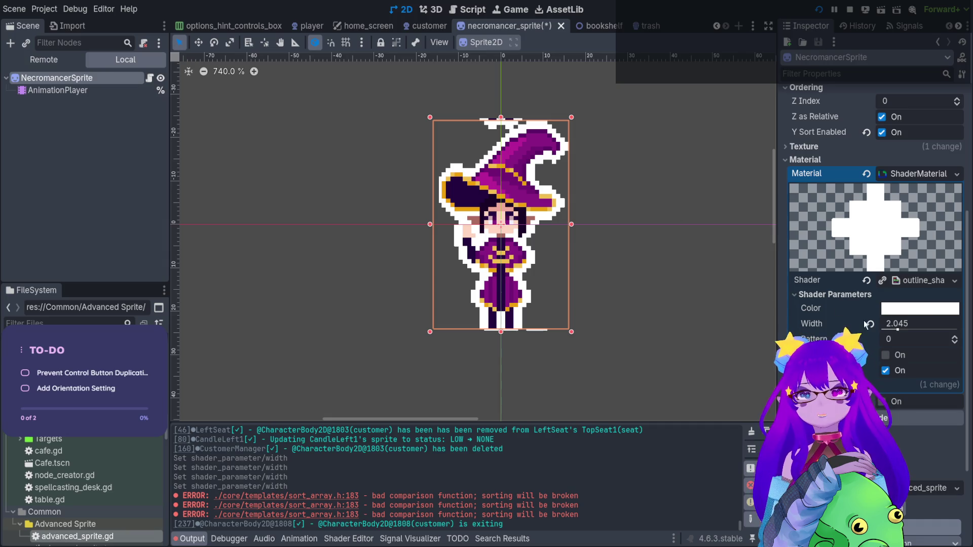
Step: Lower the necromancer outline Width to 0.916 and view the advanced_sprite.gd class name
drag(897, 330, 889, 330)
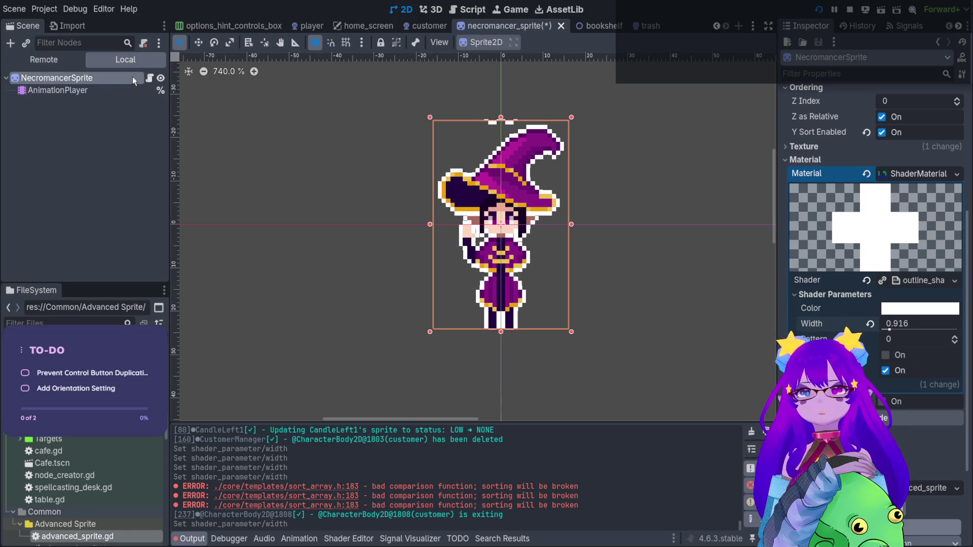
click(149, 78)
click(297, 90)
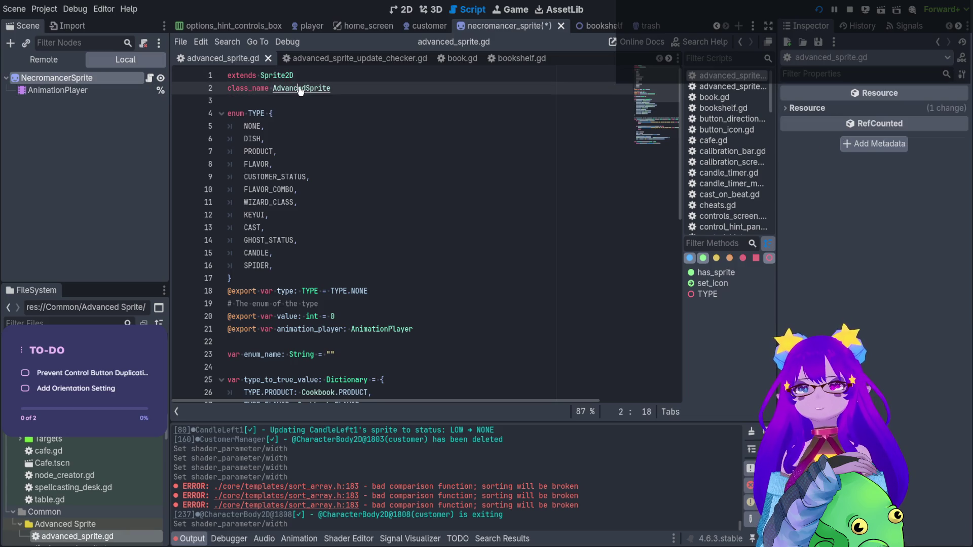
click(291, 99)
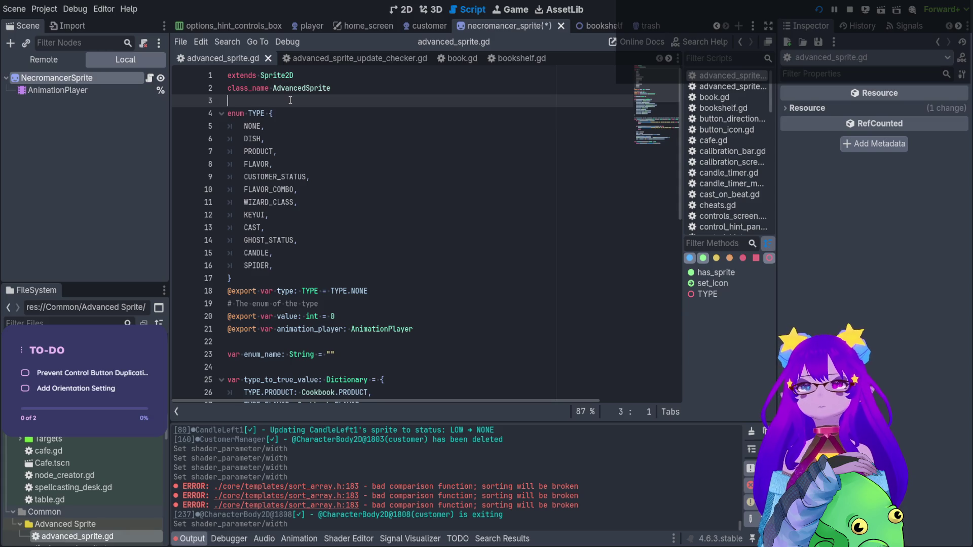
scroll(291, 101, down, 1)
scroll(290, 100, down, 1)
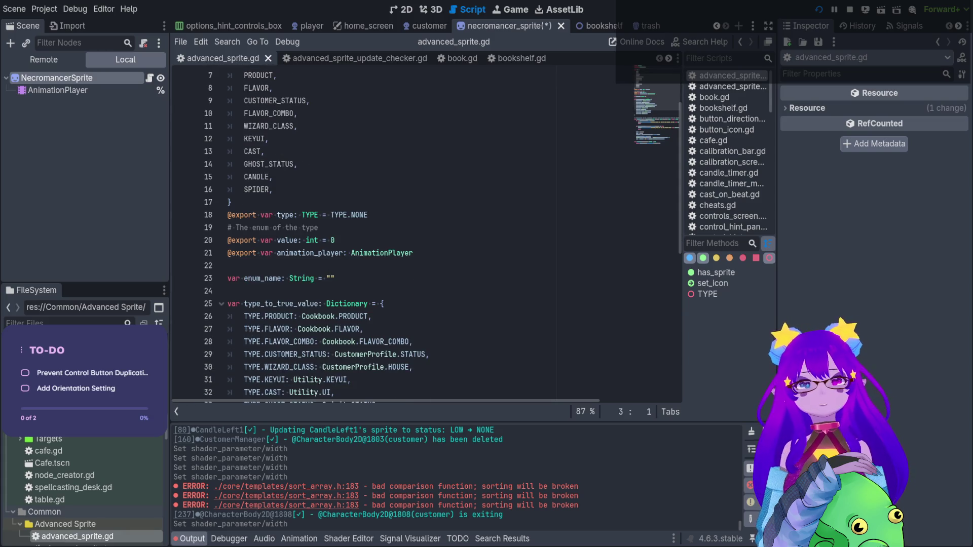
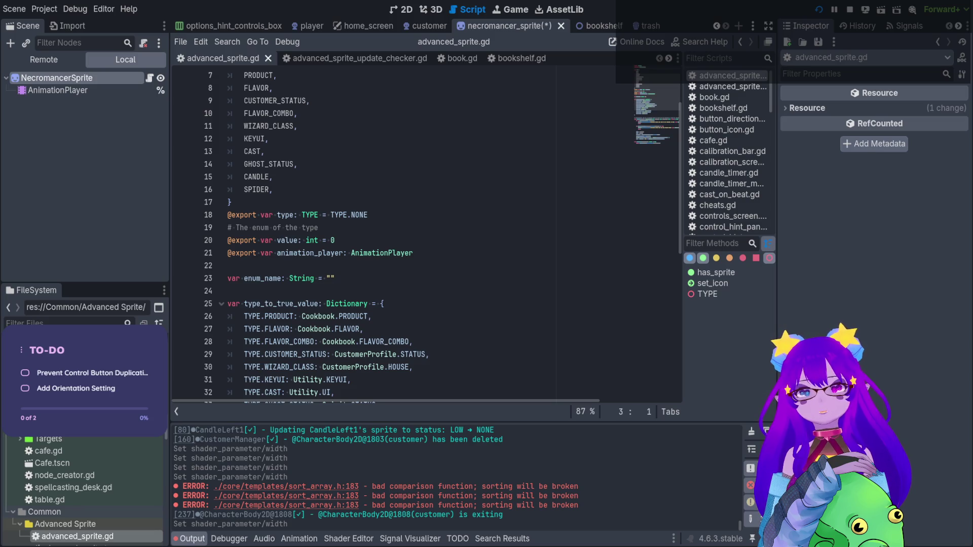
Step: Add a new `func highlight()` declaration on line 38 of advanced_sprite.gd, below the enum block
scroll(426, 233, down, 8)
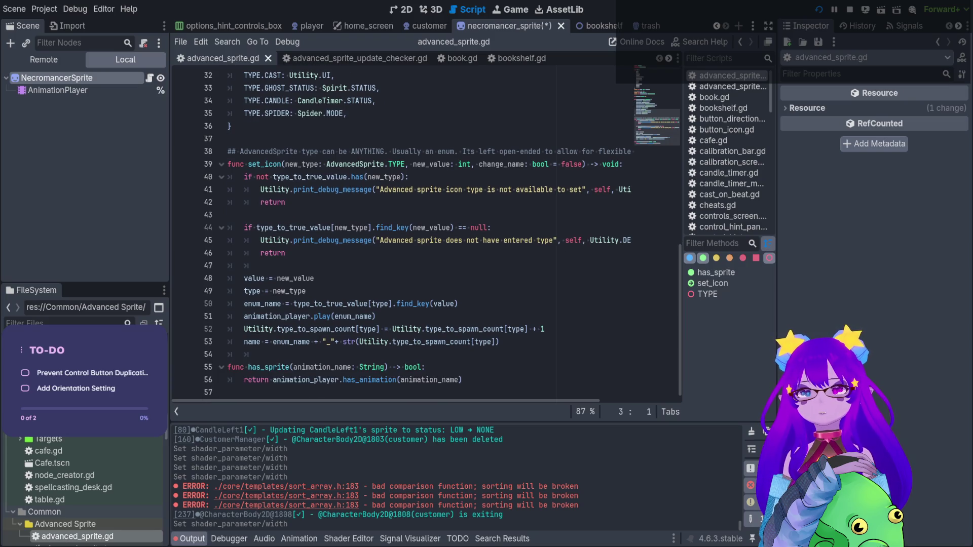
click(262, 134)
key(Return)
key(Return)
key(Up)
text(func high)
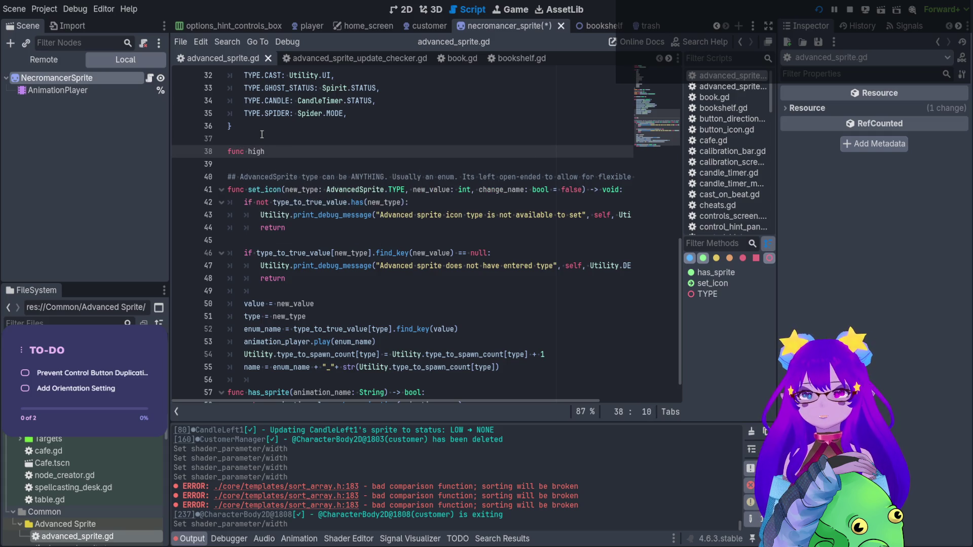
text(light)
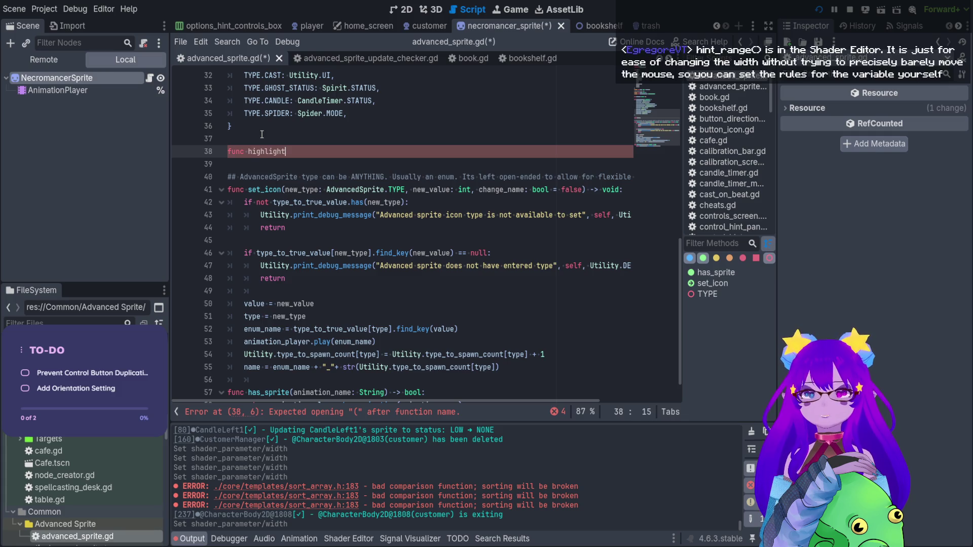
text(()
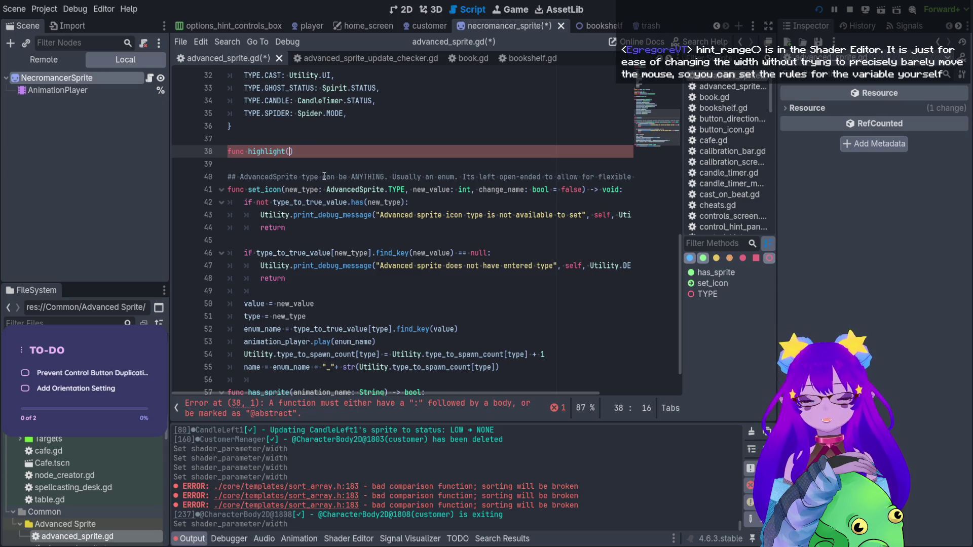
click(355, 540)
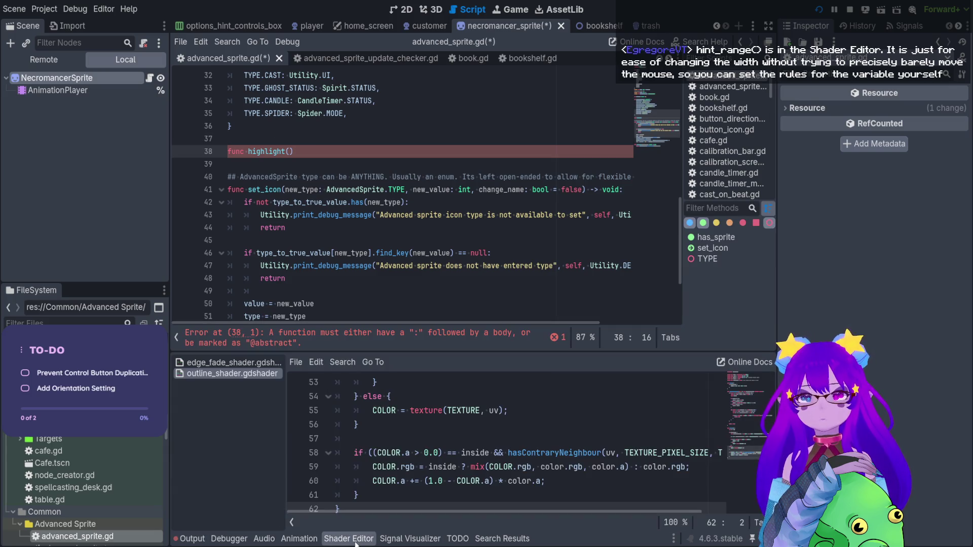
Step: Change the outline shader's width hint_range(0, 10) to hint_range(0, 5) and save
click(375, 508)
scroll(374, 508, up, 15)
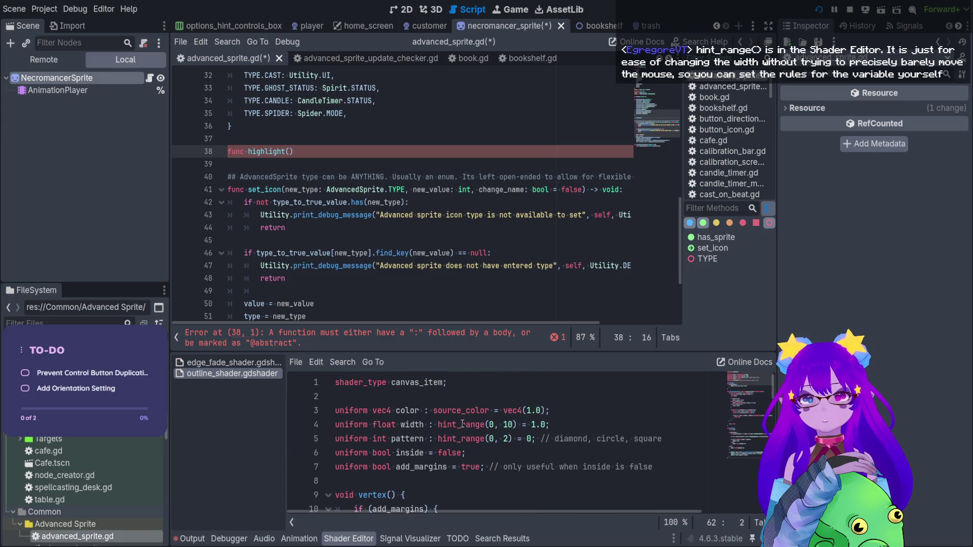
double_click(507, 424)
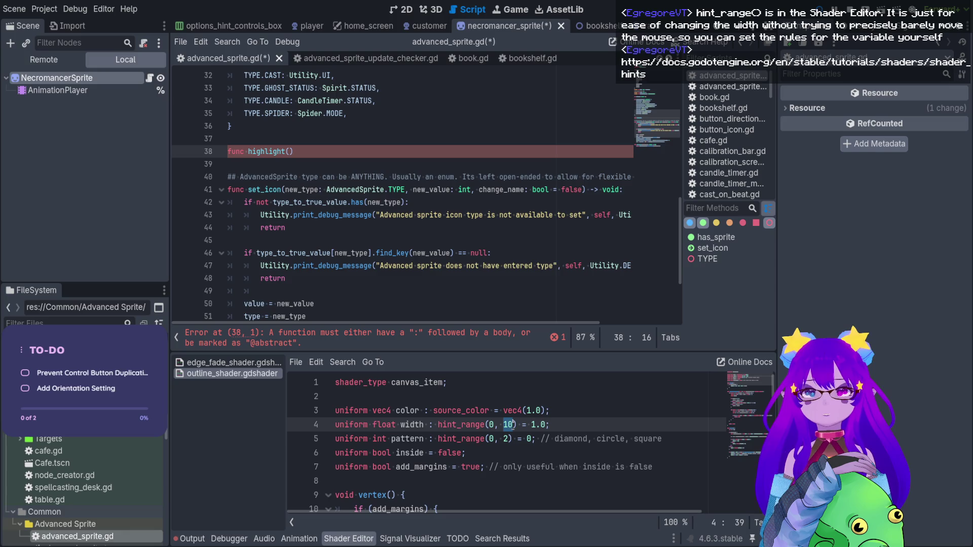
text(5)
click(506, 455)
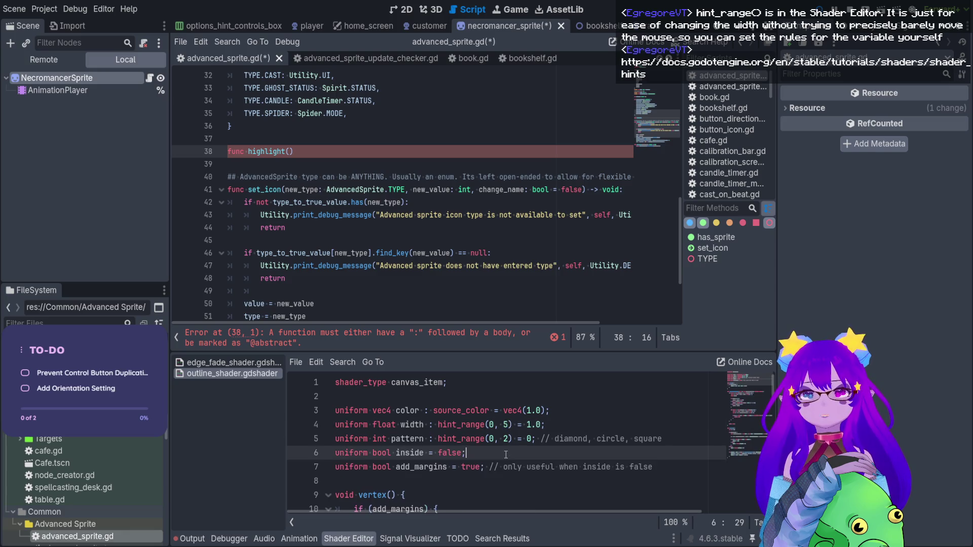
key(ctrl+s)
click(55, 90)
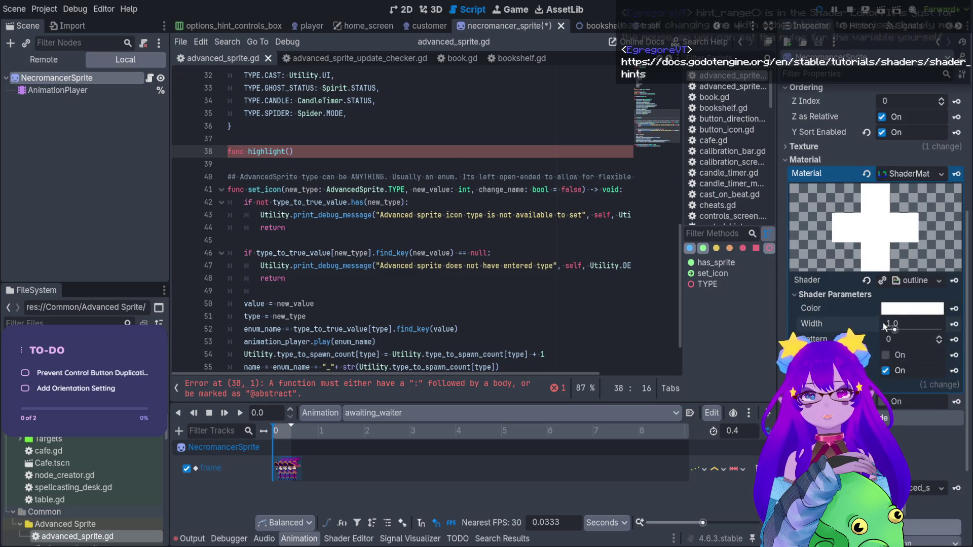
Step: Preview a thicker outline by dragging the Width shader parameter, then revert it
mouse_move(884, 325)
mouse_down()
mouse_move(942, 328)
mouse_move(898, 330)
mouse_up()
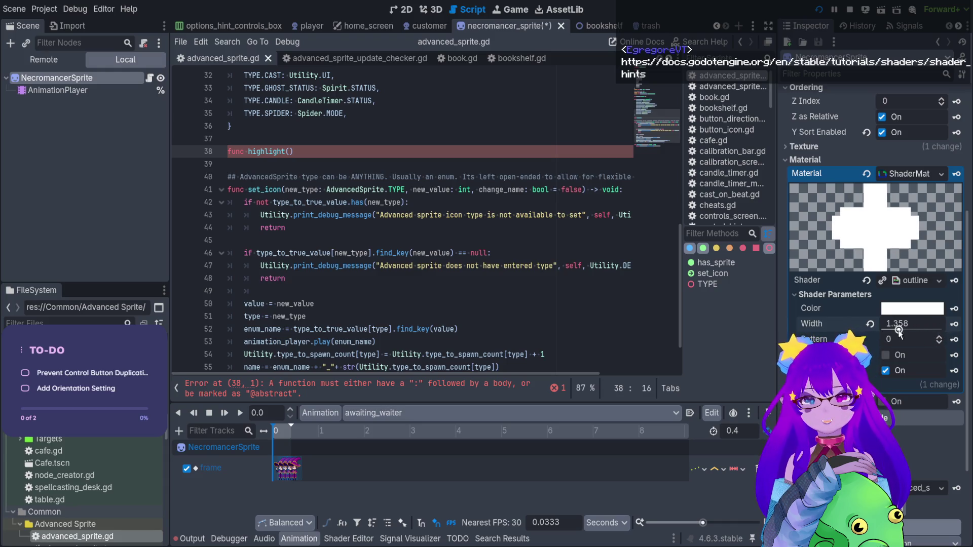
click(870, 322)
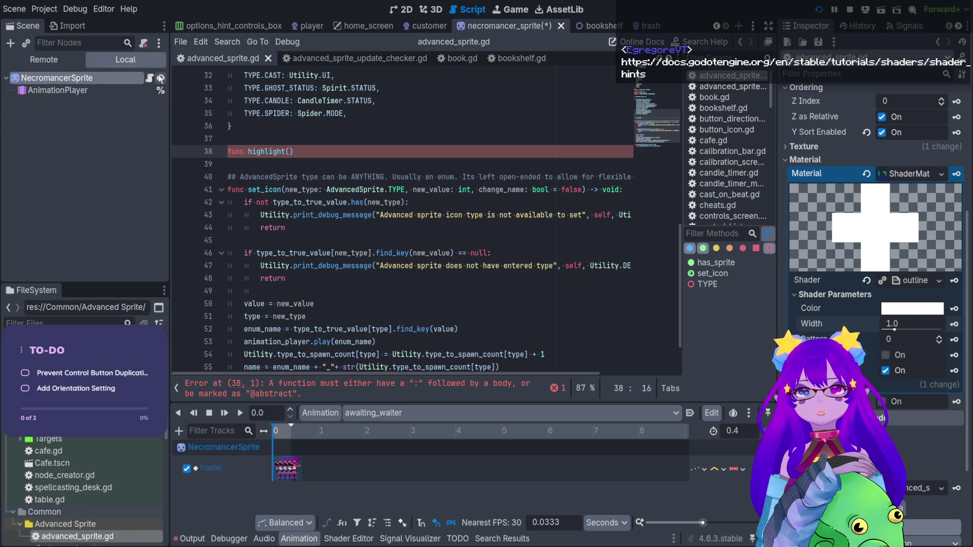
Step: Complete highlight() as `-> void:` with a `pass` body
click(319, 148)
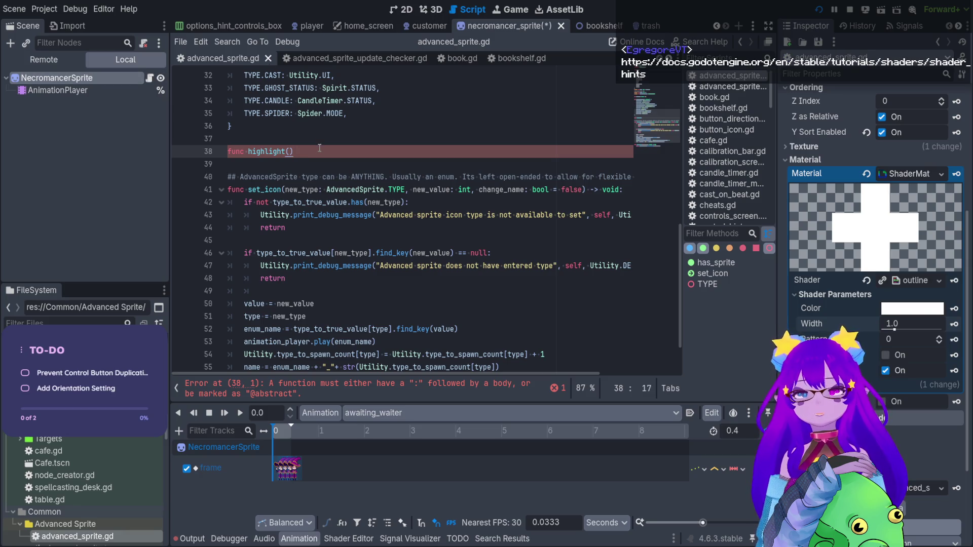
text( -> void:)
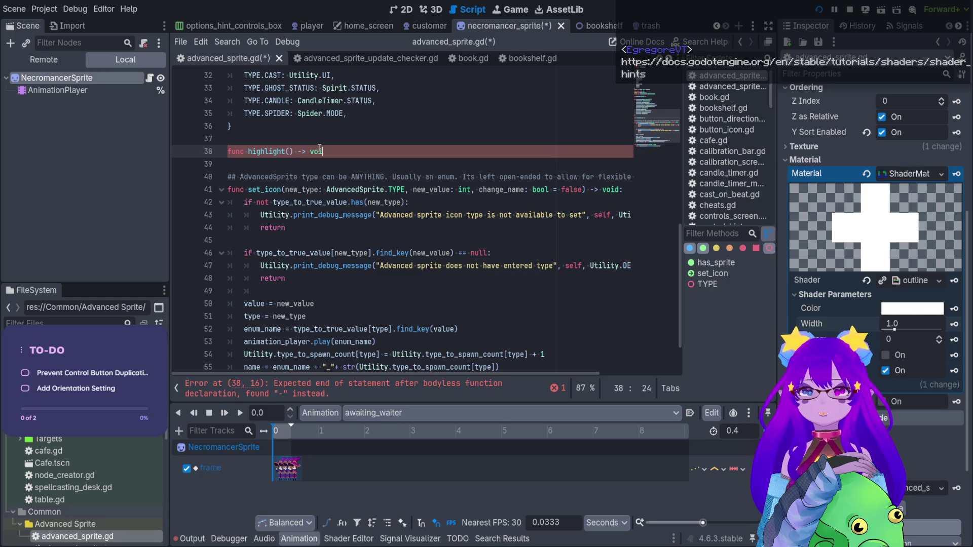
key(Return)
text(pass)
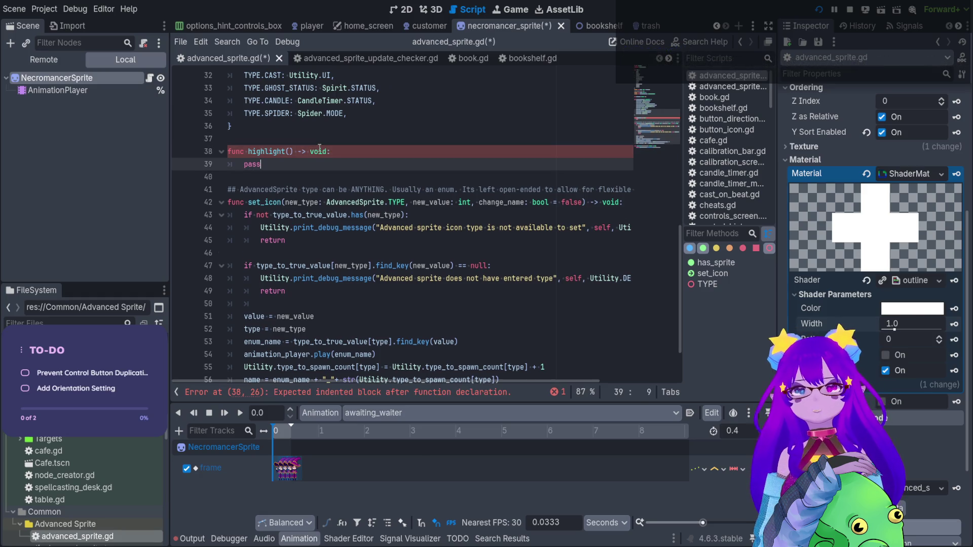
Step: Duplicate the highlight() stub below it and rename the copy remove_highlight()
key(shift+Up)
key(shift+Home)
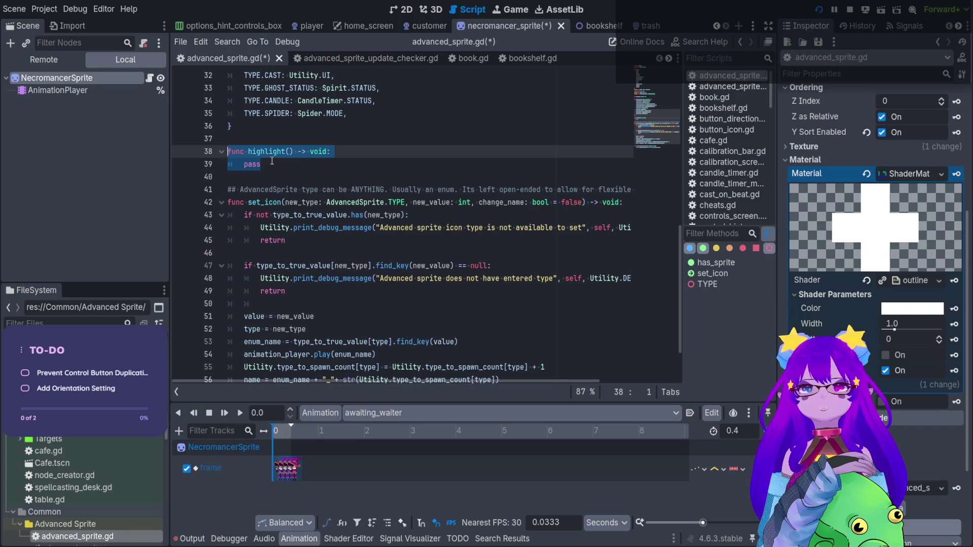
key(ctrl+c)
key(Right)
key(Return)
key(Return)
key(BackSpace)
key(ctrl+v)
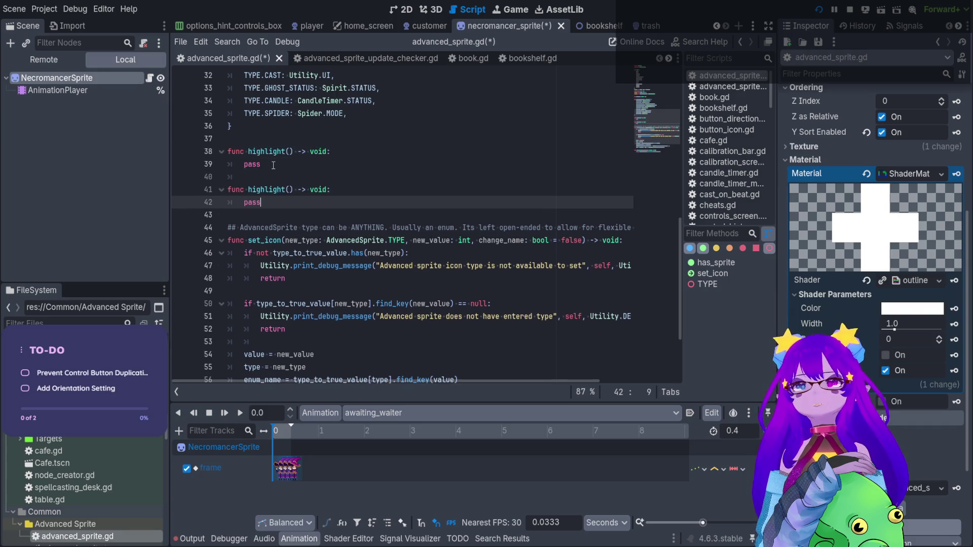
double_click(265, 190)
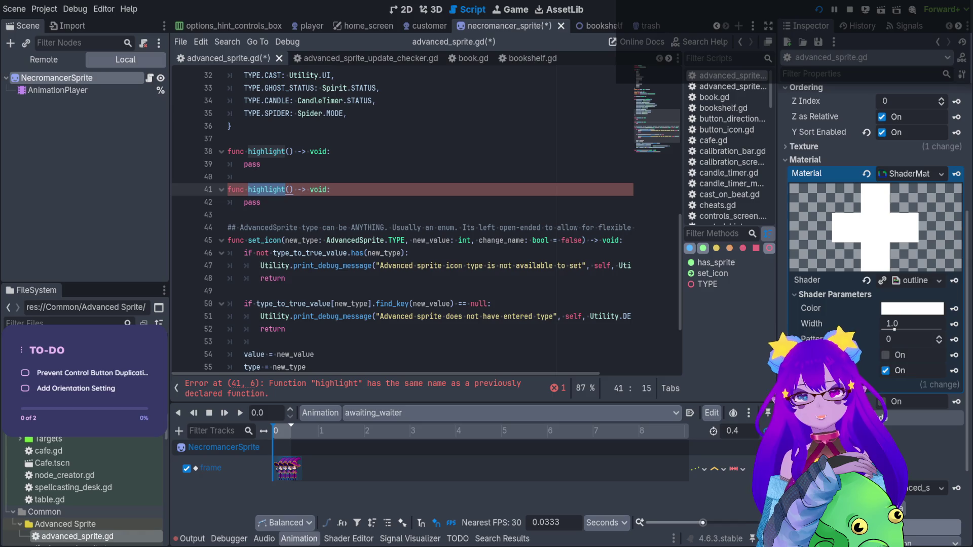
click(249, 190)
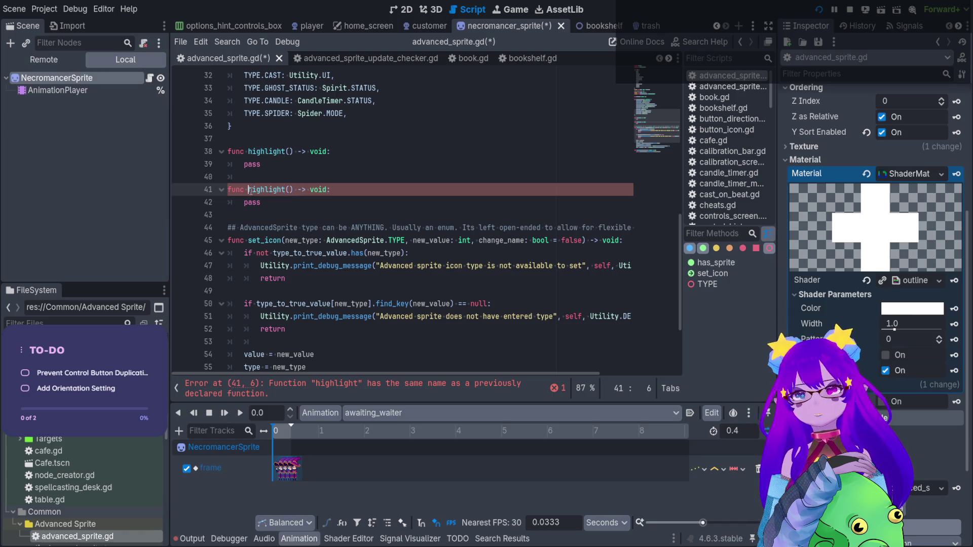
text(remove_)
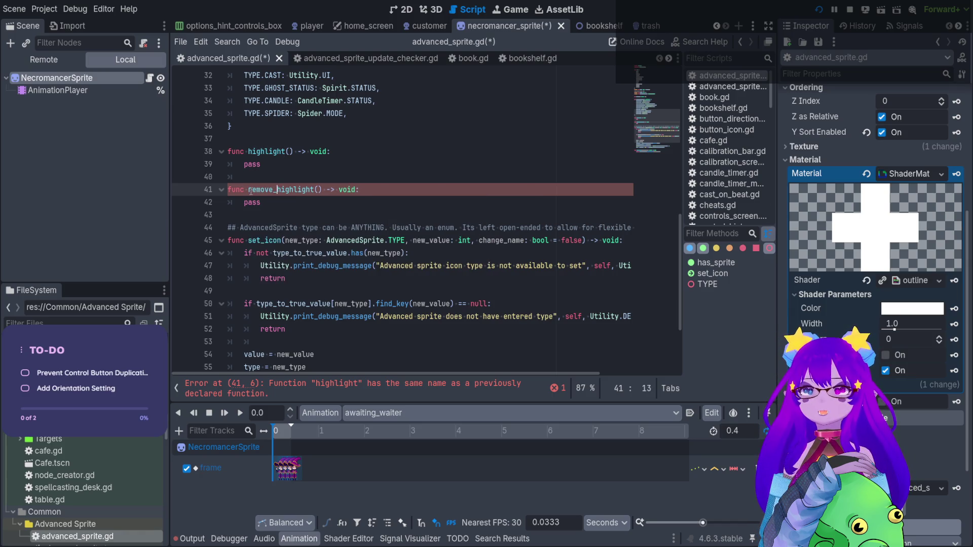
Step: Replace pass in highlight() with `material.` and look up the material property documentation
double_click(256, 165)
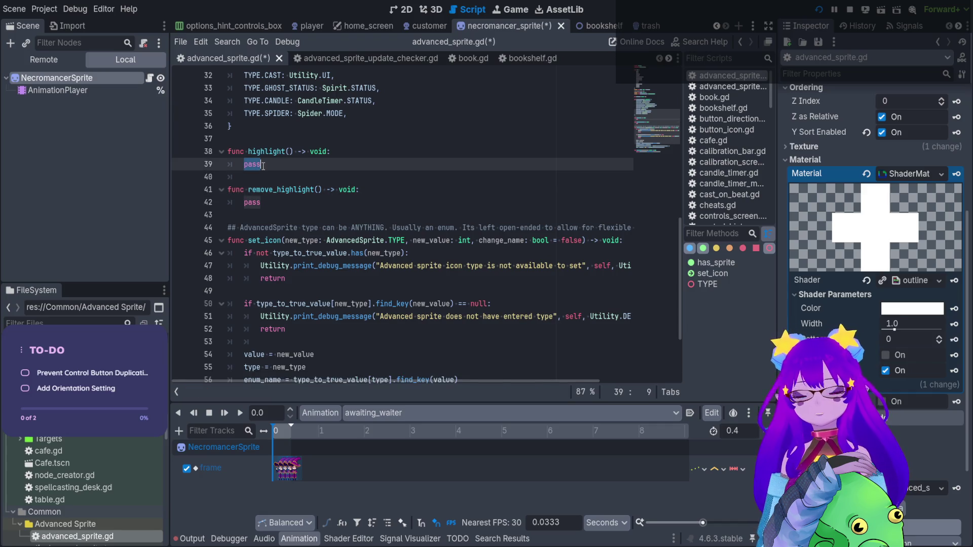
text(material)
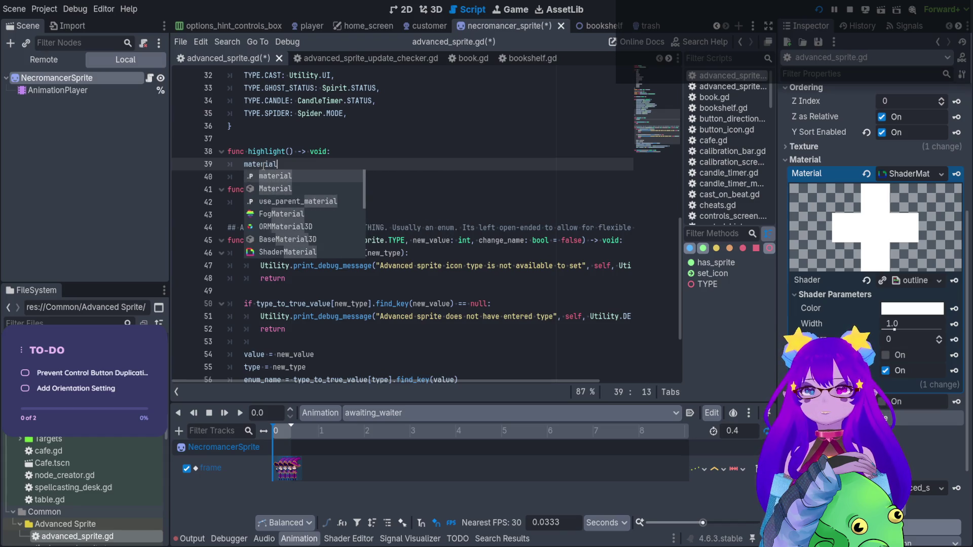
text(.shad)
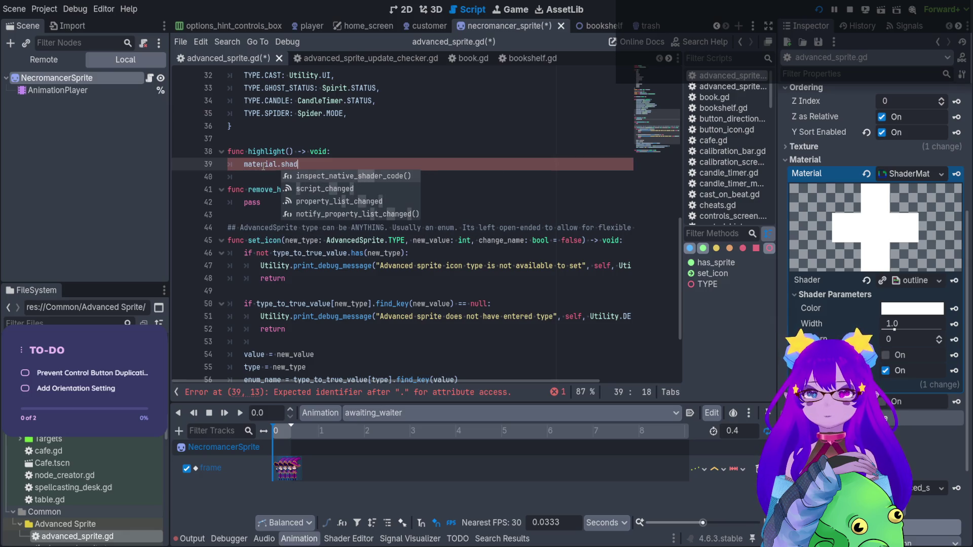
key(BackSpace)
key(BackSpace)
key(BackSpace)
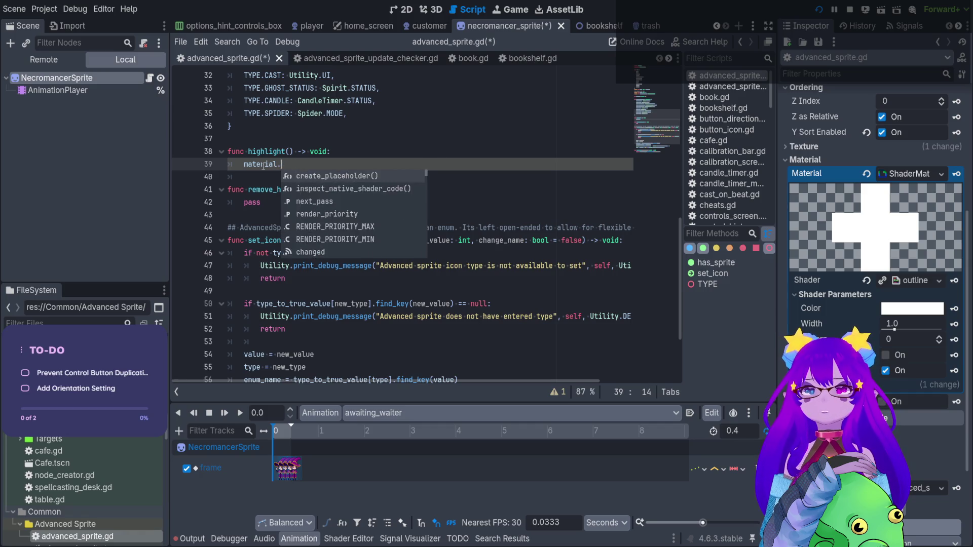
key(ctrl+space)
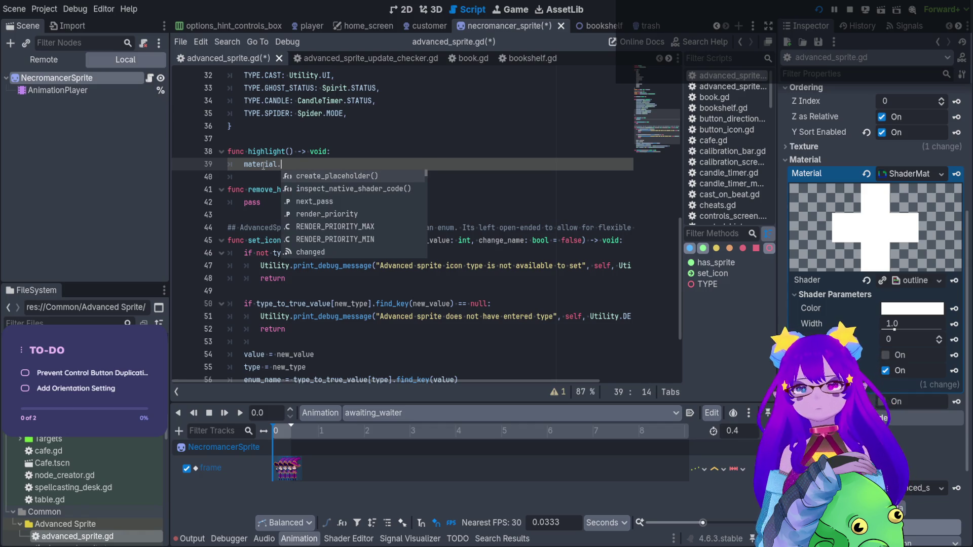
scroll(403, 192, down, 7)
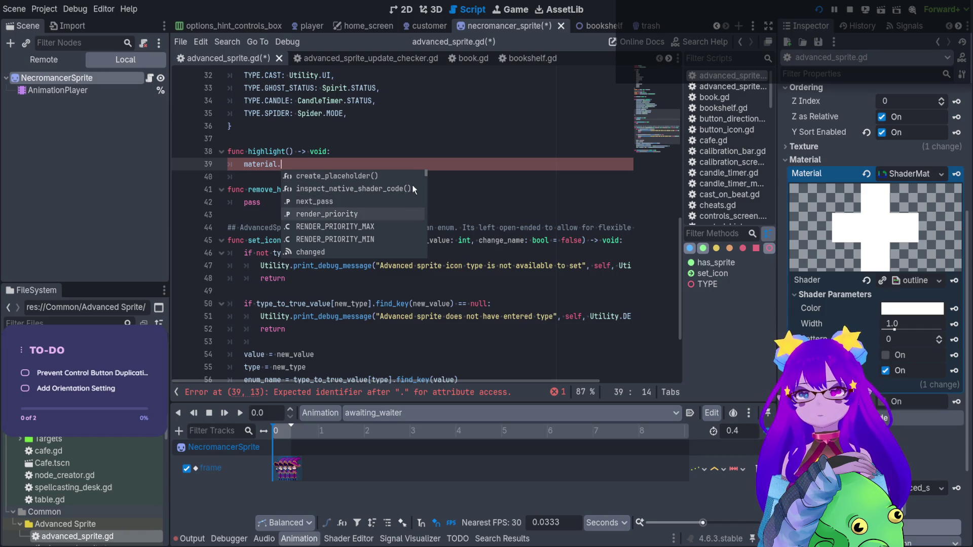
scroll(414, 184, down, 10)
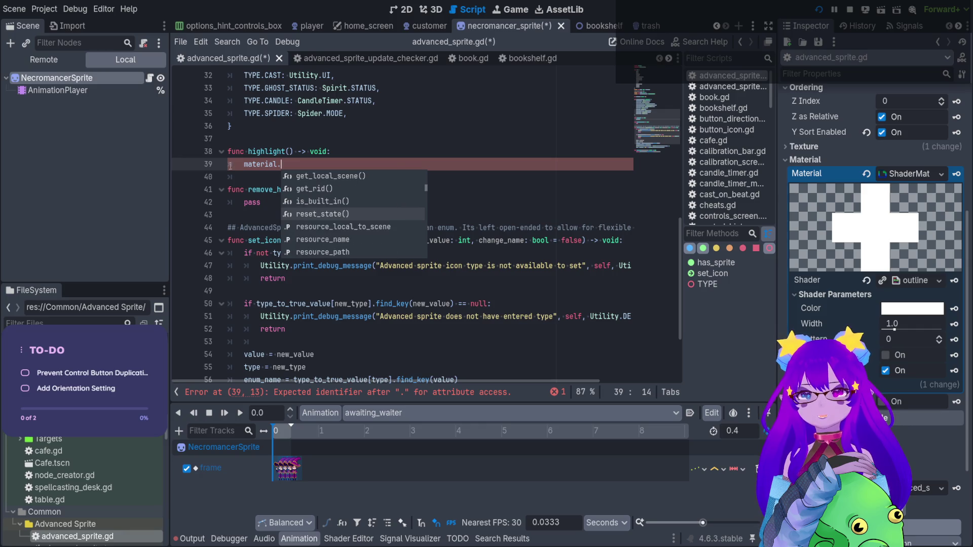
click(268, 163)
ctrl+click(268, 164)
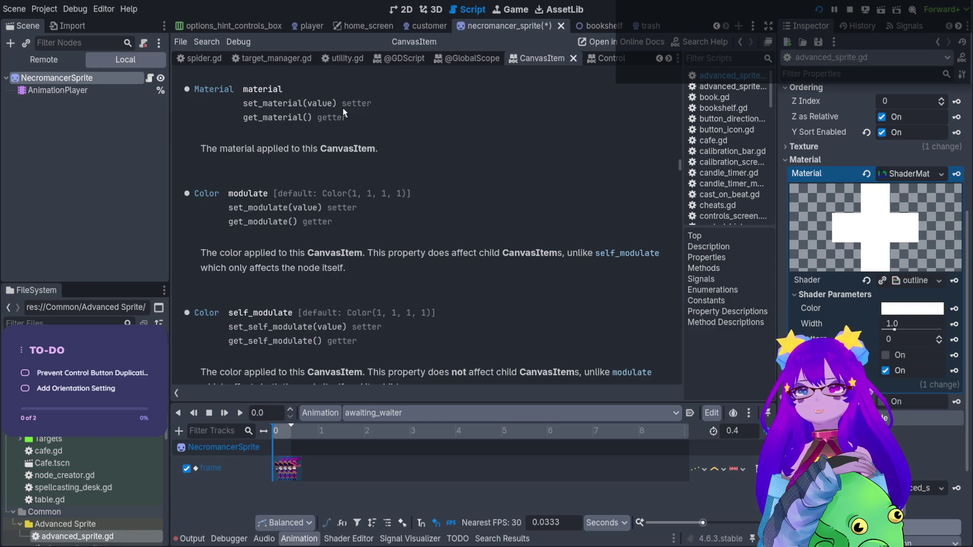
click(213, 89)
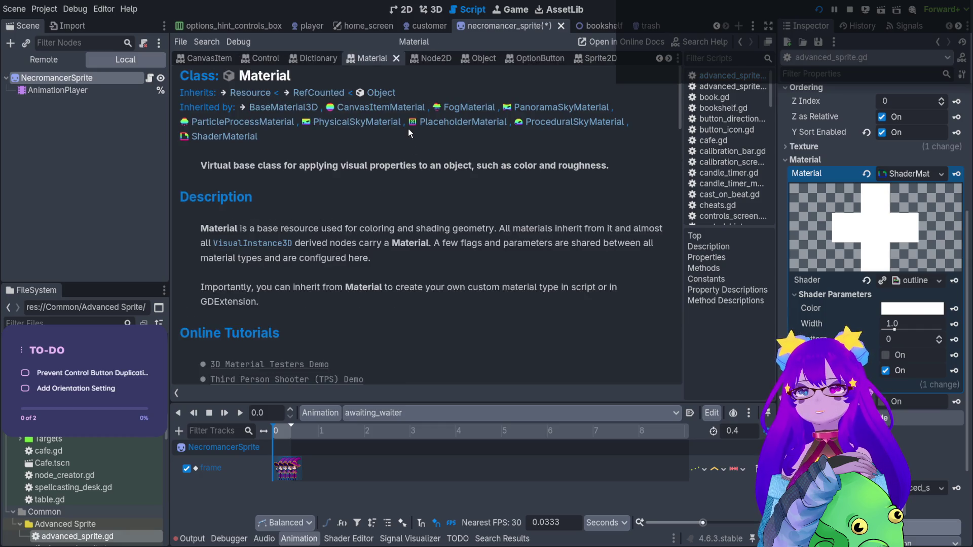
scroll(408, 130, down, 3)
scroll(402, 150, up, 3)
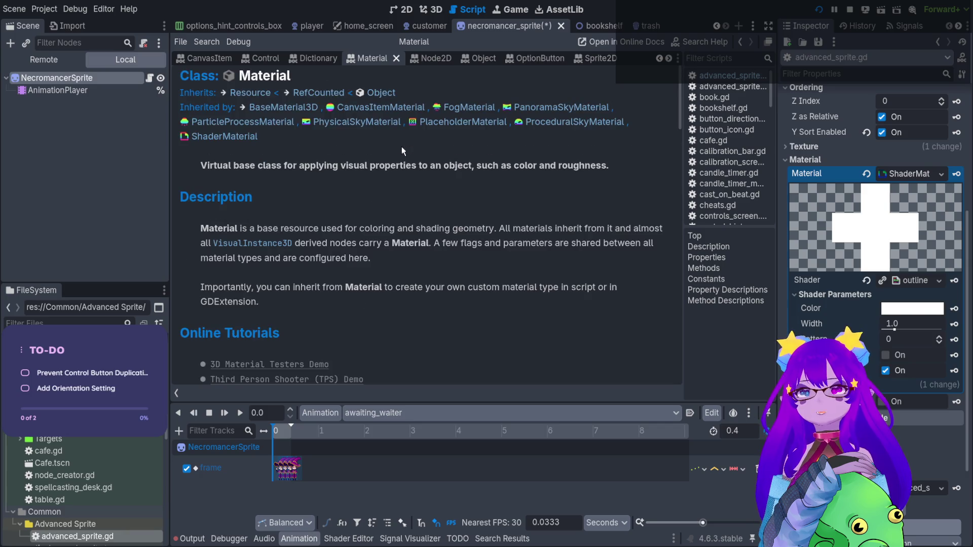
scroll(408, 150, down, 10)
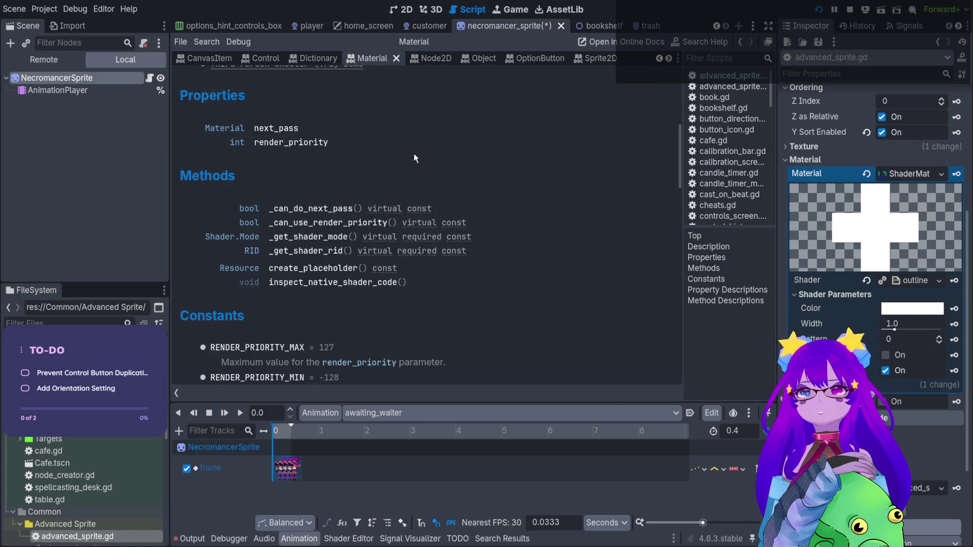
scroll(413, 154, down, 6)
scroll(412, 159, down, 4)
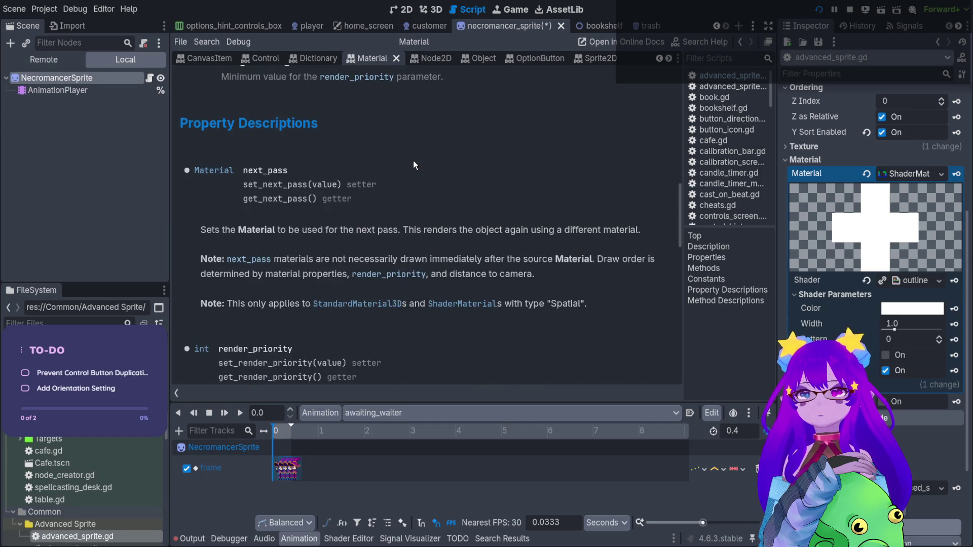
scroll(412, 160, down, 3)
scroll(413, 160, down, 6)
scroll(412, 169, down, 6)
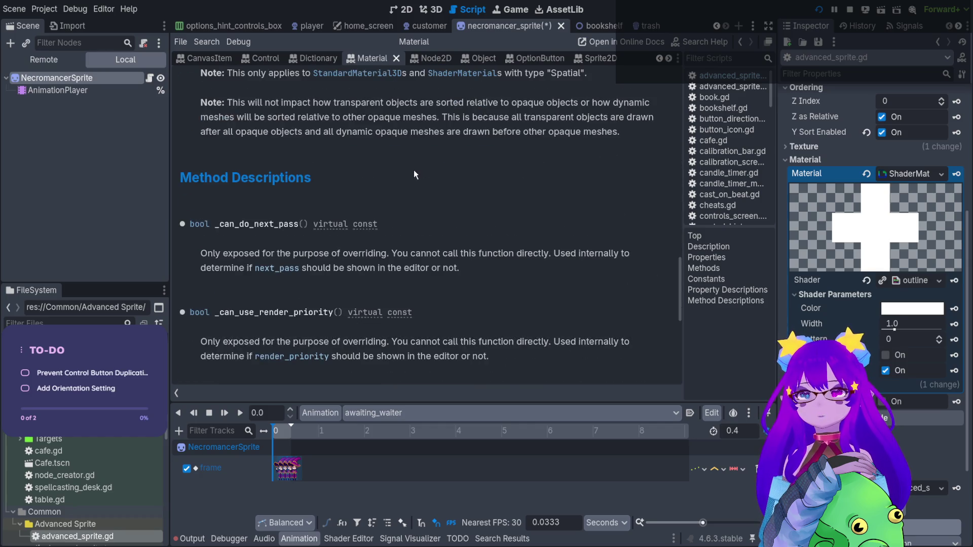
scroll(413, 169, down, 3)
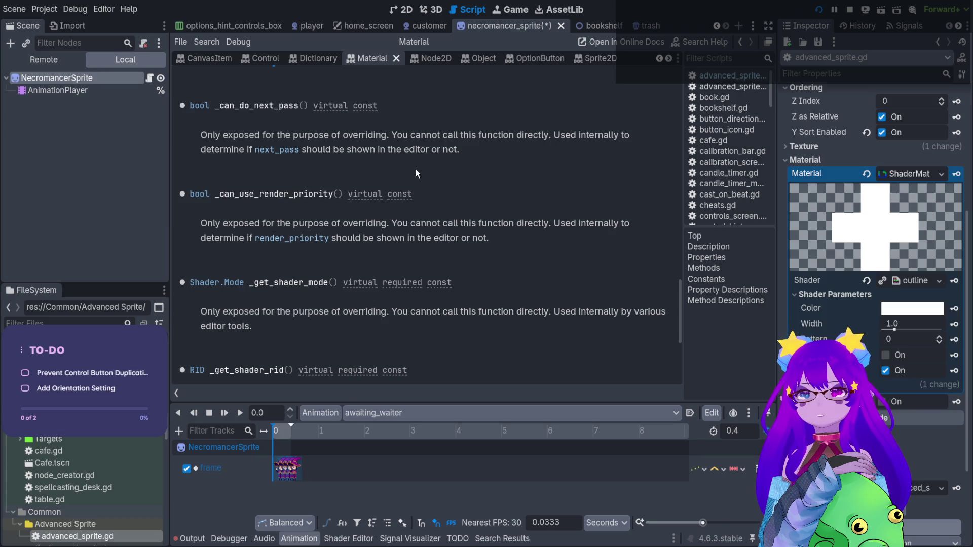
scroll(416, 169, down, 5)
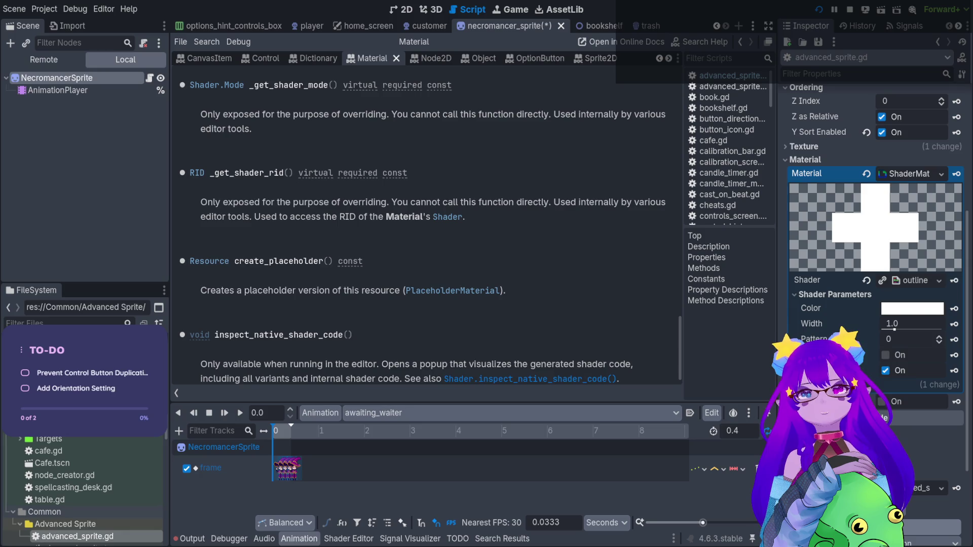
click(149, 77)
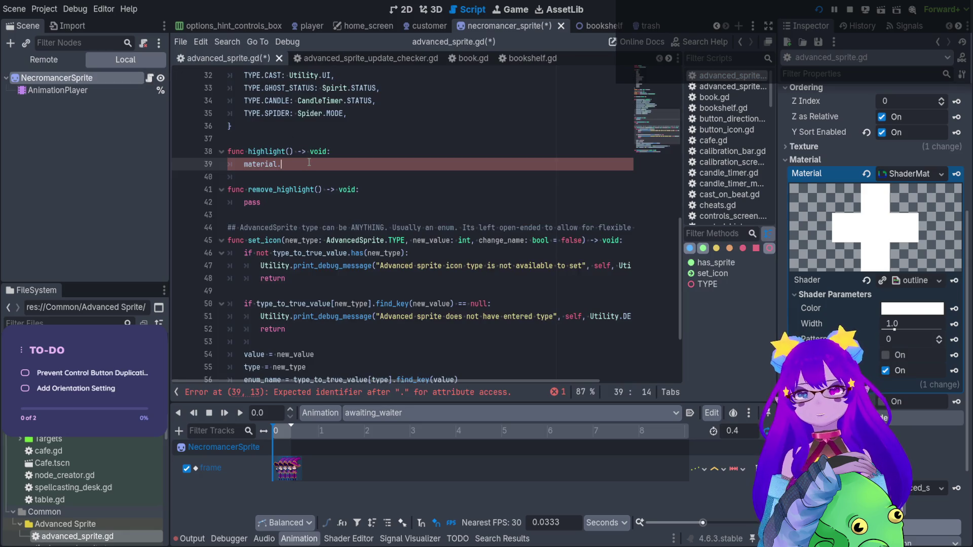
Step: Write `set_instance_shader_parameter("Width", 1)` in highlight(), checking its documentation
text(.set_)
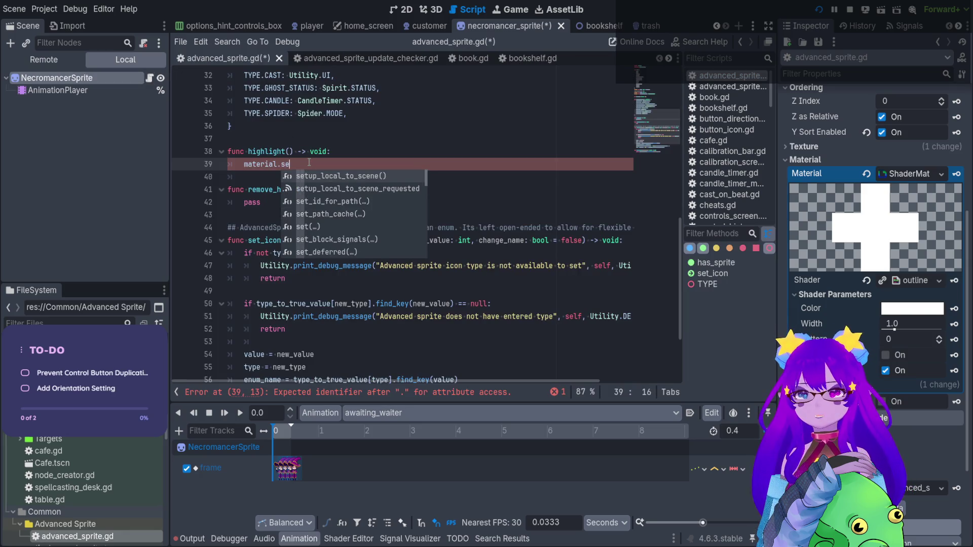
key(BackSpace)
key(BackSpace)
key(BackSpace)
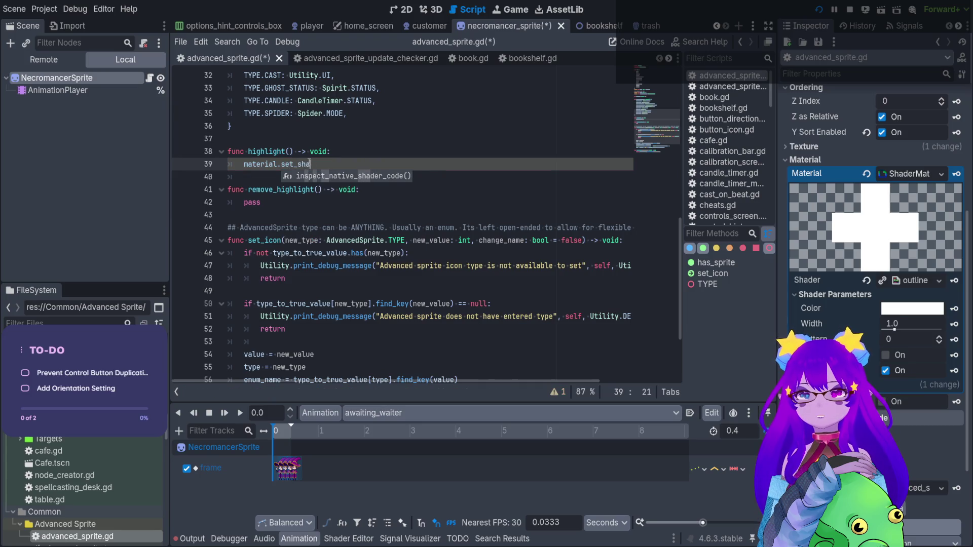
key(BackSpace)
key(BackSpace)
key(BackSpace)
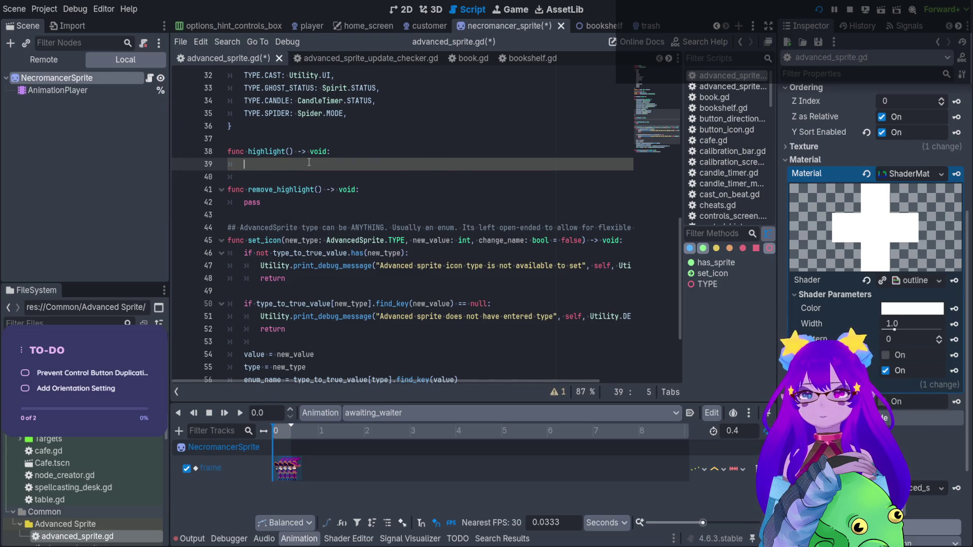
text(set_shader)
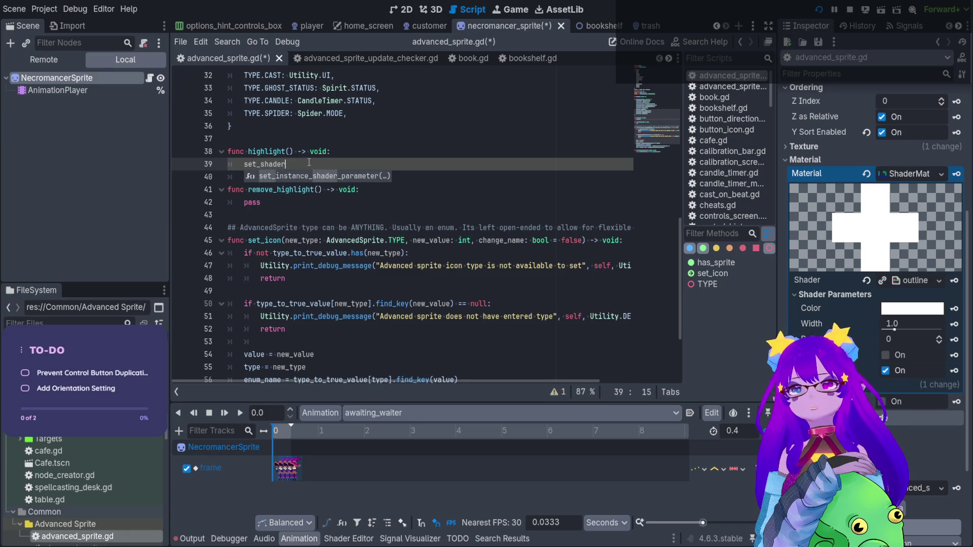
click(342, 176)
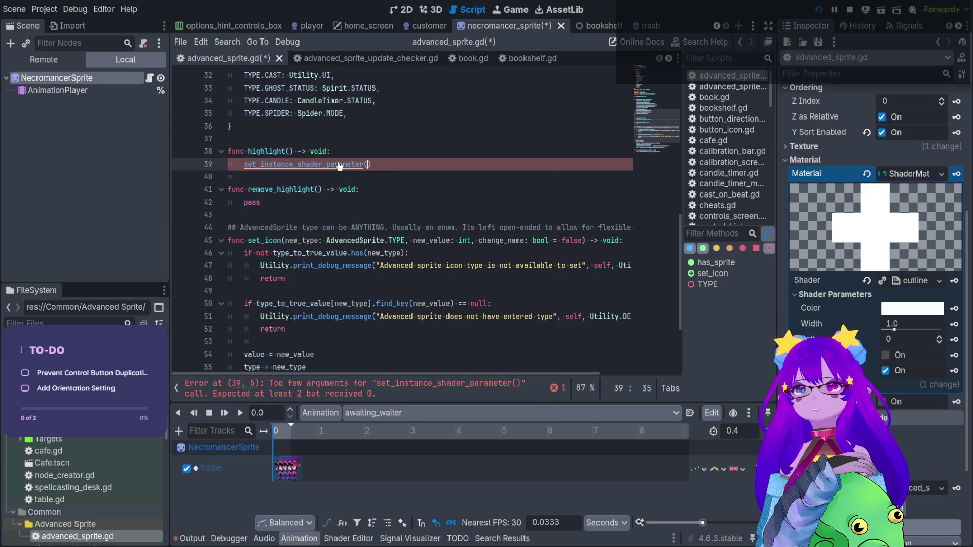
ctrl+click(339, 165)
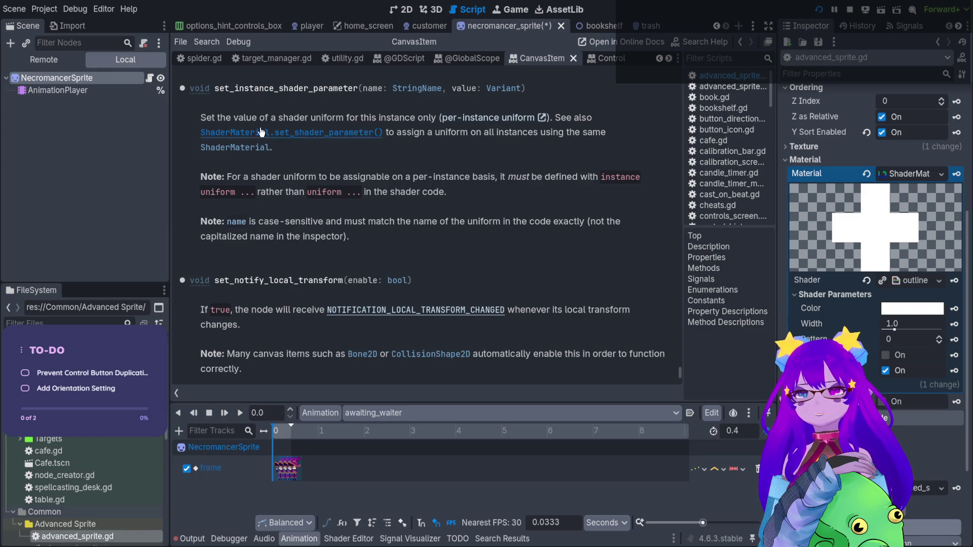
click(146, 79)
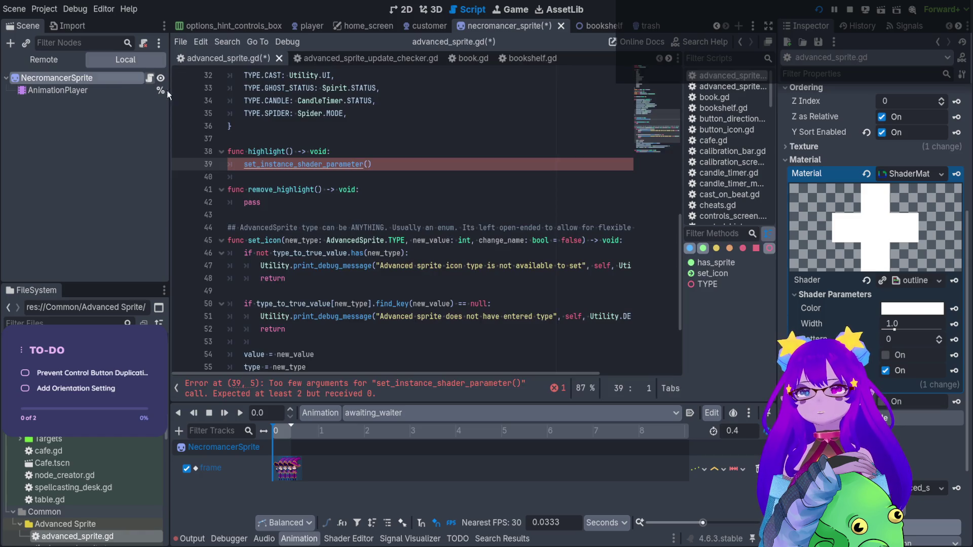
click(369, 165)
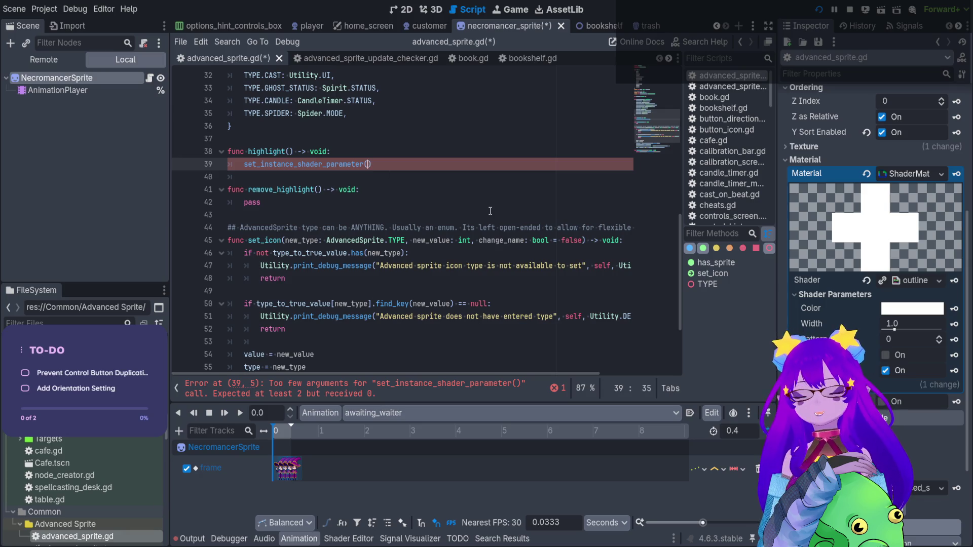
text("W)
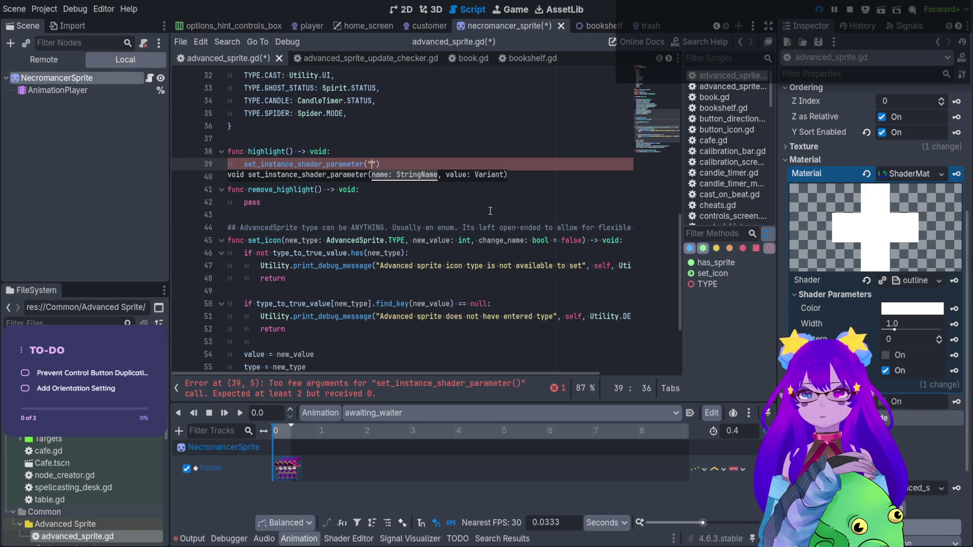
text(idth")
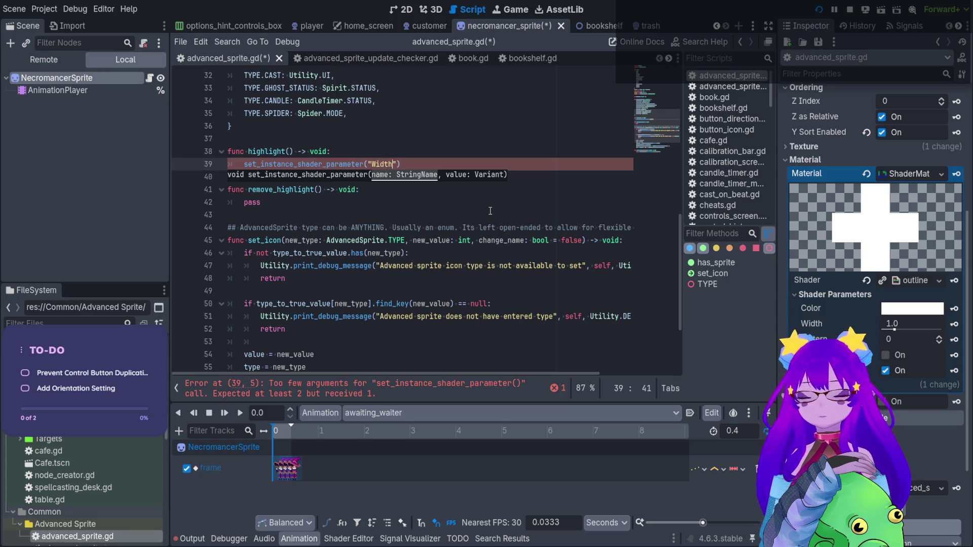
text(, )
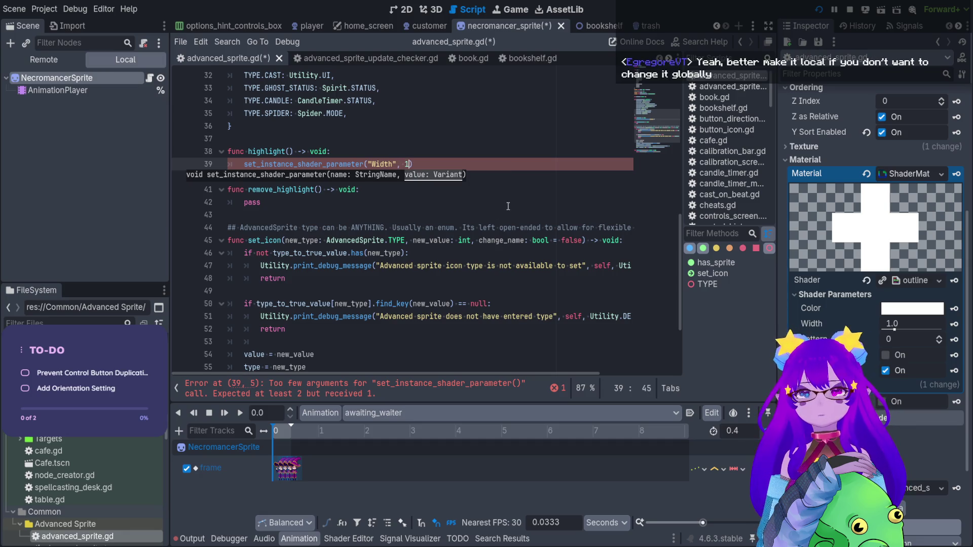
text(1)
Step: Copy the call over pass in remove_highlight() with value 0, then save
drag(412, 164, 207, 161)
key(ctrl+c)
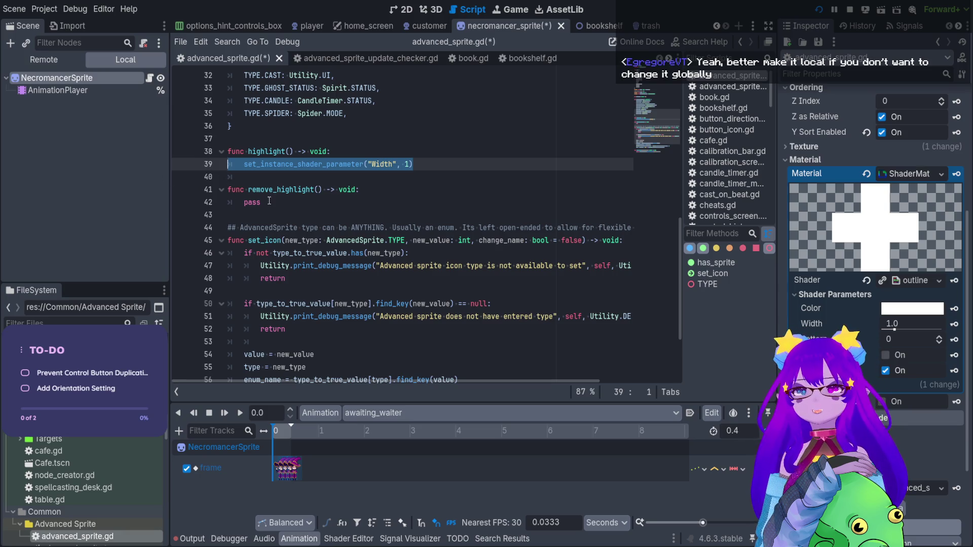
drag(260, 202, 207, 202)
key(ctrl+v)
double_click(406, 202)
text(0)
click(426, 191)
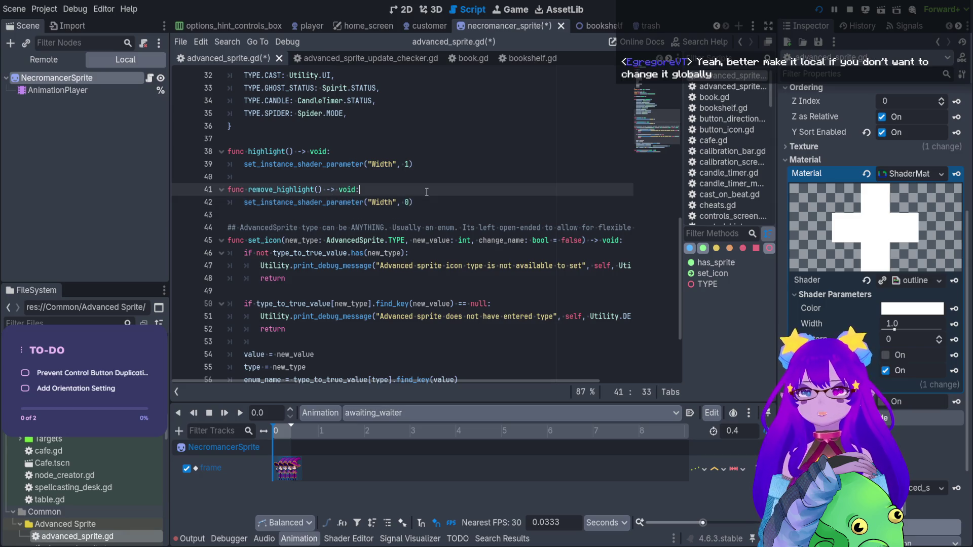
key(ctrl+s)
ctrl+click(335, 164)
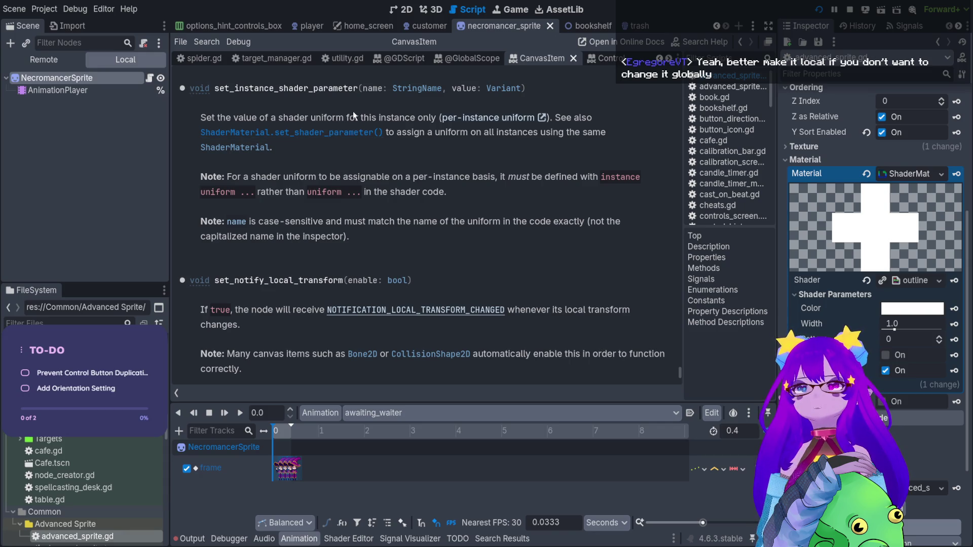
Step: Read the set_instance_shader_parameter docs on per-instance parameters, then return to advanced_sprite.gd
drag(425, 117, 403, 121)
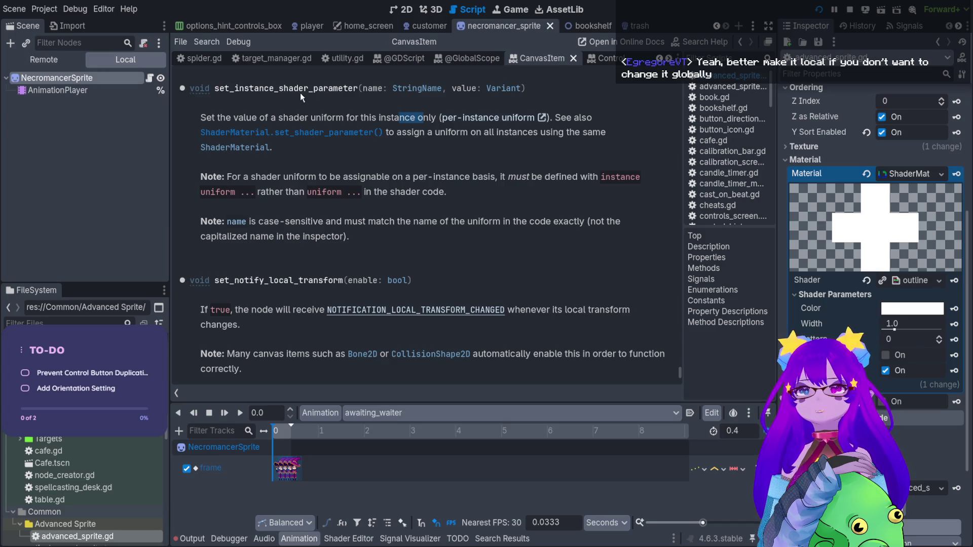
drag(279, 90, 326, 90)
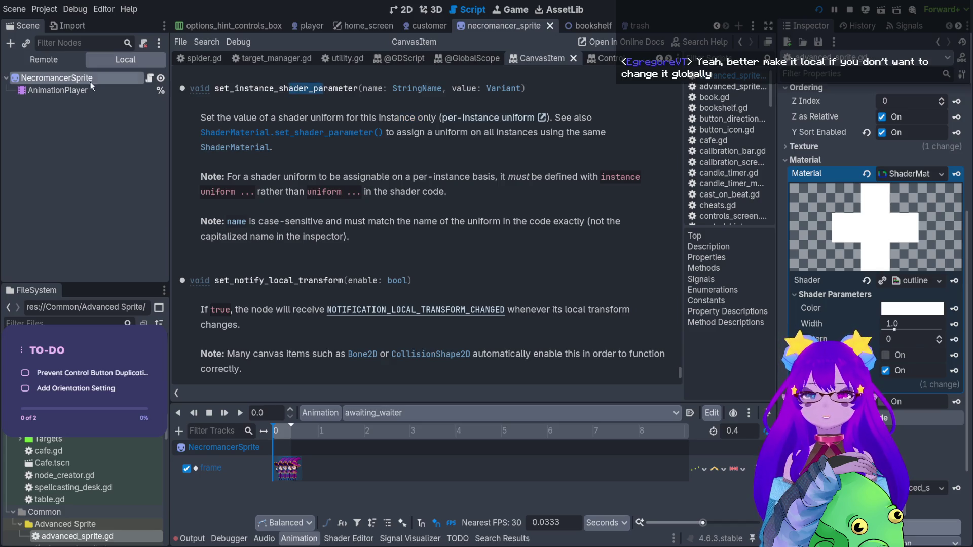
scroll(318, 158, up, 3)
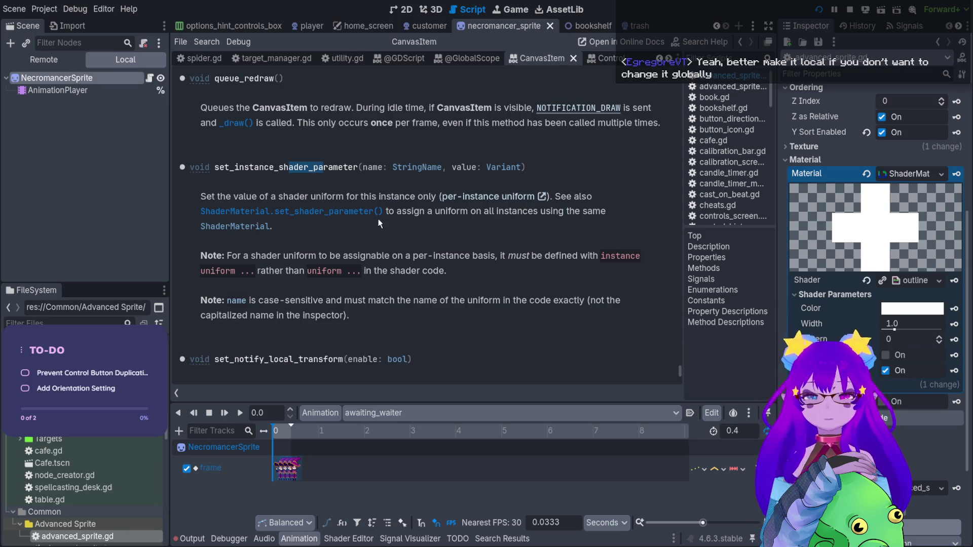
click(149, 78)
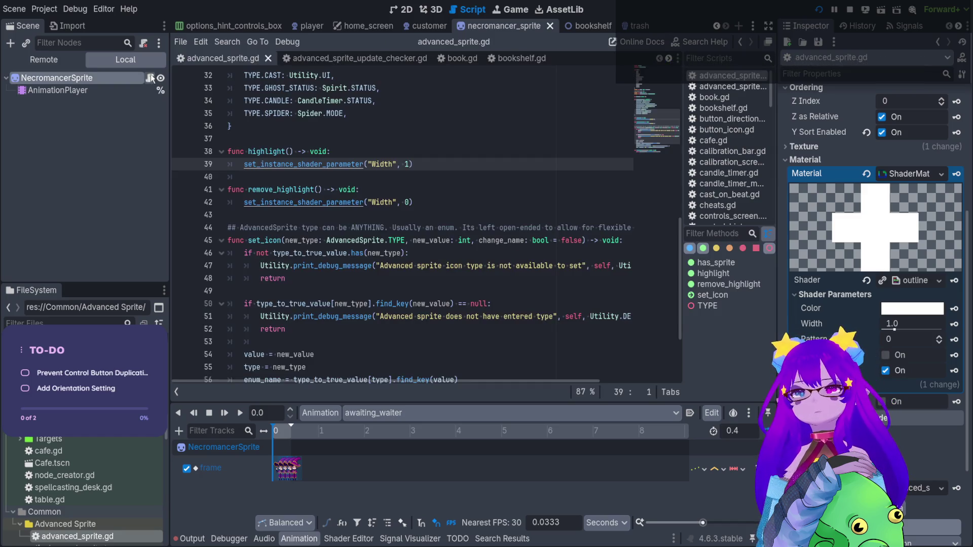
click(434, 151)
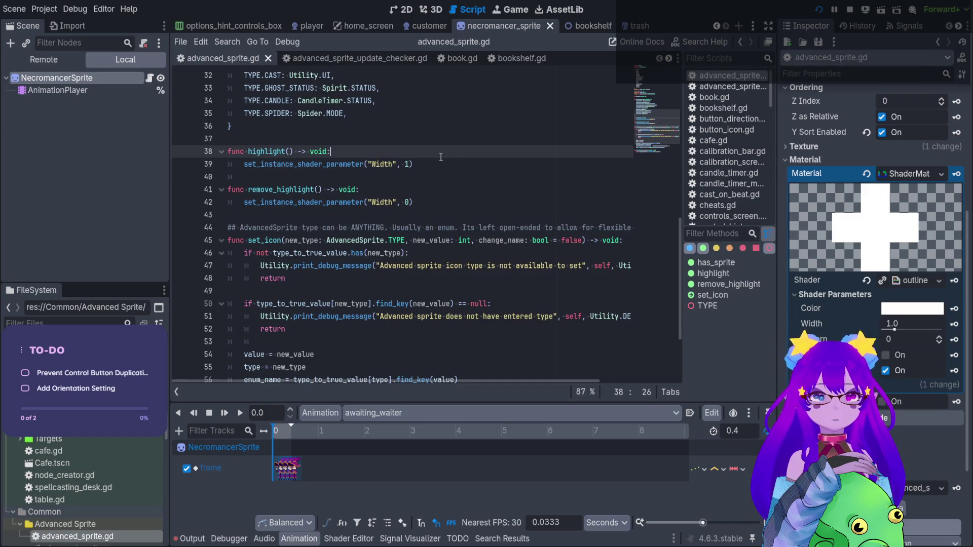
key(ctrl+s)
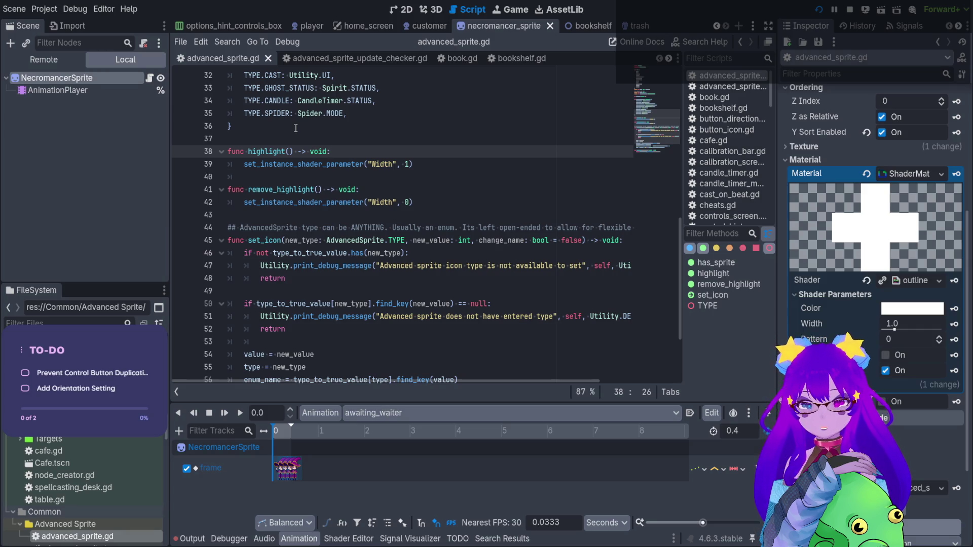
drag(888, 330, 882, 329)
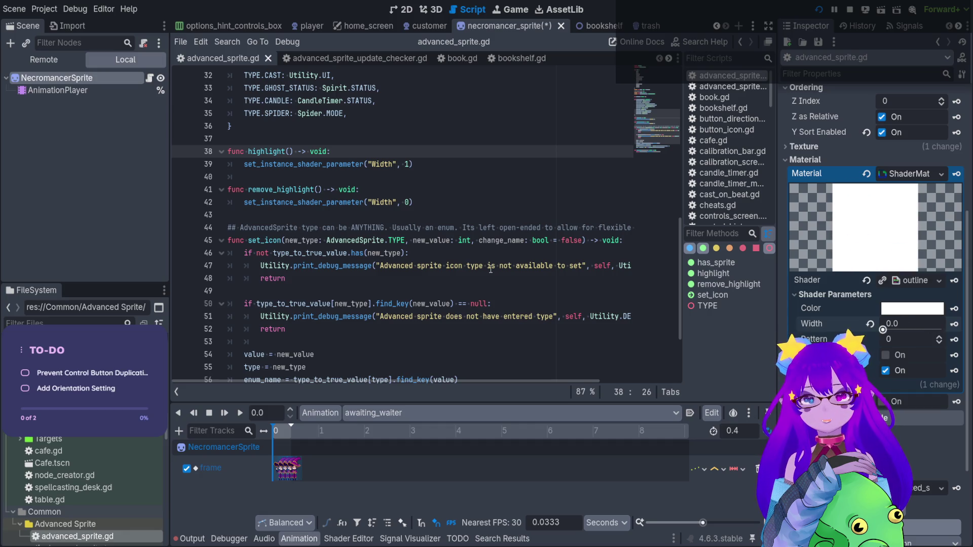
click(870, 324)
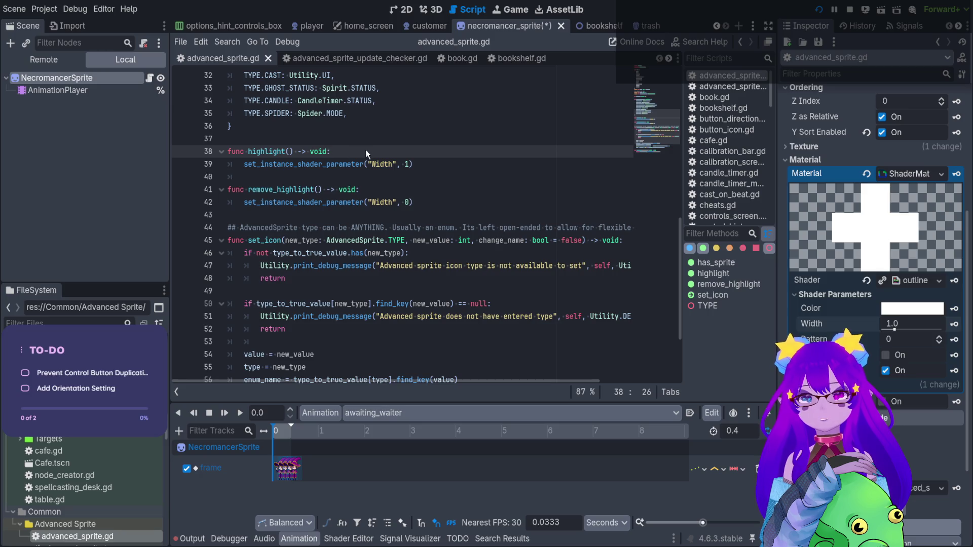
double_click(383, 164)
text(Color)
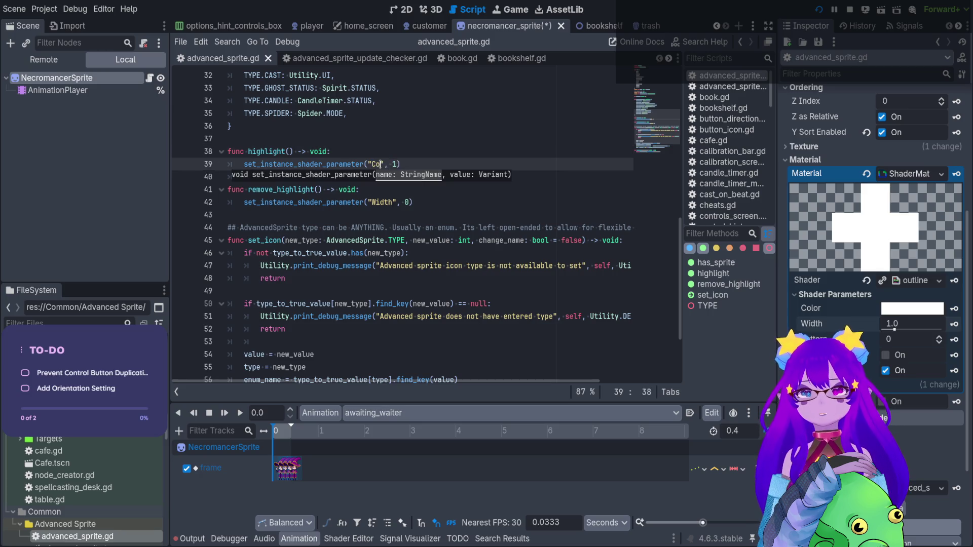
Step: Use the "Color" parameter with Color.WHITE in highlight() and Color.TRANSPARENT in remove_highlight(), then save
click(379, 202)
double_click(379, 202)
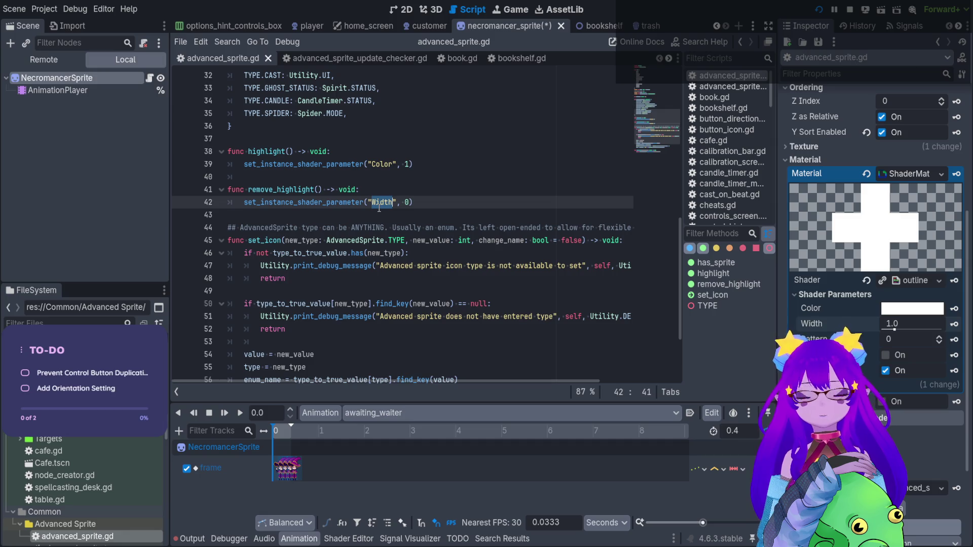
text(Color)
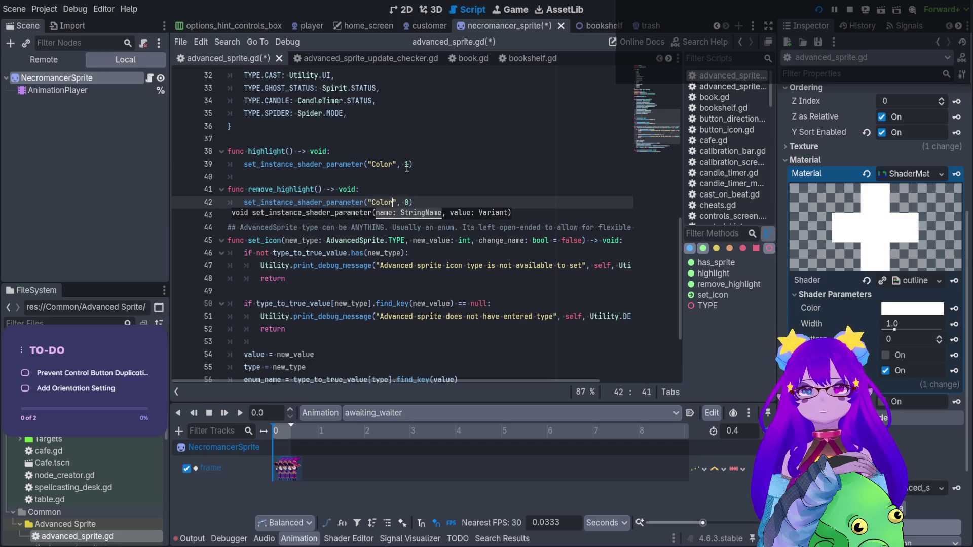
double_click(407, 164)
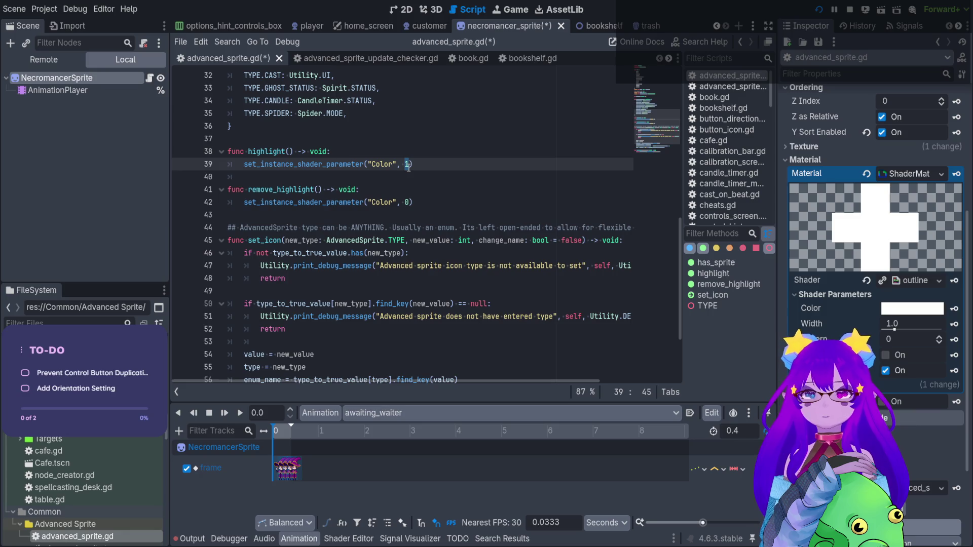
text(Col)
text(or.WHI)
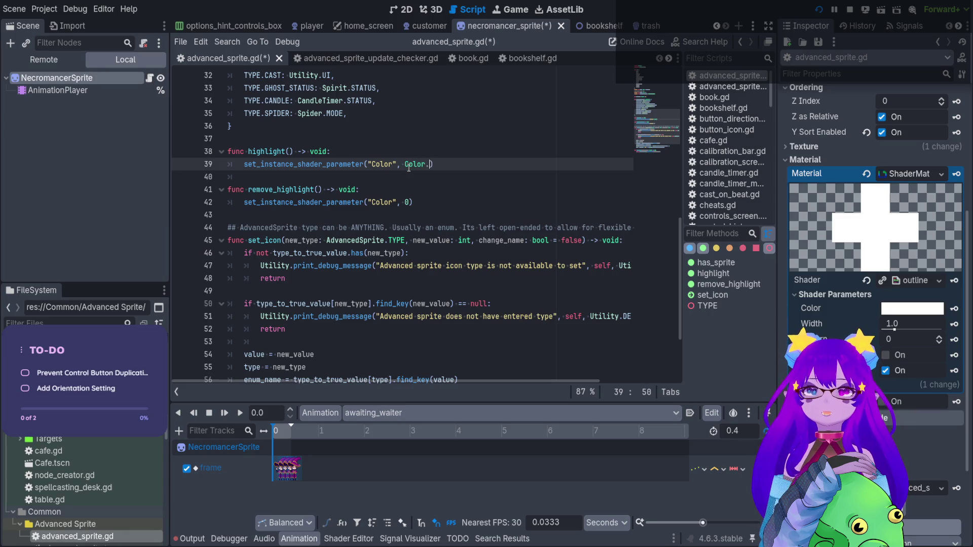
key(Return)
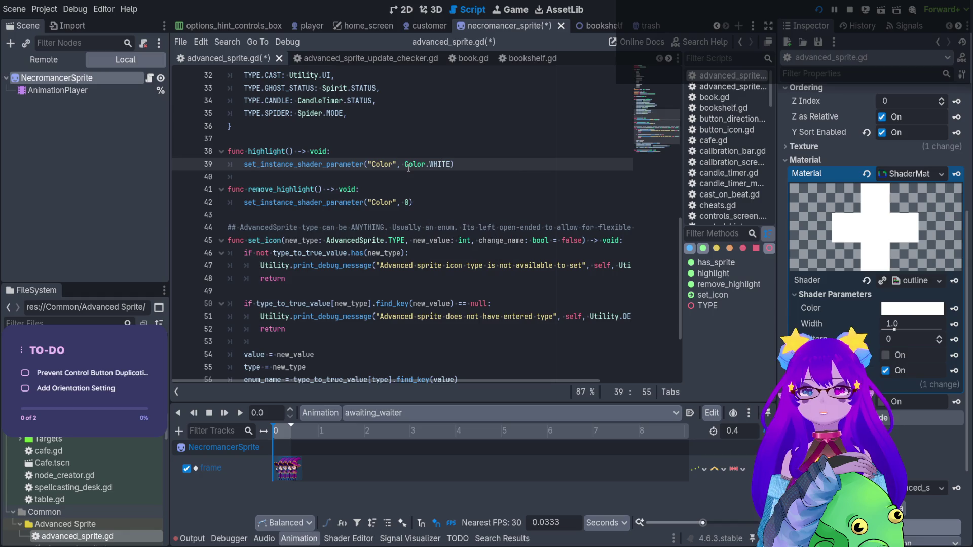
click(406, 202)
drag(405, 205, 411, 205)
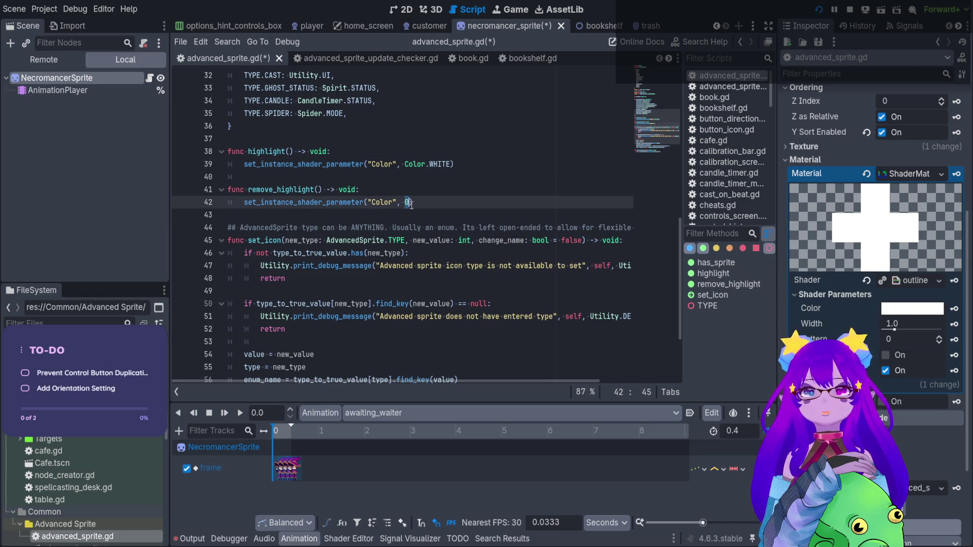
text(Color.)
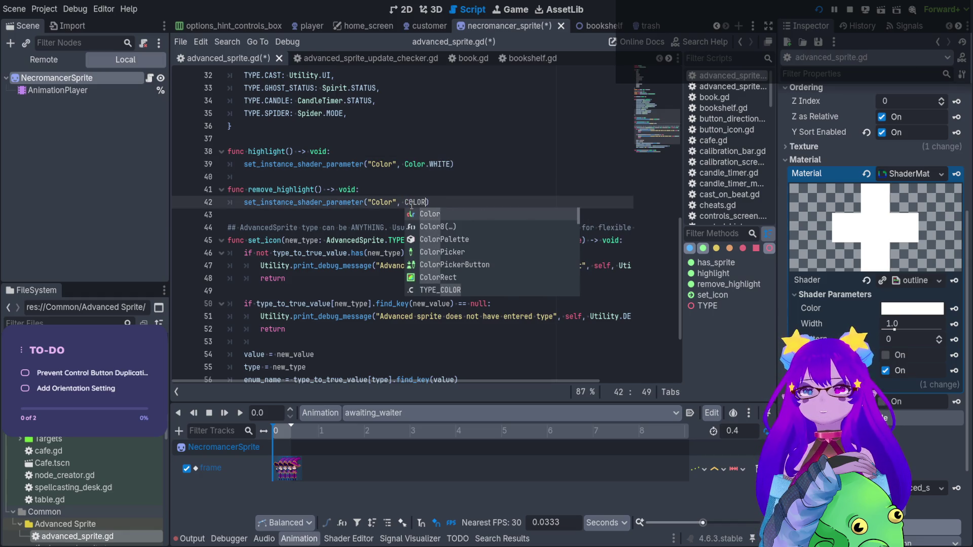
text(ALP)
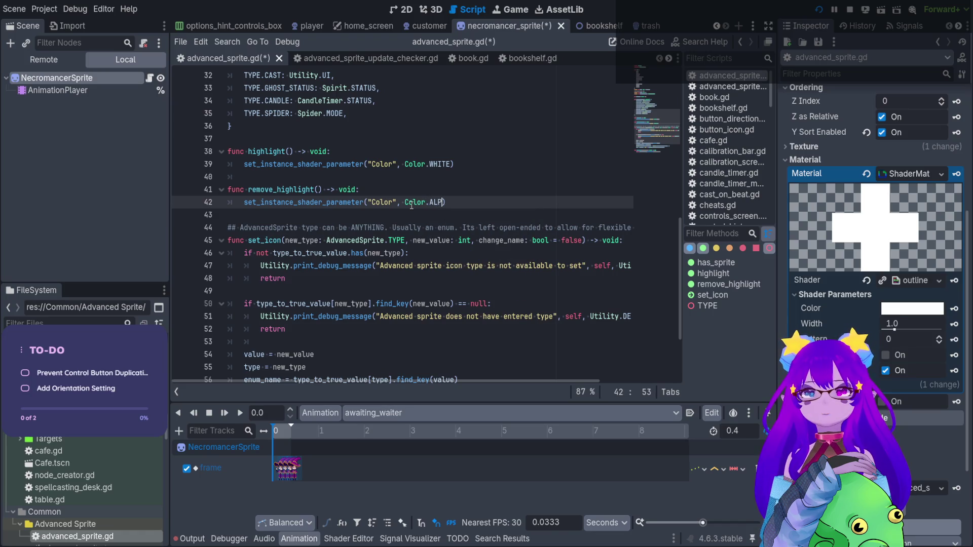
text(TR)
key(Return)
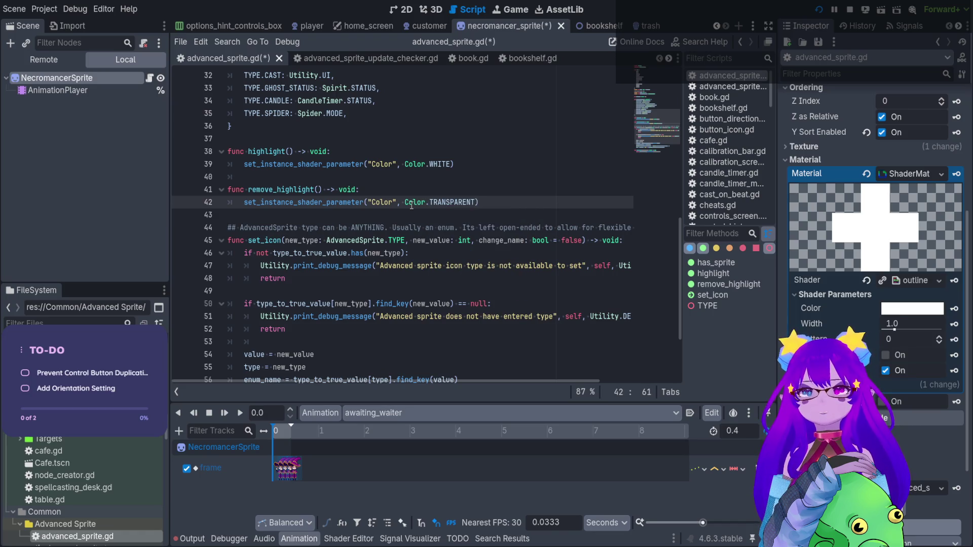
key(ctrl+s)
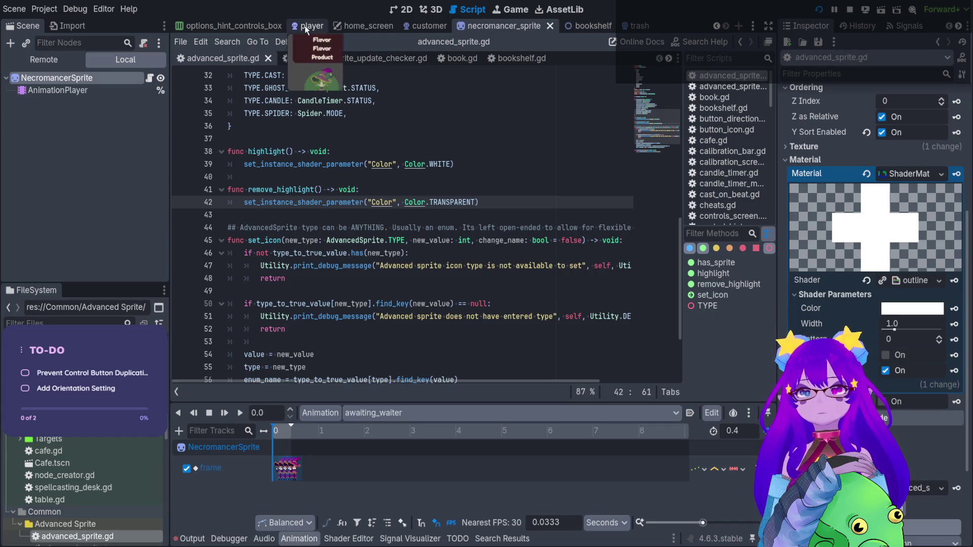
Step: In player.gd, call body.sprite.highlight() after the customer append line, then save
click(304, 25)
click(151, 79)
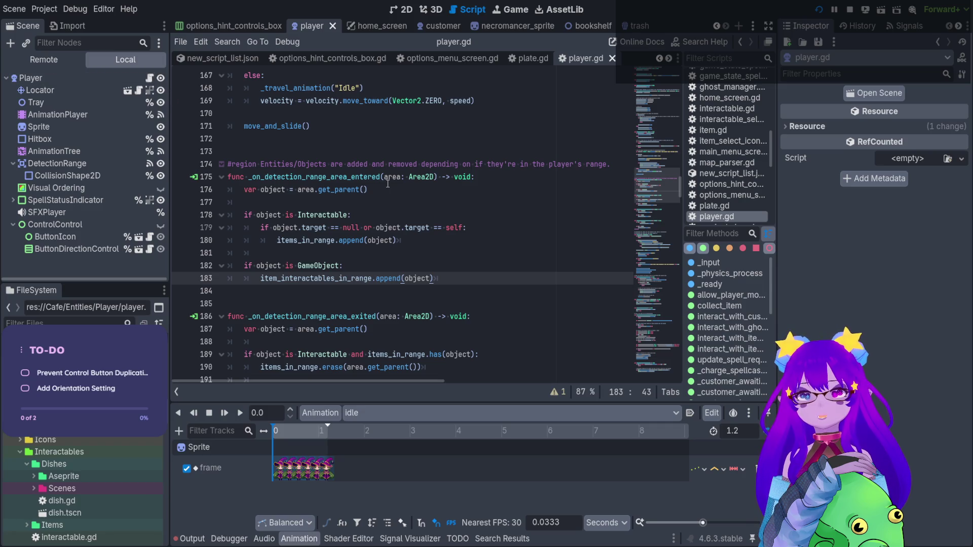
scroll(388, 183, down, 1)
scroll(365, 281, down, 1)
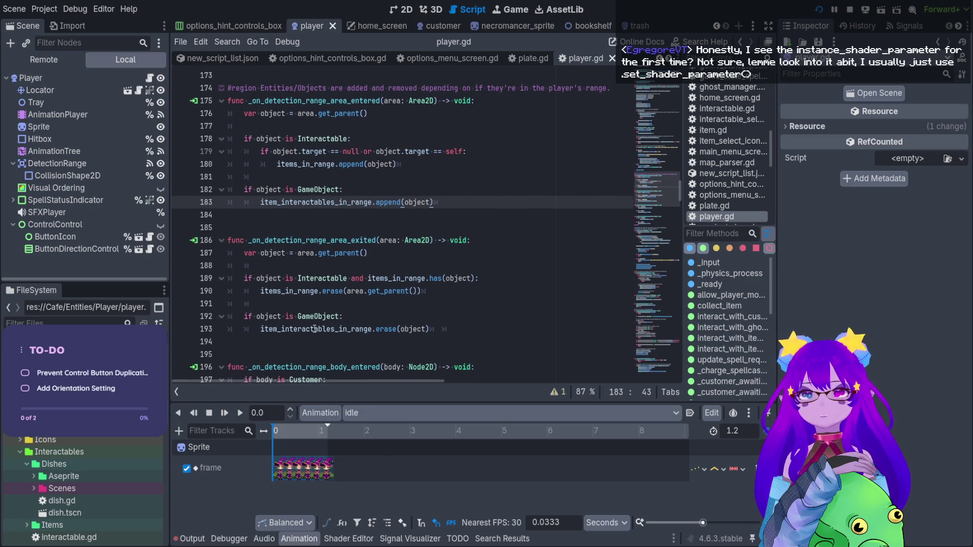
scroll(314, 329, down, 2)
scroll(354, 315, down, 1)
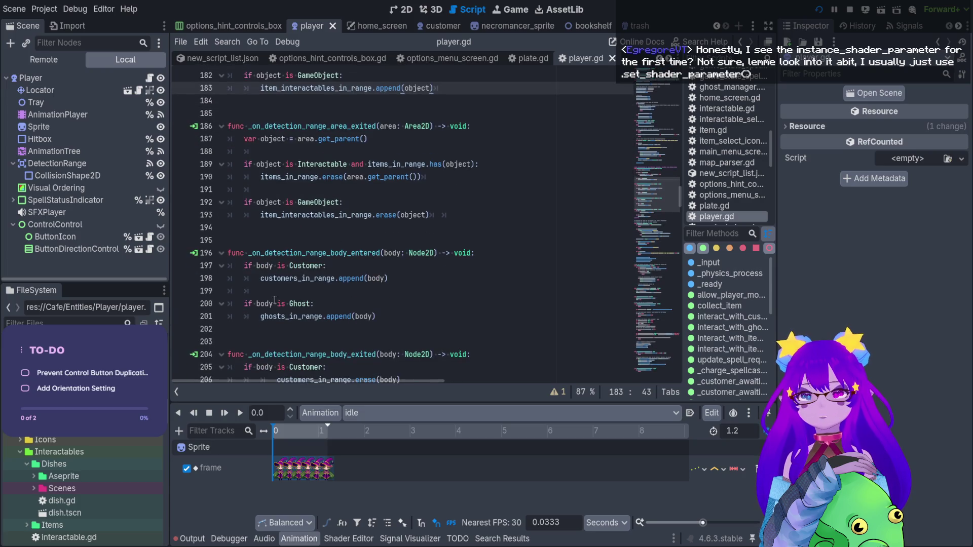
click(419, 276)
key(Return)
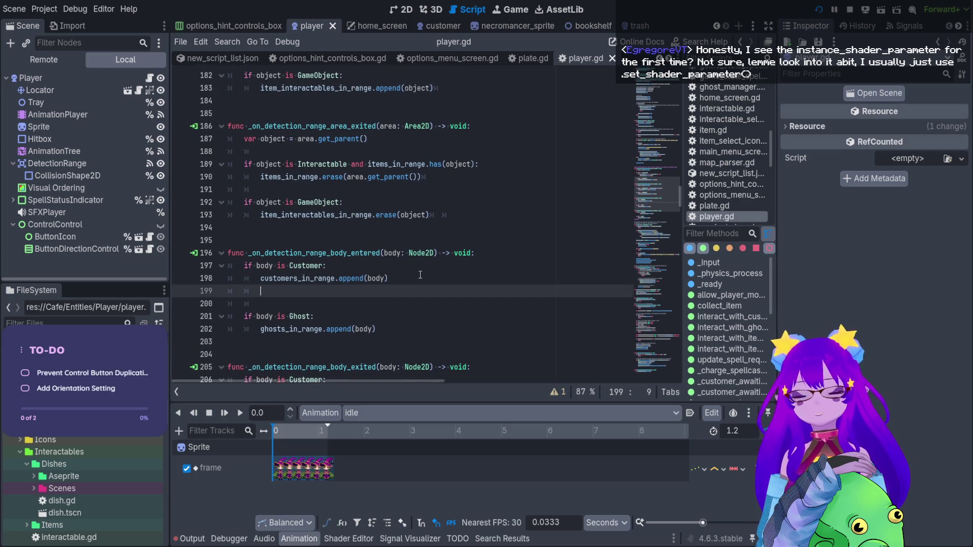
text(body.)
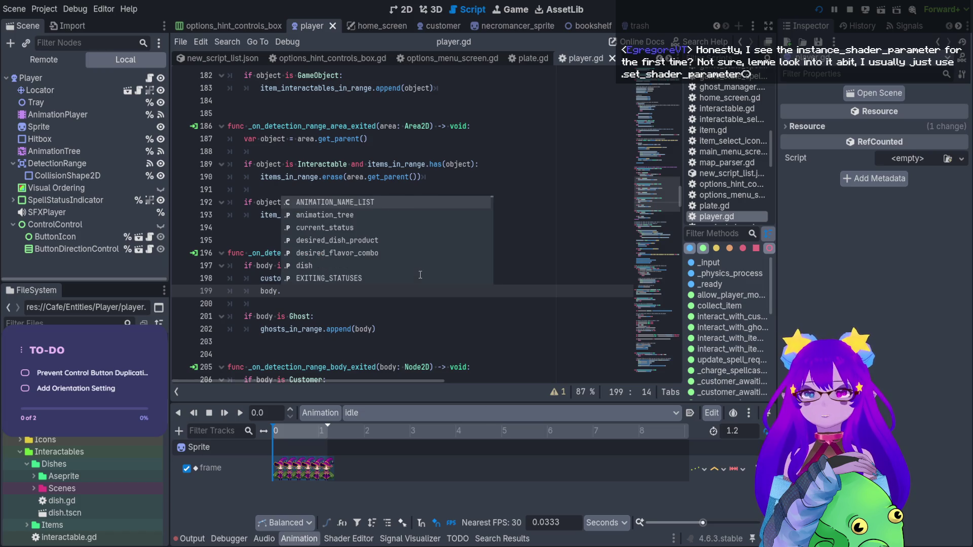
text(sprite.hi)
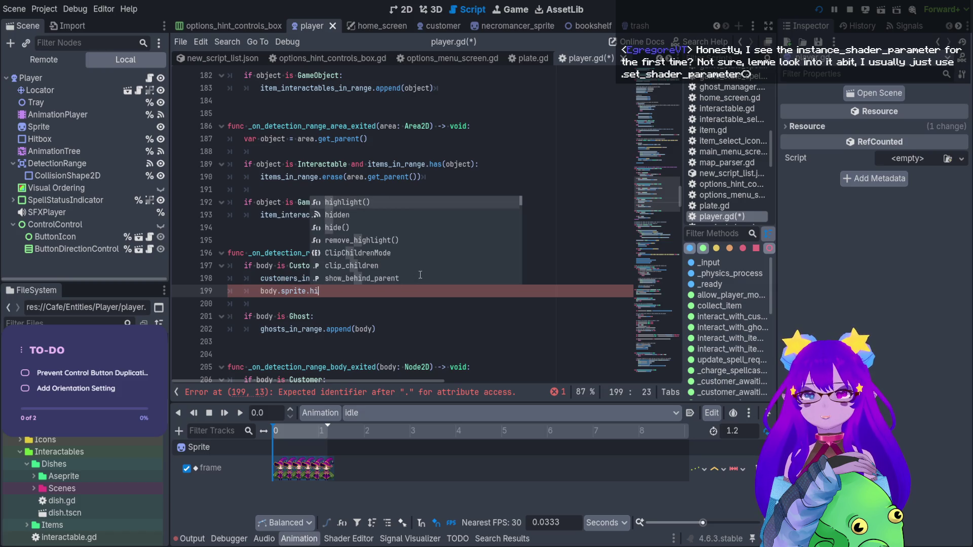
key(Return)
key(shift+Home)
key(ctrl+c)
key(ctrl+s)
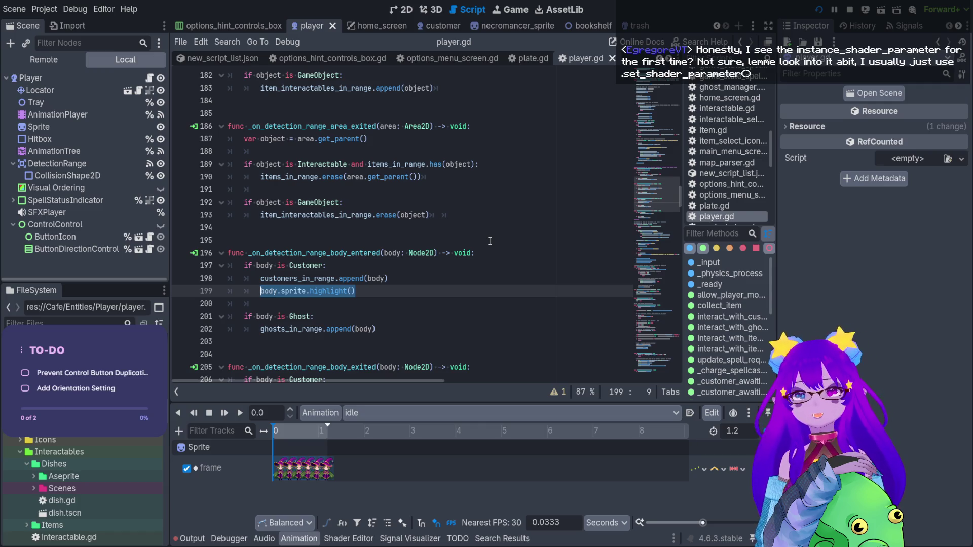
Step: Add body.sprite.remove_highlight() after the customer erase line, save, and run the game
scroll(508, 215, down, 3)
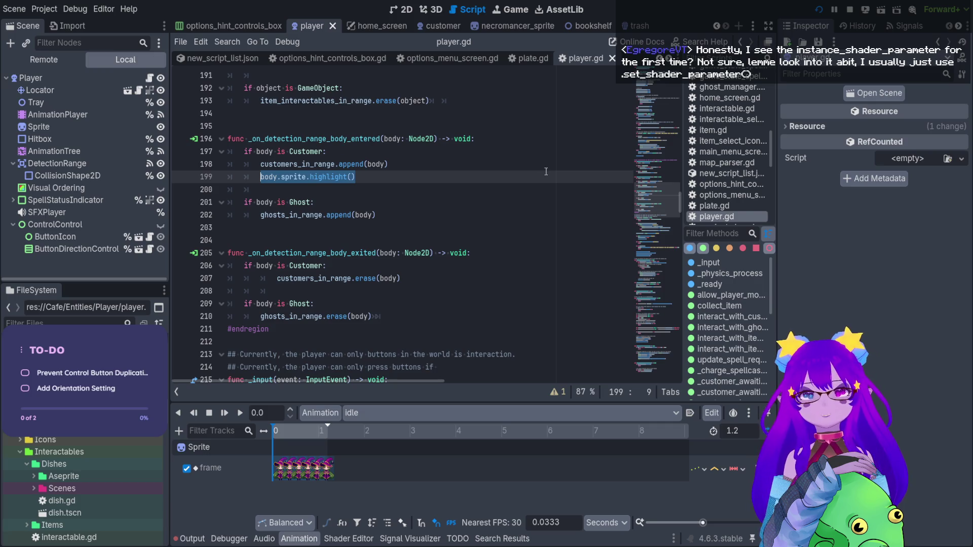
drag(303, 138, 368, 169)
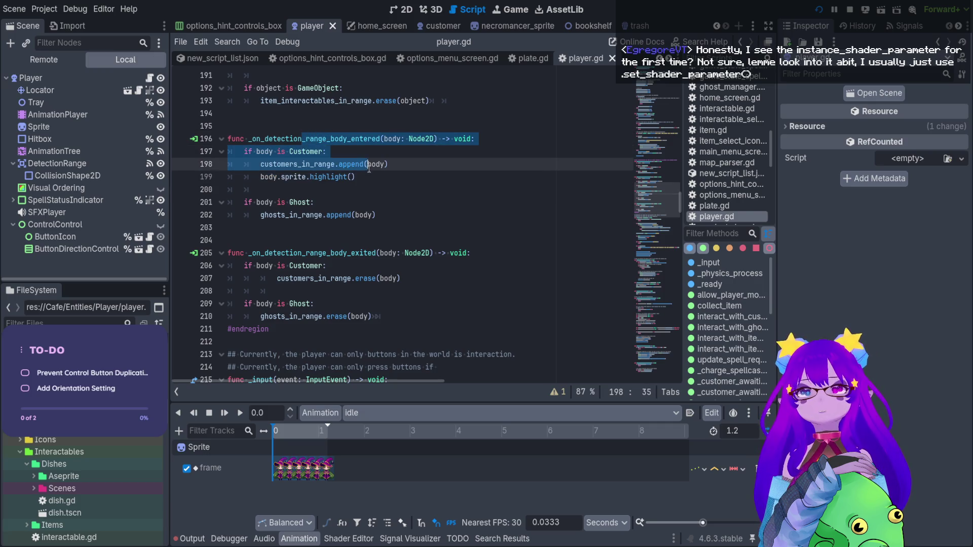
click(373, 167)
click(416, 281)
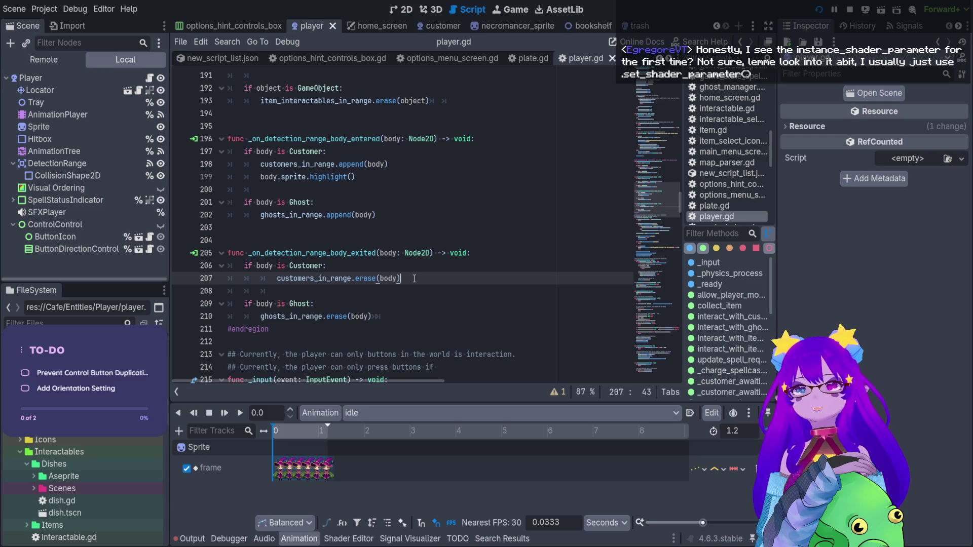
key(Return)
key(ctrl+v)
double_click(347, 290)
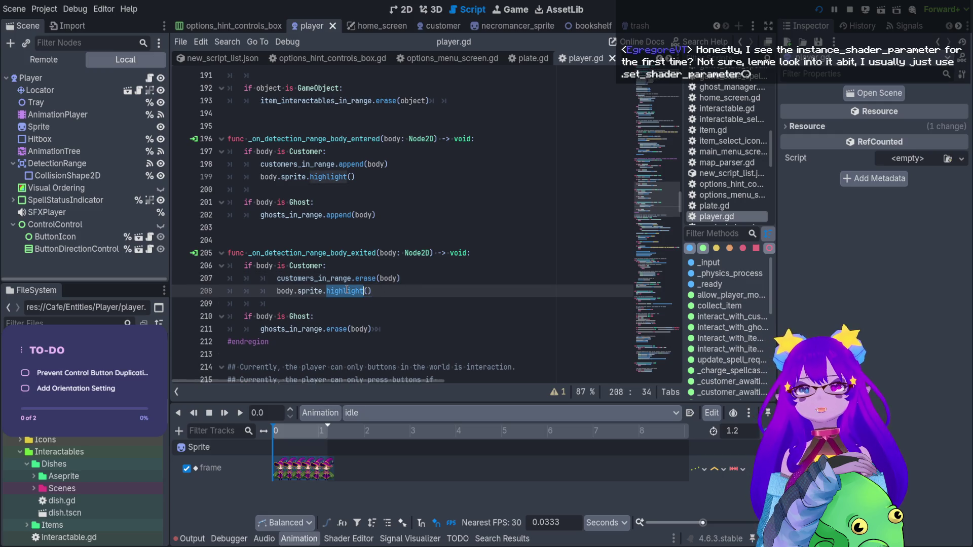
text(remove)
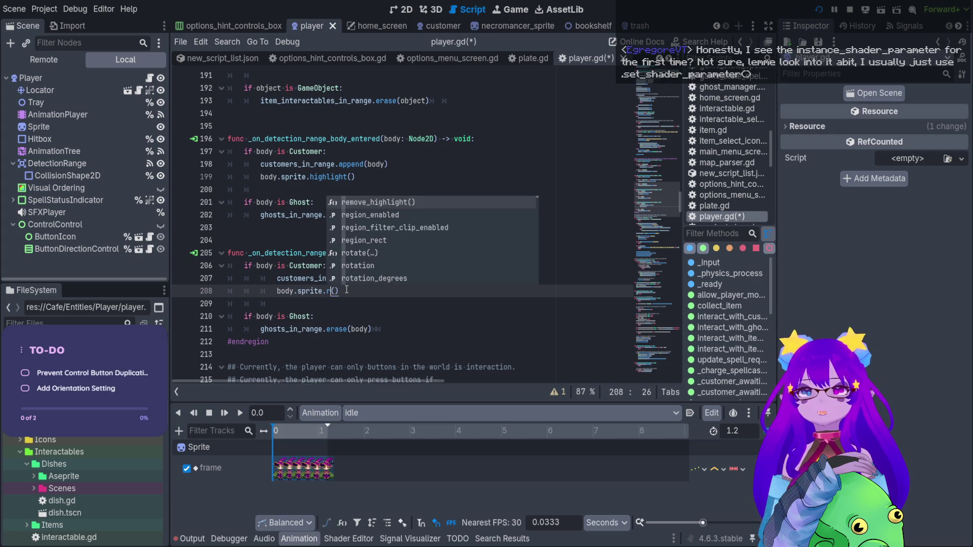
key(Return)
key(ctrl+s)
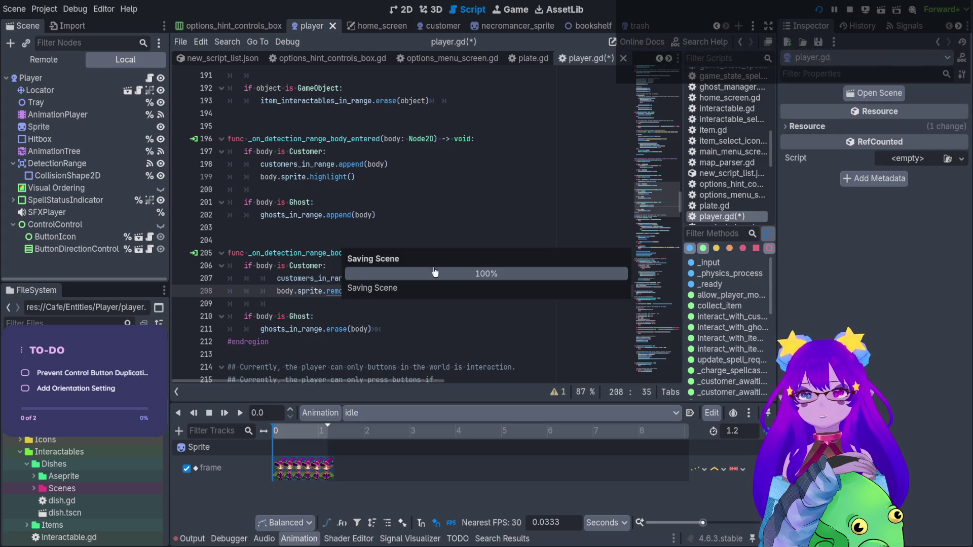
click(818, 9)
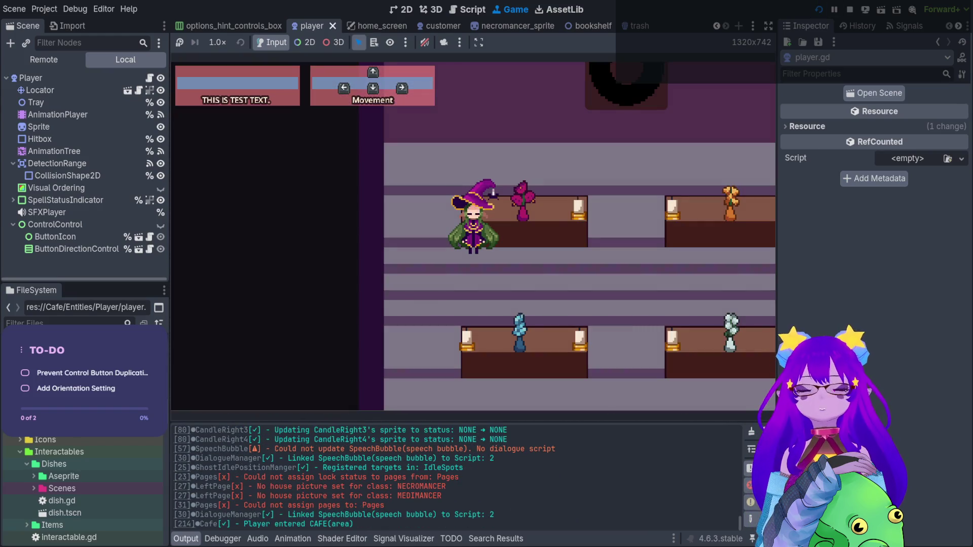
key(grave)
text(spawn)
key(Tab)
key(Tab)
key(Tab)
key(Tab)
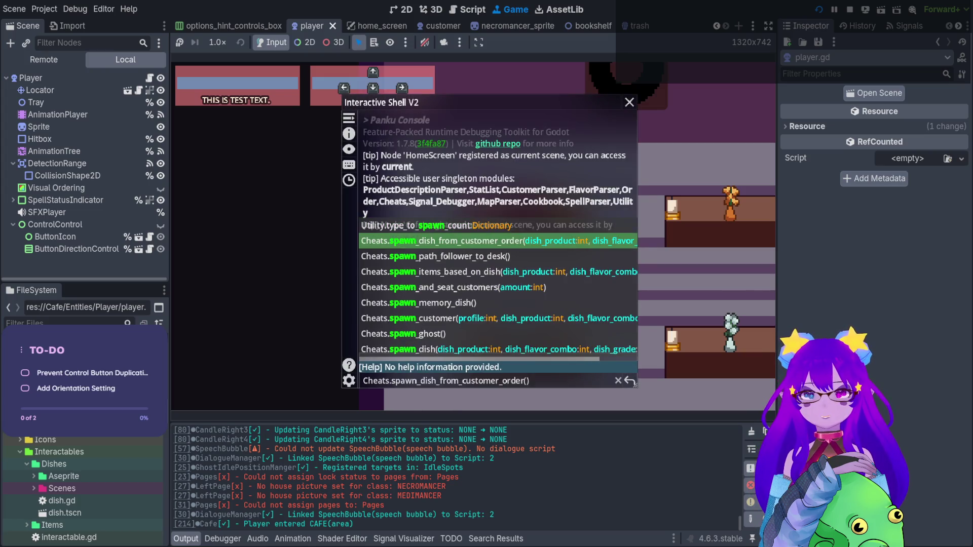
key(shift+Tab)
key(Return)
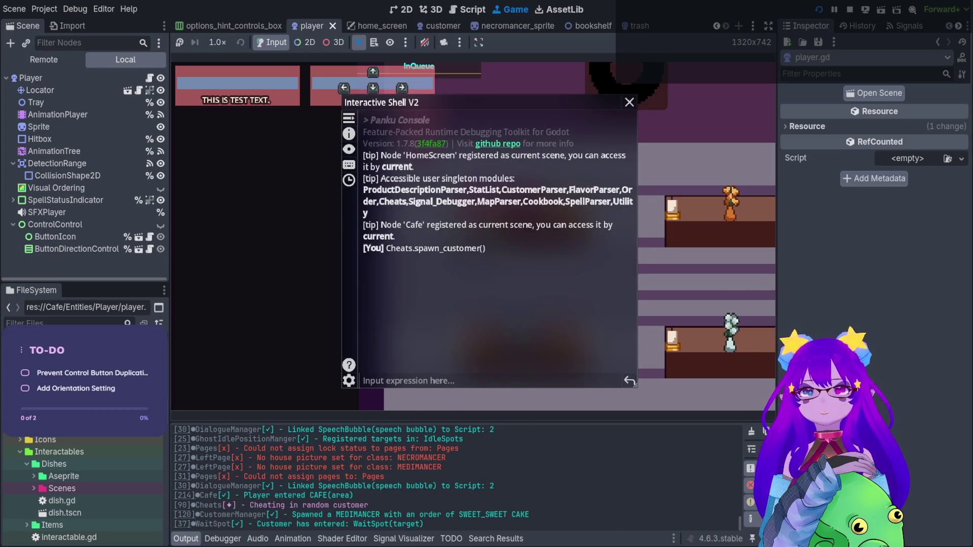
key(grave)
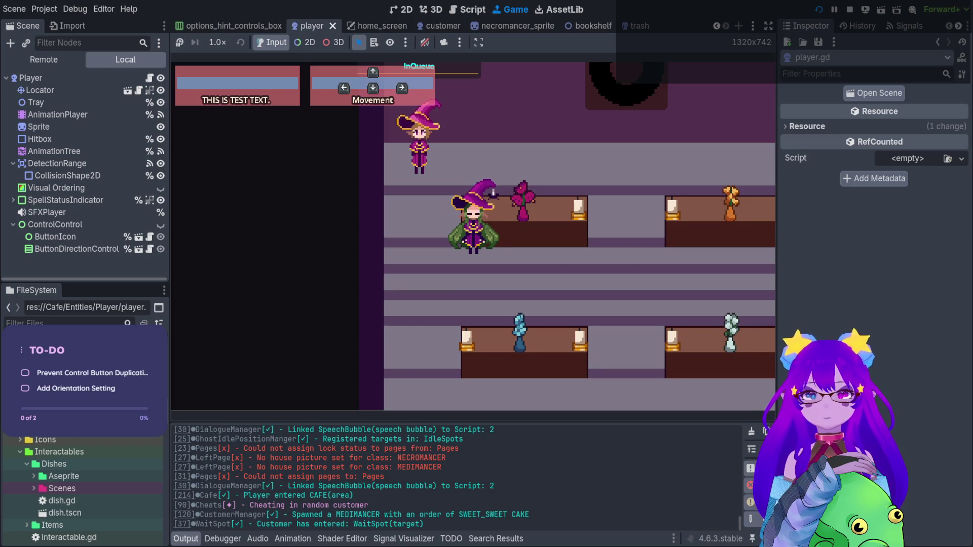
key(Up)
key(Left)
key(Right)
key(F8)
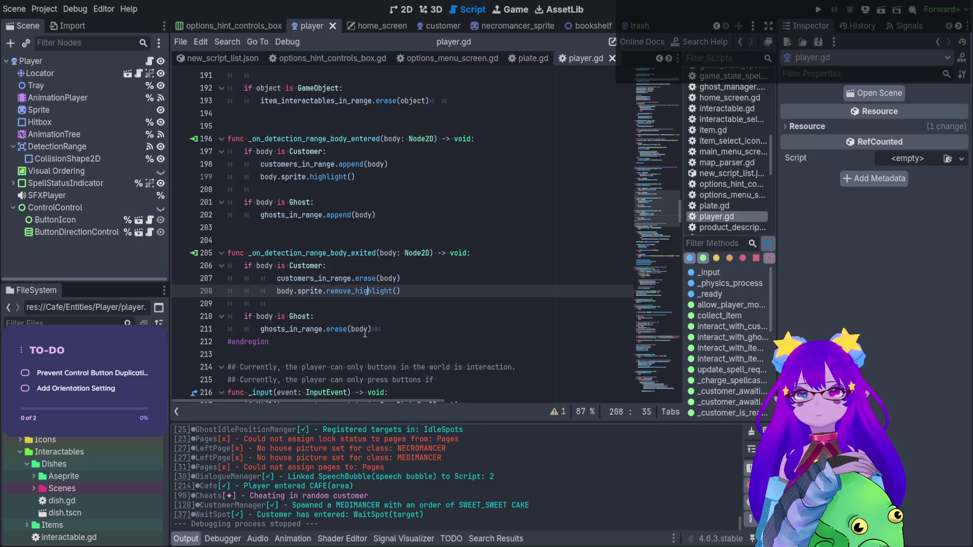
Step: Inspect remove_highlight() and the outline shader's lowercase `color` source_color uniform
ctrl+click(348, 296)
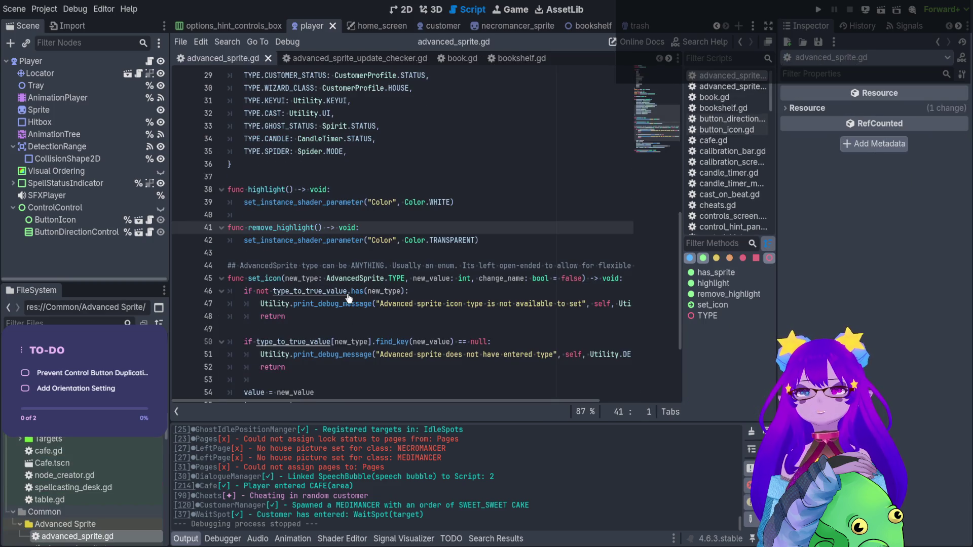
click(340, 244)
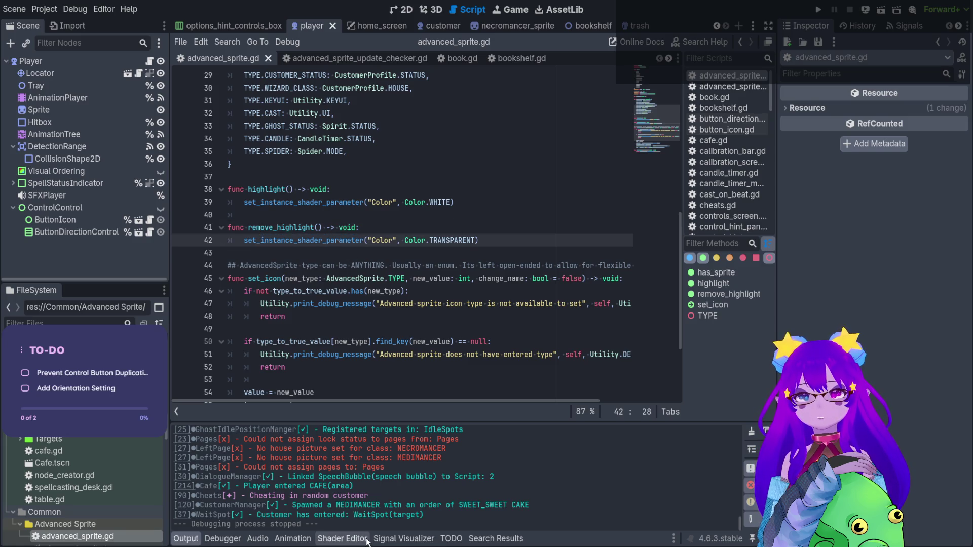
click(354, 540)
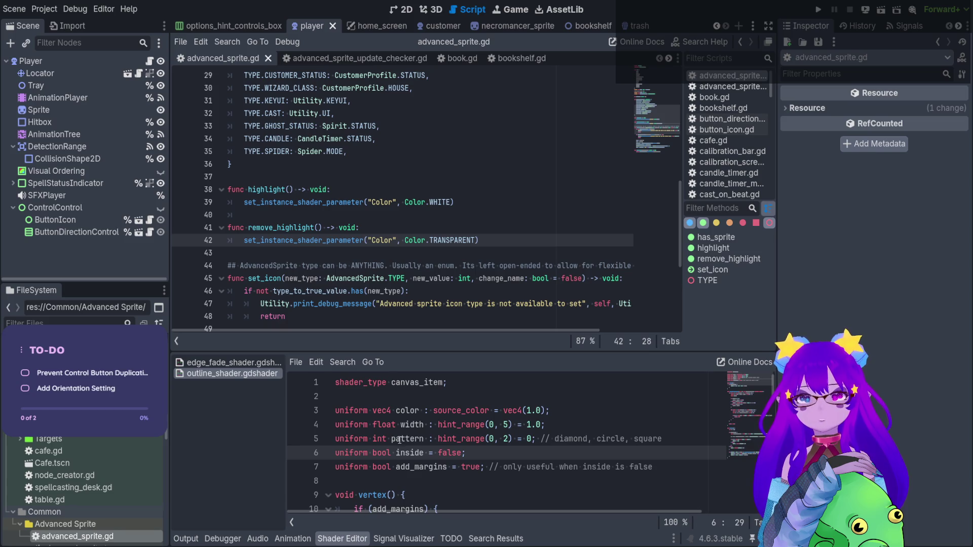
double_click(403, 411)
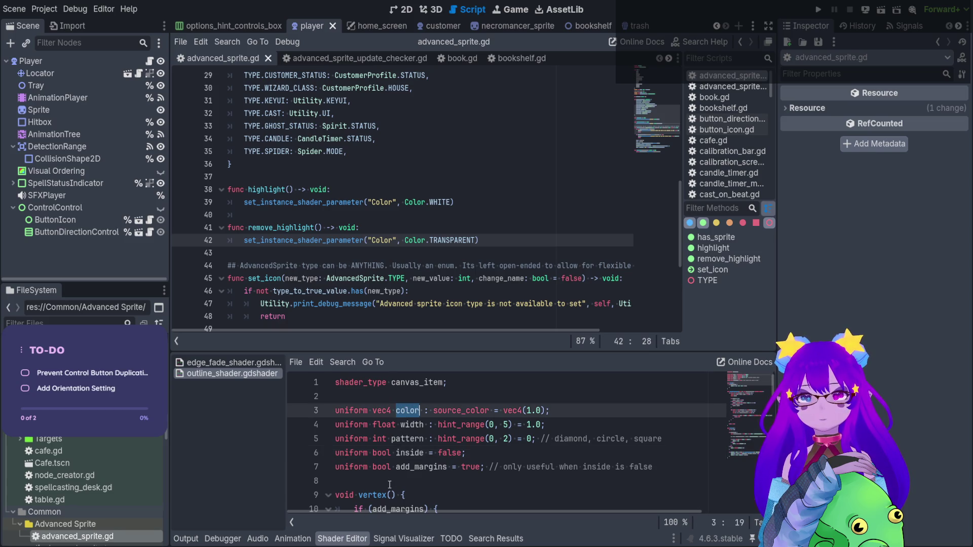
double_click(460, 405)
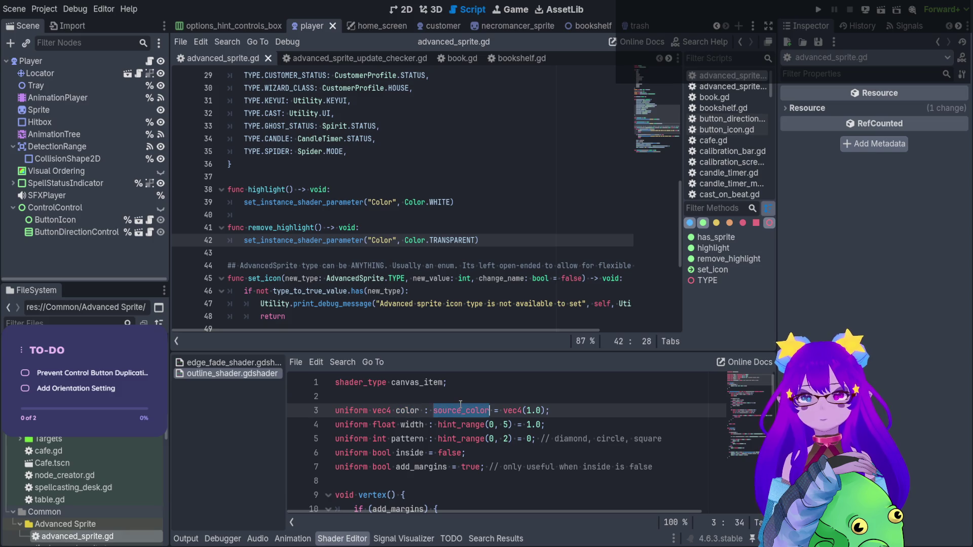
triple_click(466, 411)
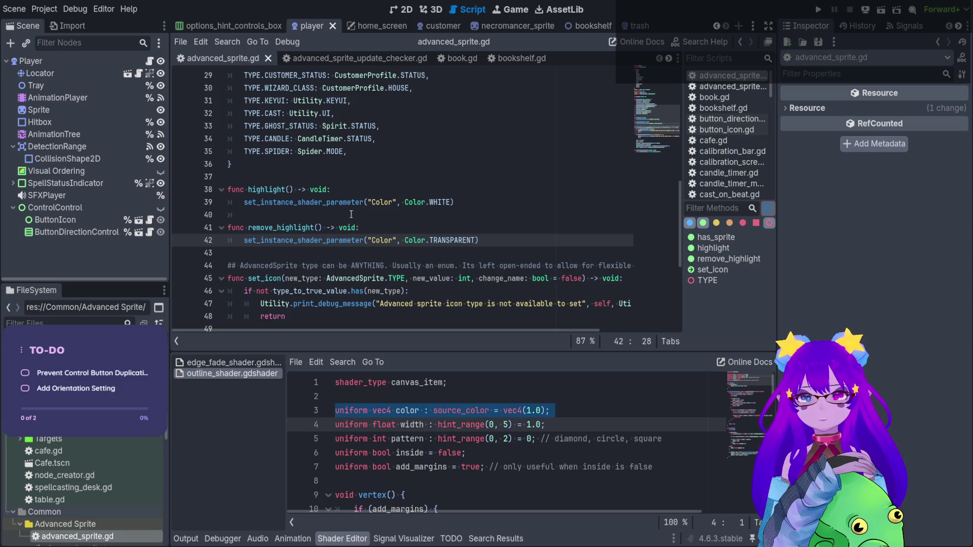
Step: Rename "Color" to "color" in both shader parameter calls, save, and run with F5
click(368, 202)
key(BackSpace)
text(c)
key(Down)
key(Down)
key(Down)
key(BackSpace)
text(c)
key(Up)
key(Up)
key(ctrl+s)
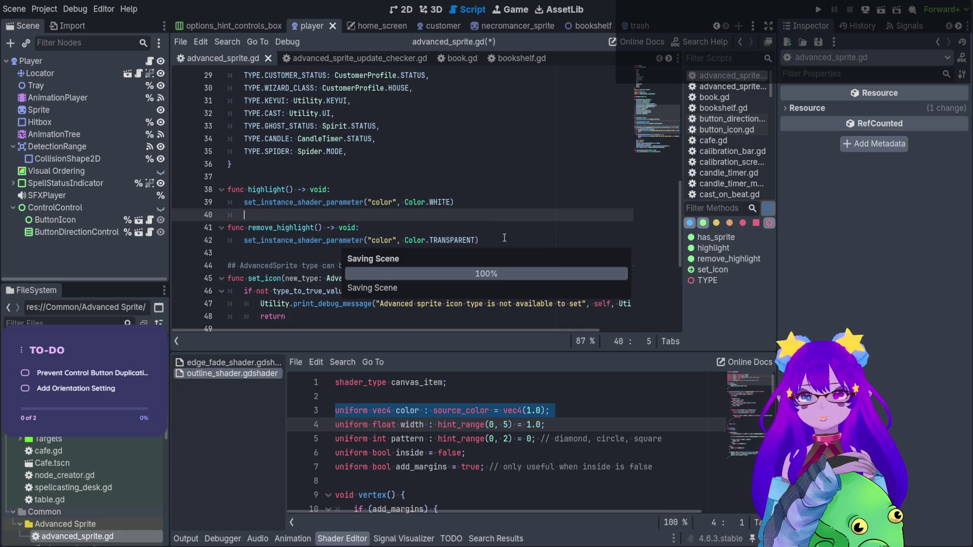
key(F5)
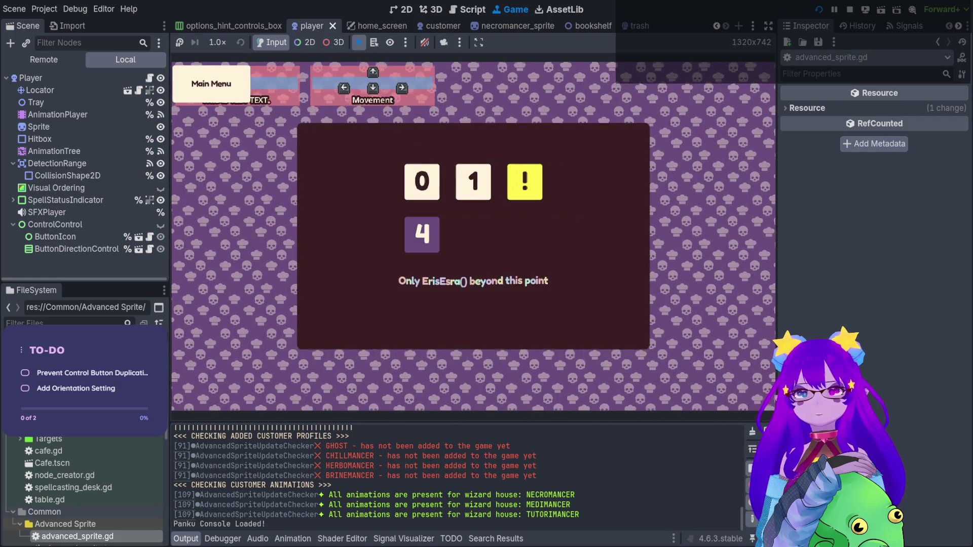
Step: Spawn a test customer with Cheats.spawn_customer() in the Panku console, then stop the game
key(grave)
text(spawn)
key(Tab)
key(Tab)
key(Tab)
key(Tab)
key(Tab)
key(Tab)
key(Return)
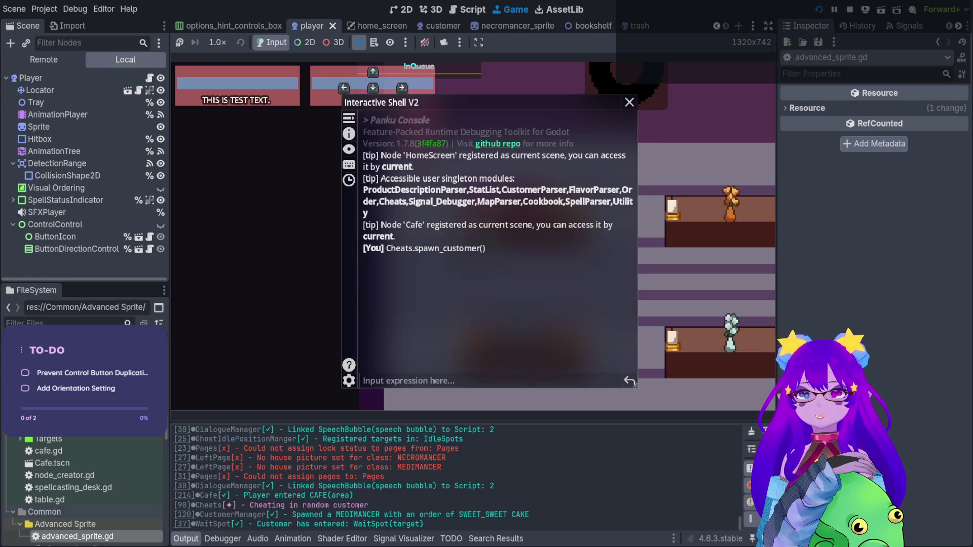
key(grave)
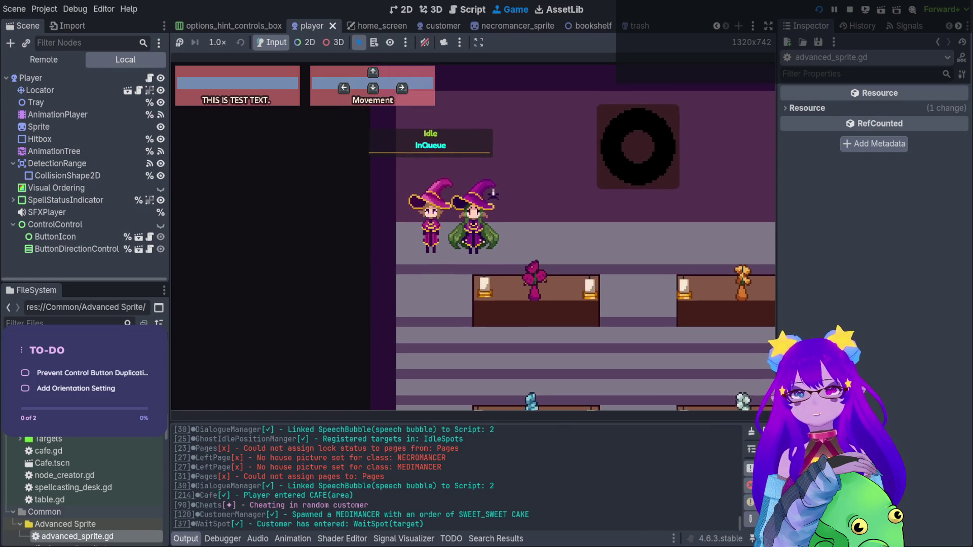
key(F8)
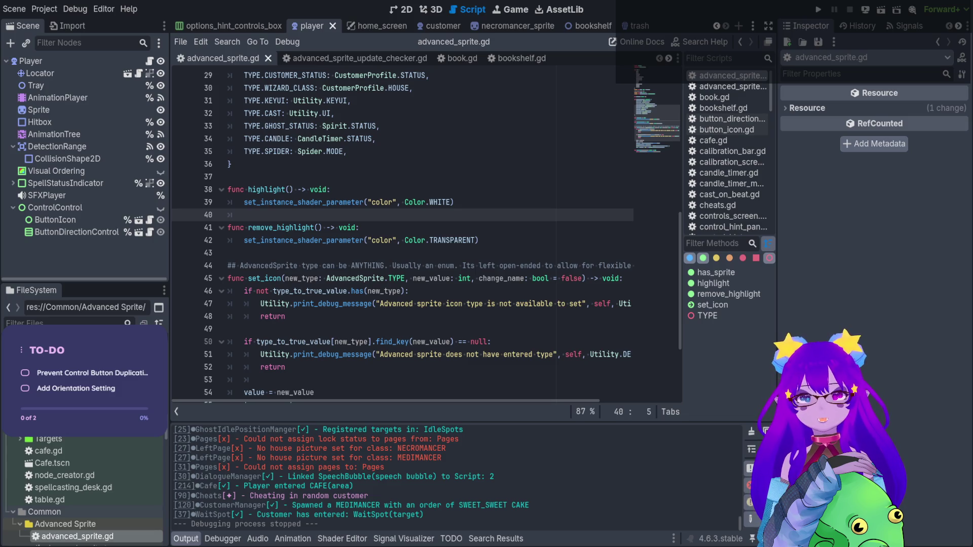
Step: Reopen outline_shader.gdshader and retype the source_color hint on line 3's color uniform
click(404, 539)
click(342, 539)
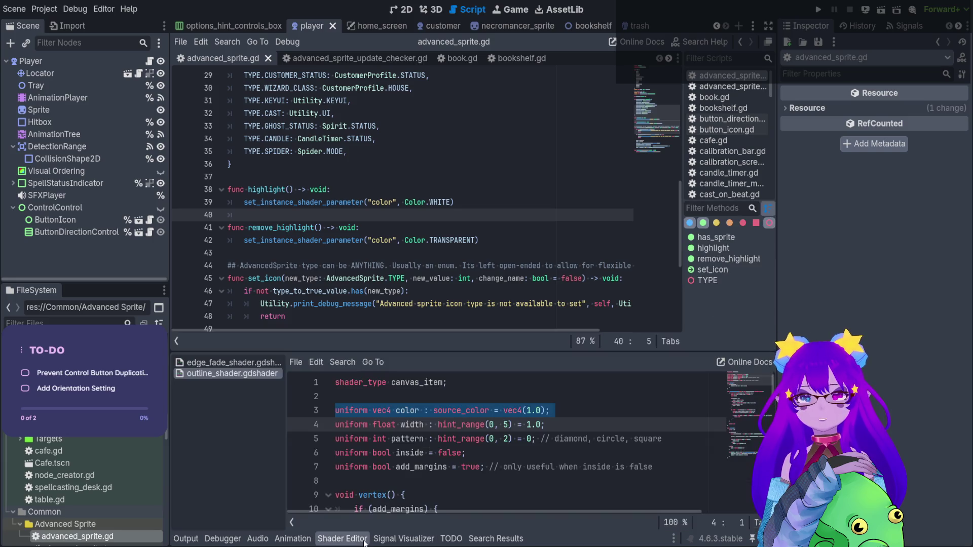
click(501, 412)
double_click(482, 409)
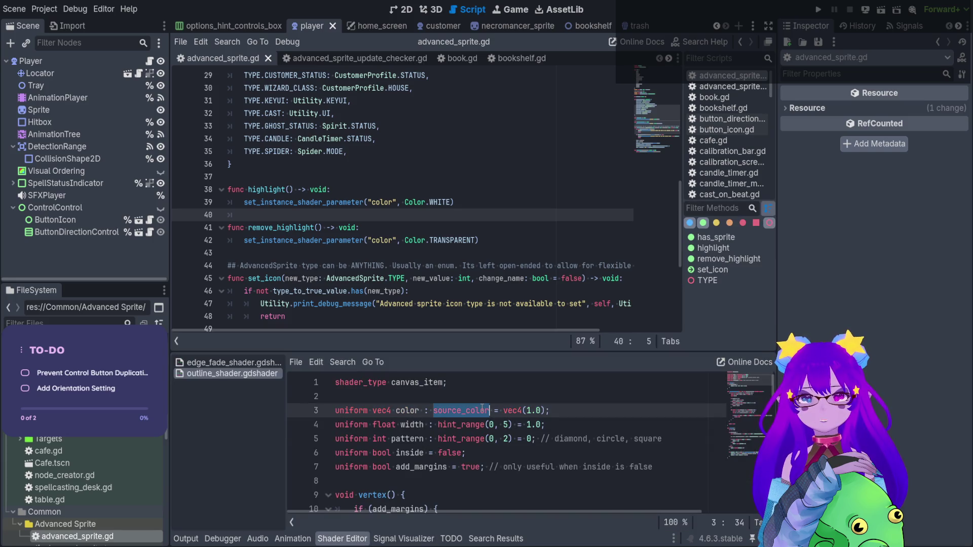
text(Co)
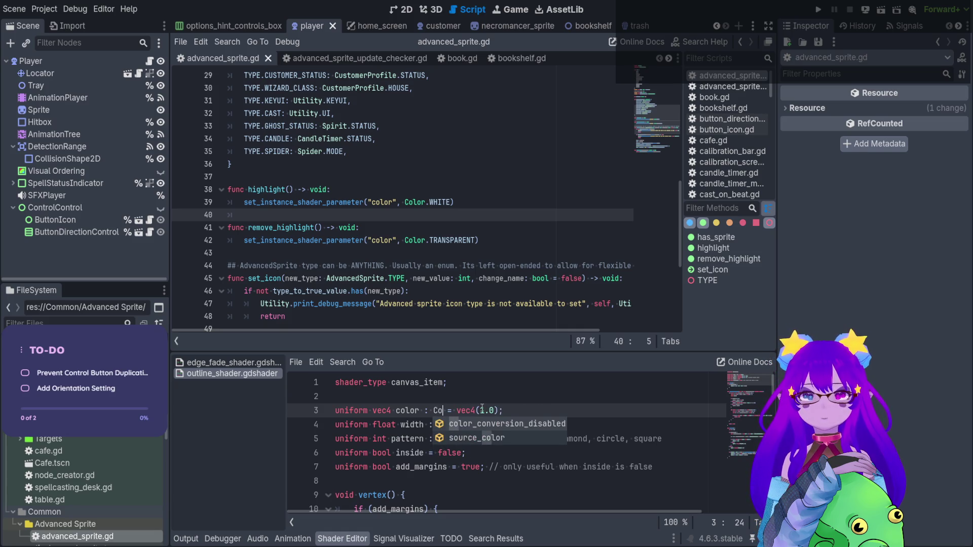
key(Down)
key(Return)
double_click(482, 408)
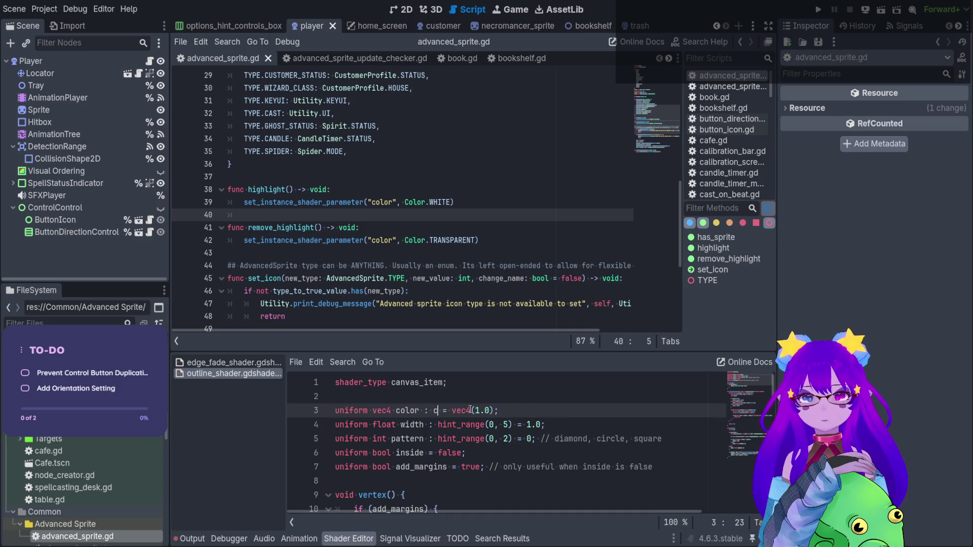
key(ctrl+space)
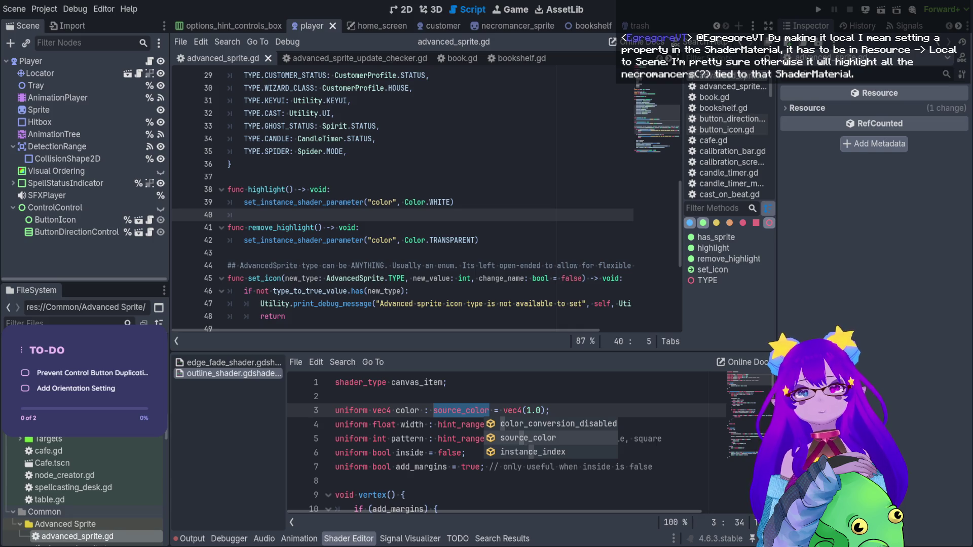
scroll(506, 446, down, 5)
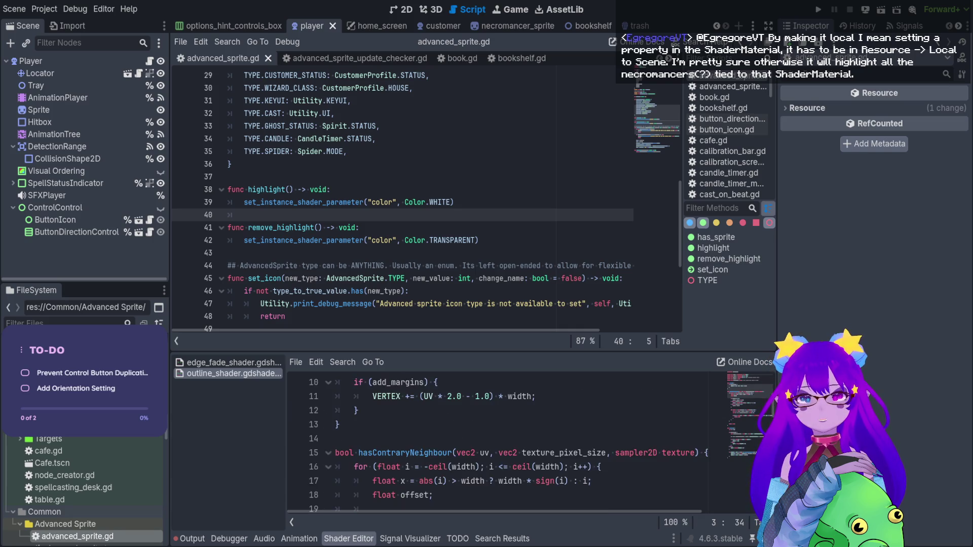
scroll(506, 446, down, 2)
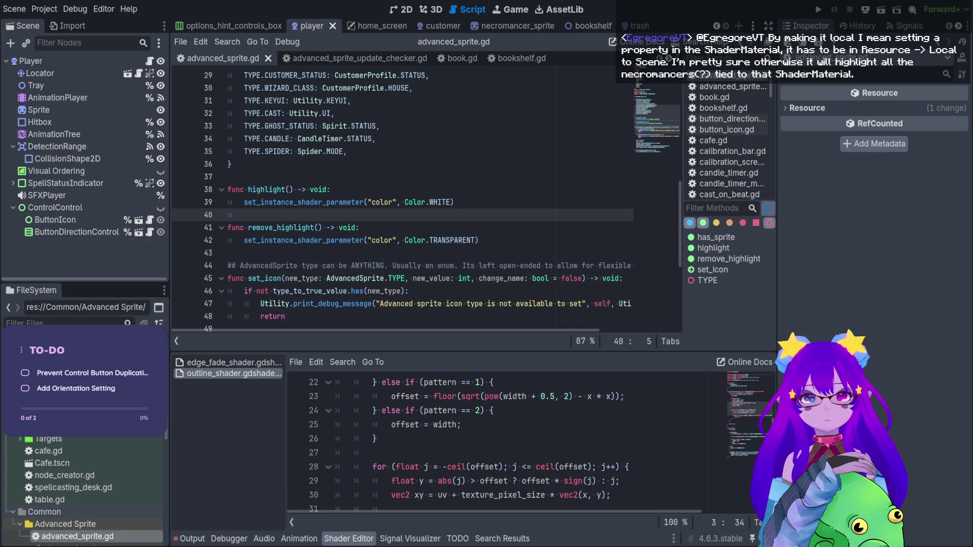
scroll(507, 443, down, 2)
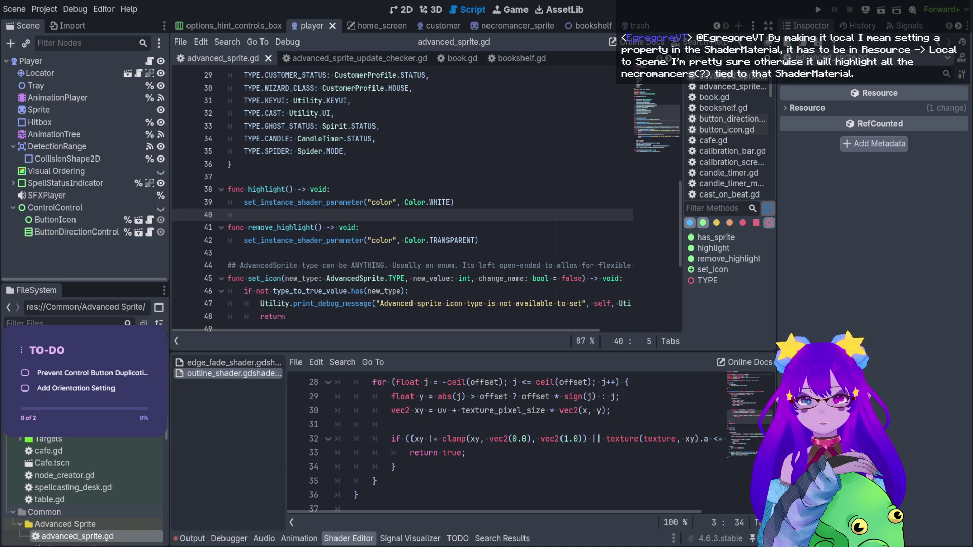
scroll(507, 444, down, 4)
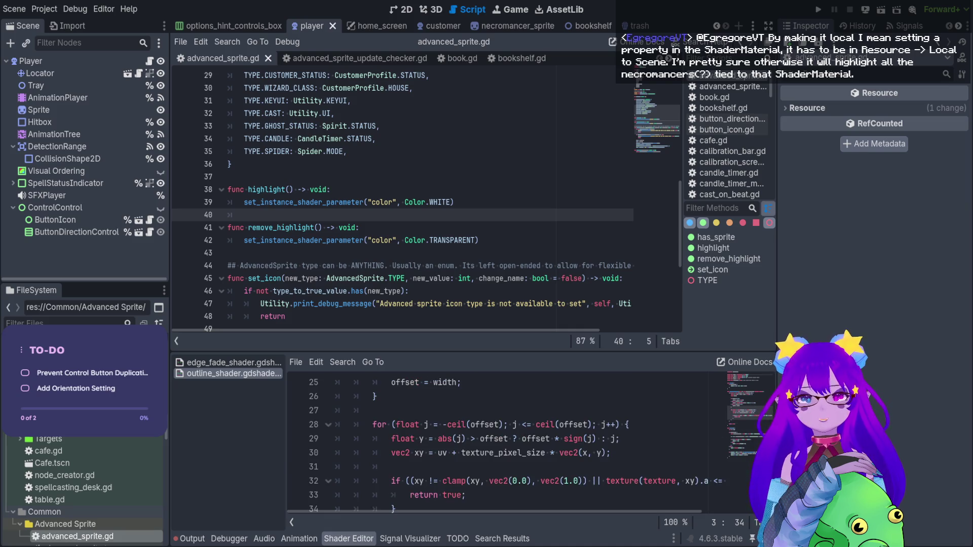
scroll(506, 443, down, 2)
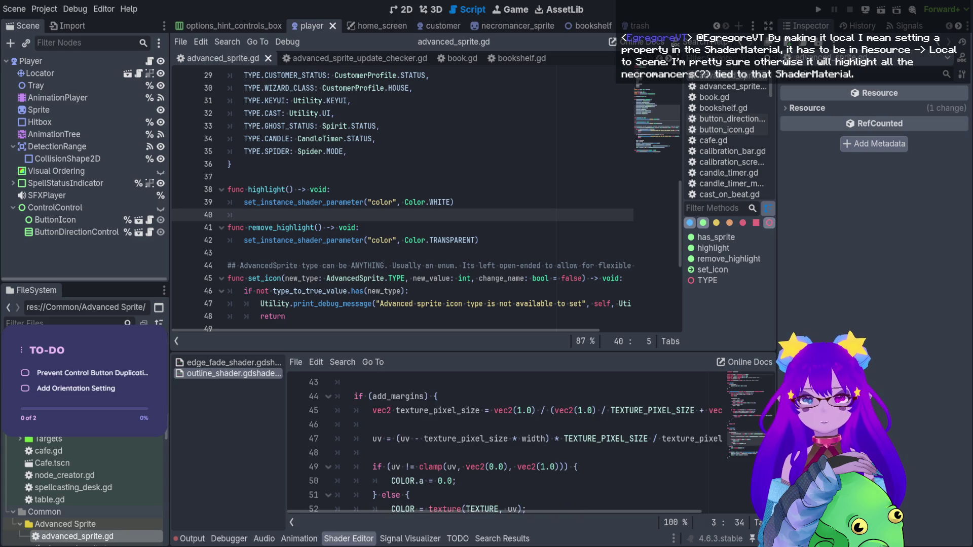
scroll(507, 443, down, 1)
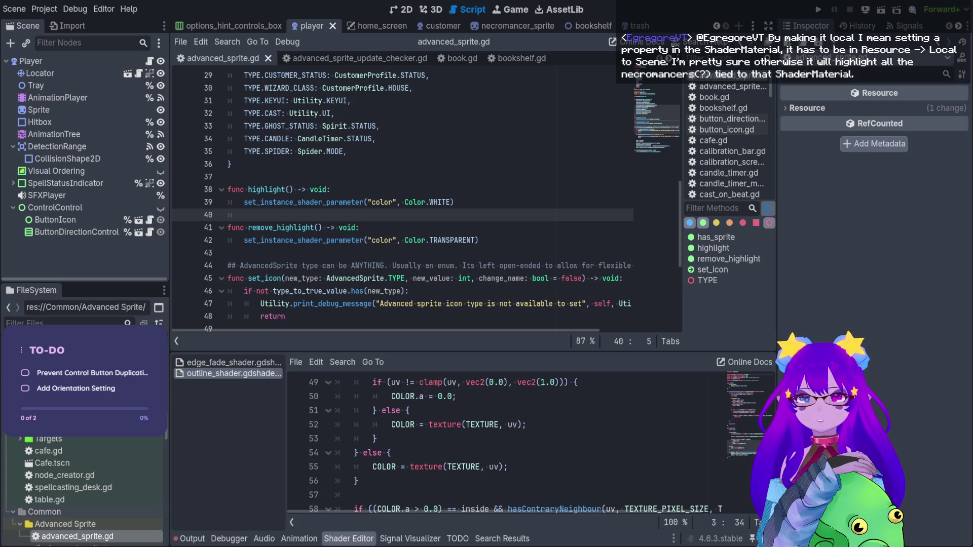
scroll(507, 443, down, 1)
scroll(506, 443, up, 15)
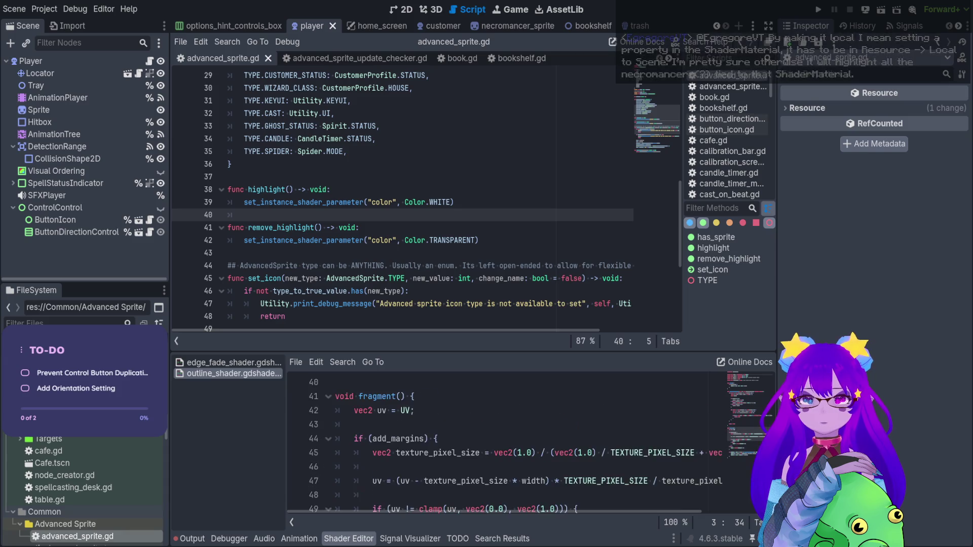
scroll(507, 443, up, 3)
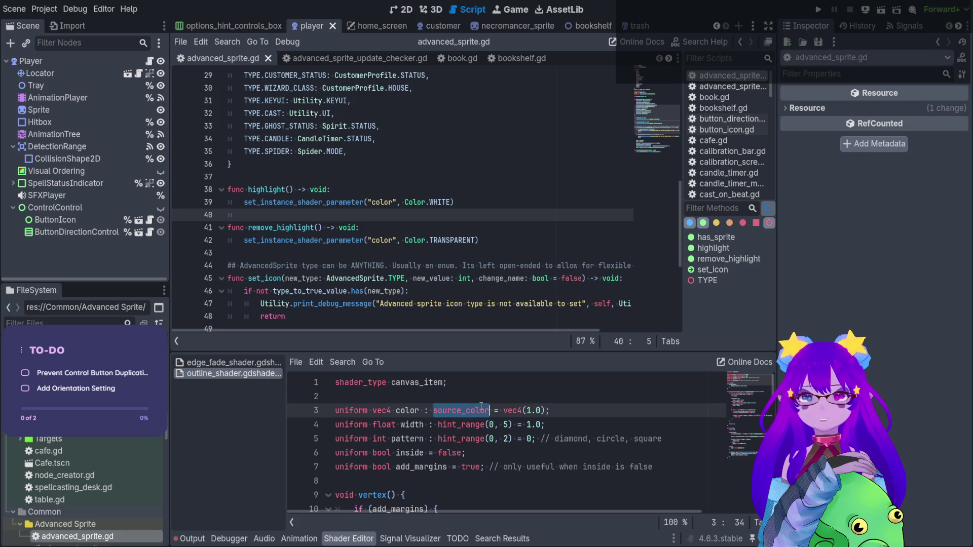
scroll(476, 414, down, 8)
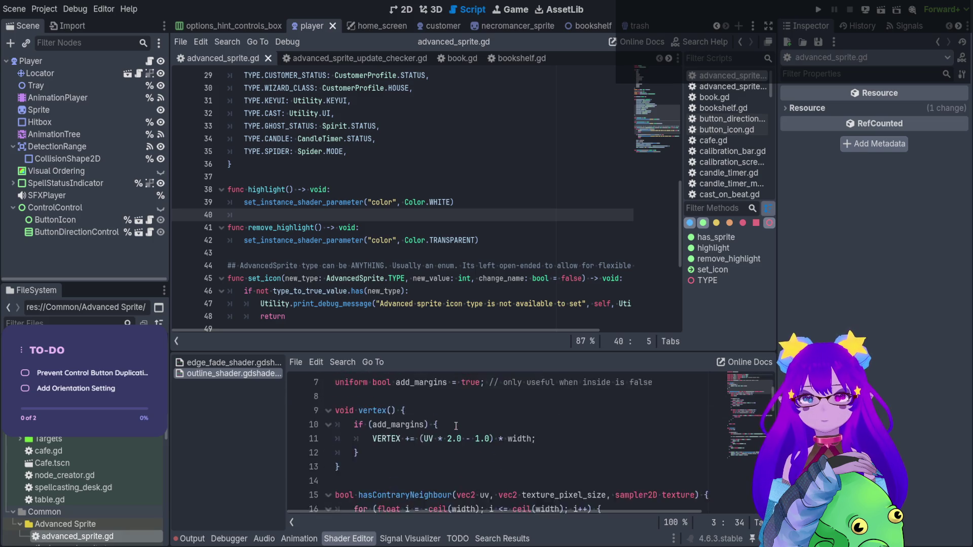
scroll(459, 430, down, 9)
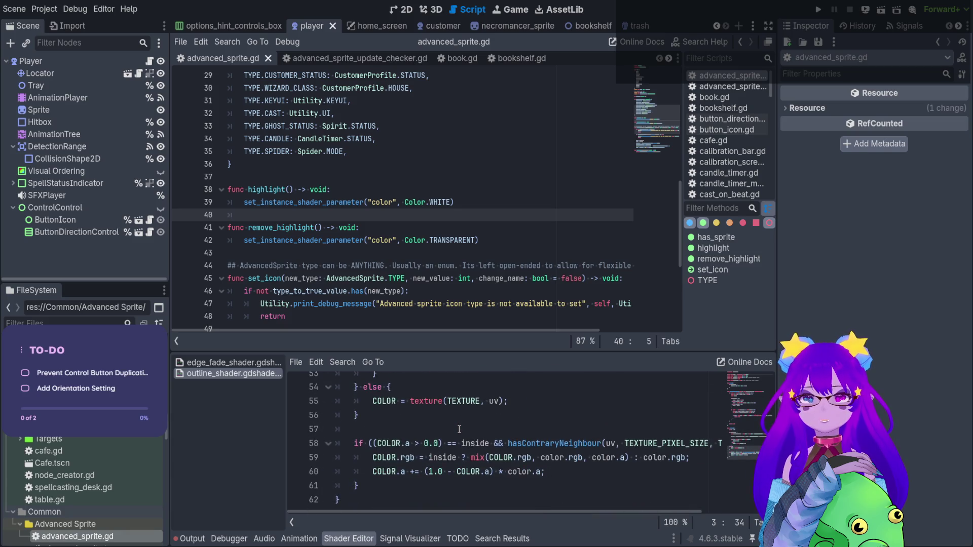
scroll(459, 430, up, 5)
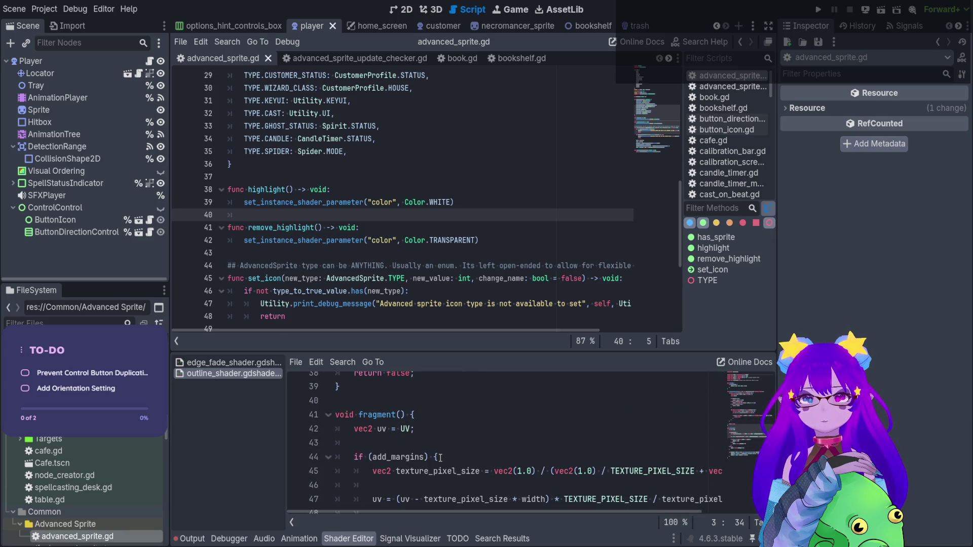
click(439, 458)
scroll(431, 461, down, 2)
double_click(403, 456)
scroll(437, 485, down, 1)
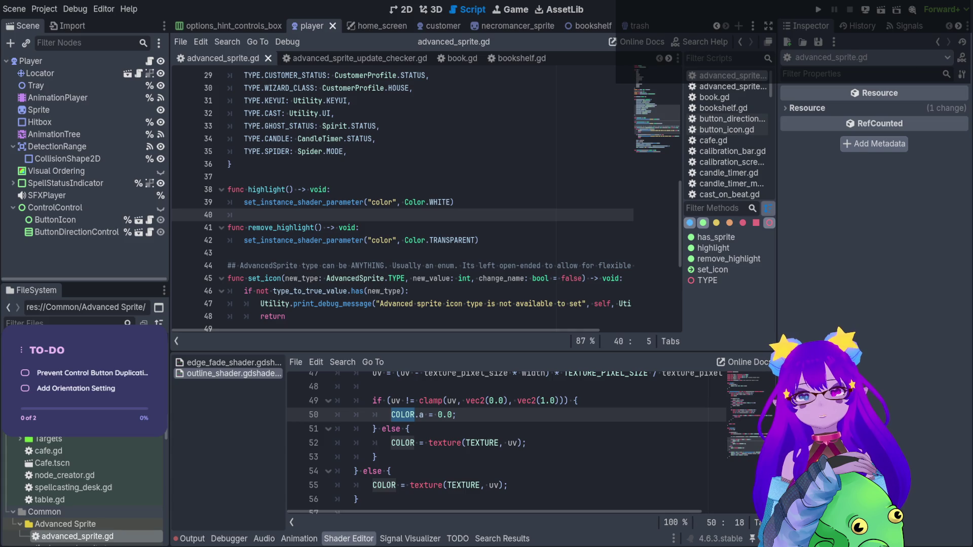
scroll(427, 203, up, 2)
scroll(427, 202, down, 1)
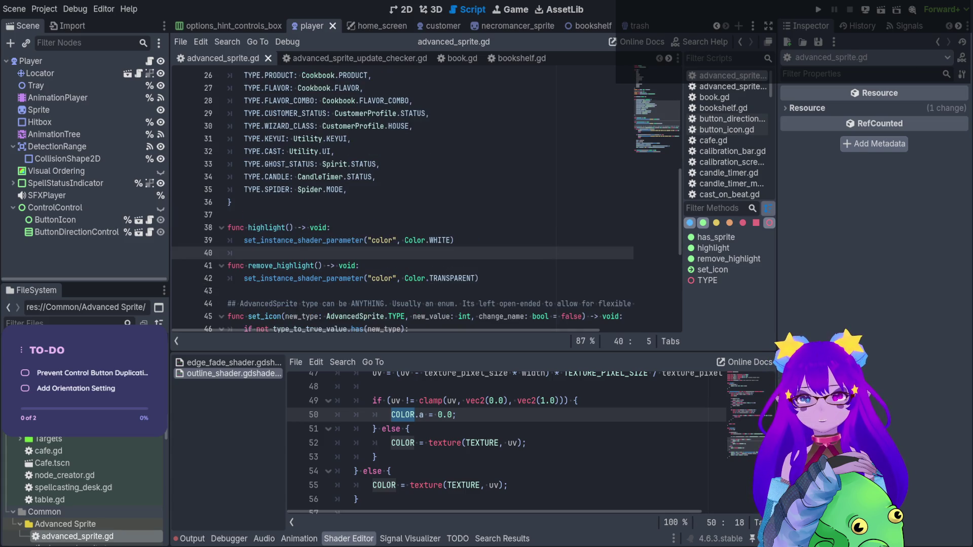
scroll(506, 446, up, 15)
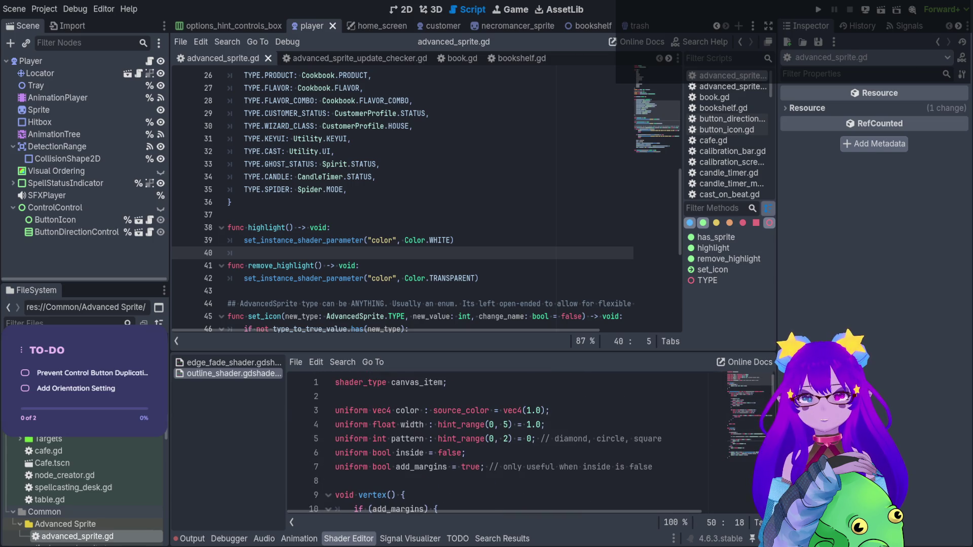
double_click(407, 411)
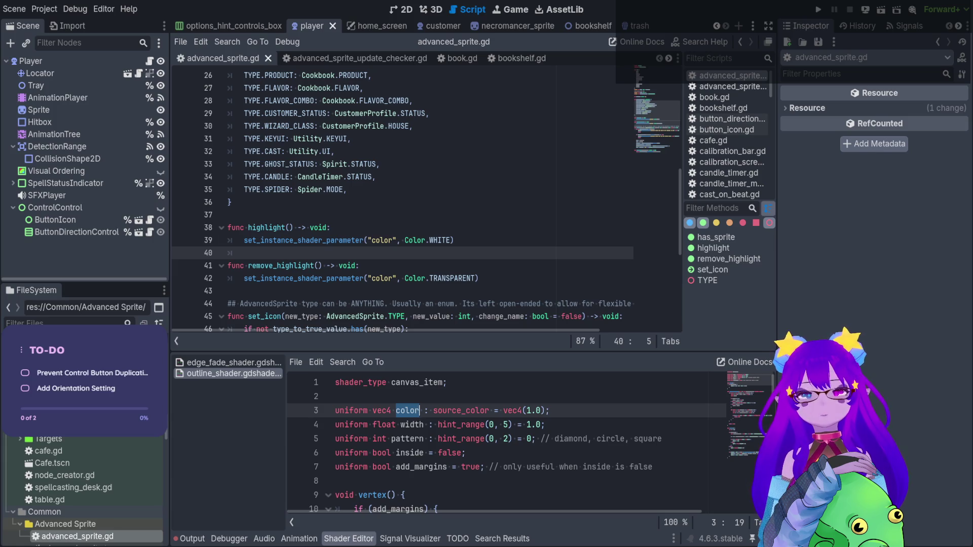
drag(421, 240, 447, 240)
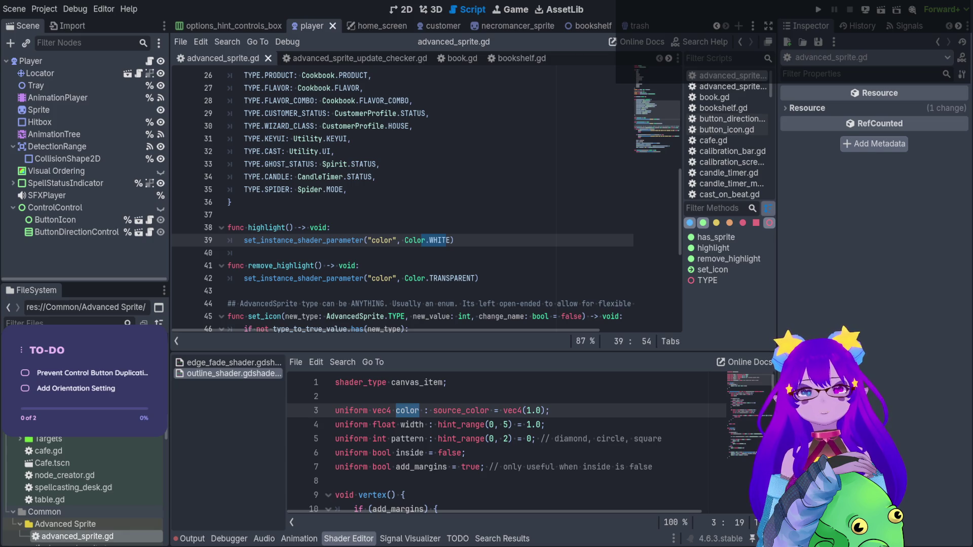
Step: Replace Color.WHITE in highlight() with an explicit Color(1.0, 1.0, 1.0, 1.0) value
click(489, 245)
key(Return)
text(var new_color = Color(1.0, 0.0, 0.0, 1.0) # Red)
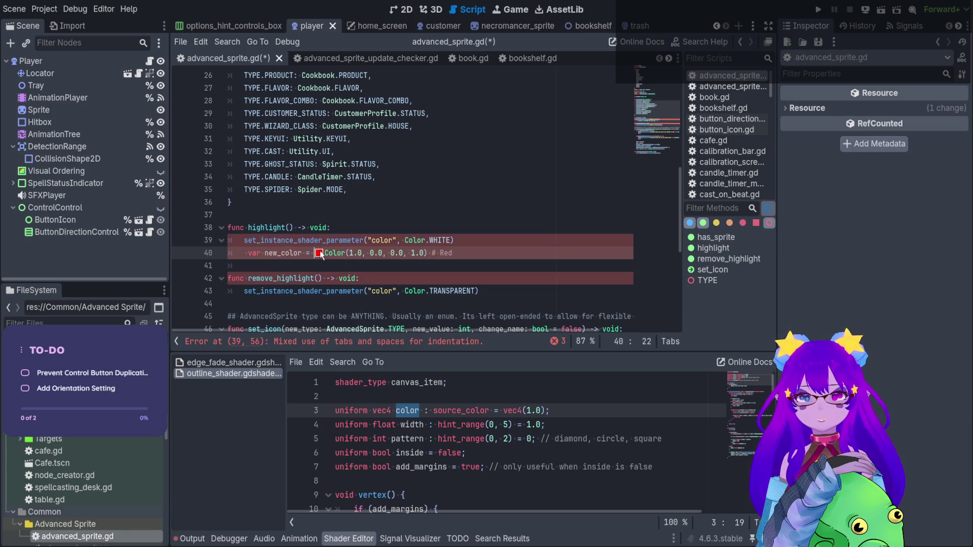
drag(427, 253, 327, 253)
key(ctrl+c)
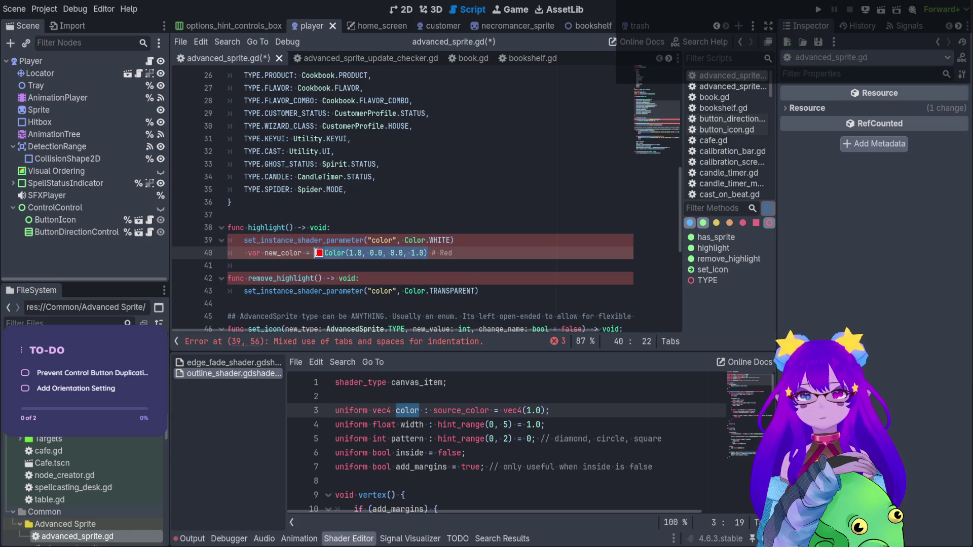
key(BackSpace)
drag(404, 240, 453, 240)
key(ctrl+v)
drag(342, 253, 228, 263)
triple_click(283, 252)
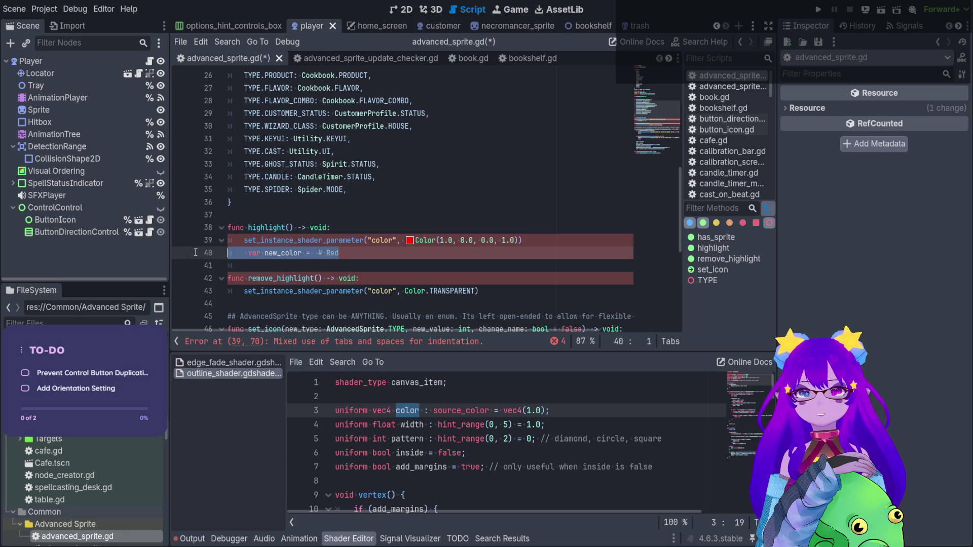
key(BackSpace)
key(BackSpace)
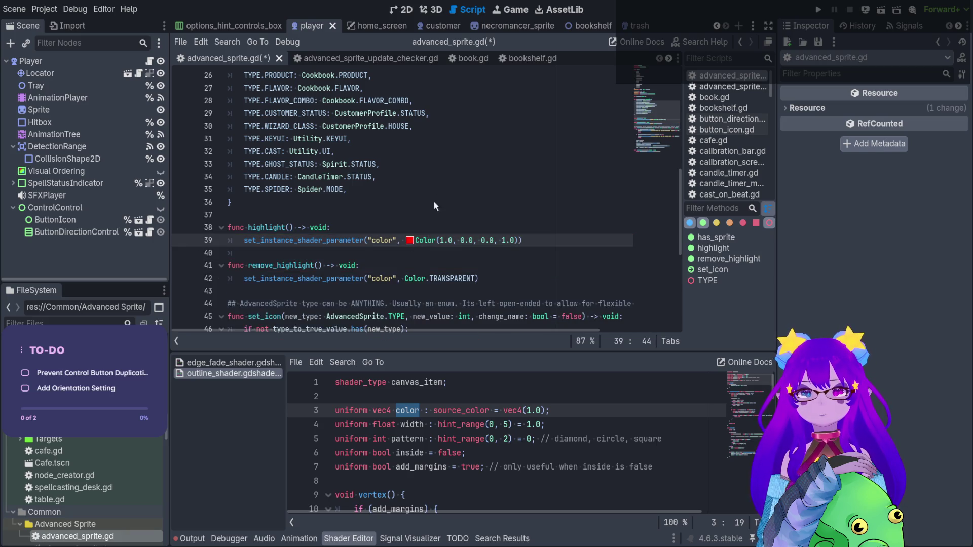
text(Color(1.0, 1.0, 1.0, 1.0))
Step: Copy Color(1.0, 1.0, 1.0, 1.0) over Color.TRANSPARENT in remove_highlight() and save the script
drag(523, 240, 364, 239)
key(ctrl+c)
drag(501, 276, 364, 278)
key(ctrl+v)
click(415, 278)
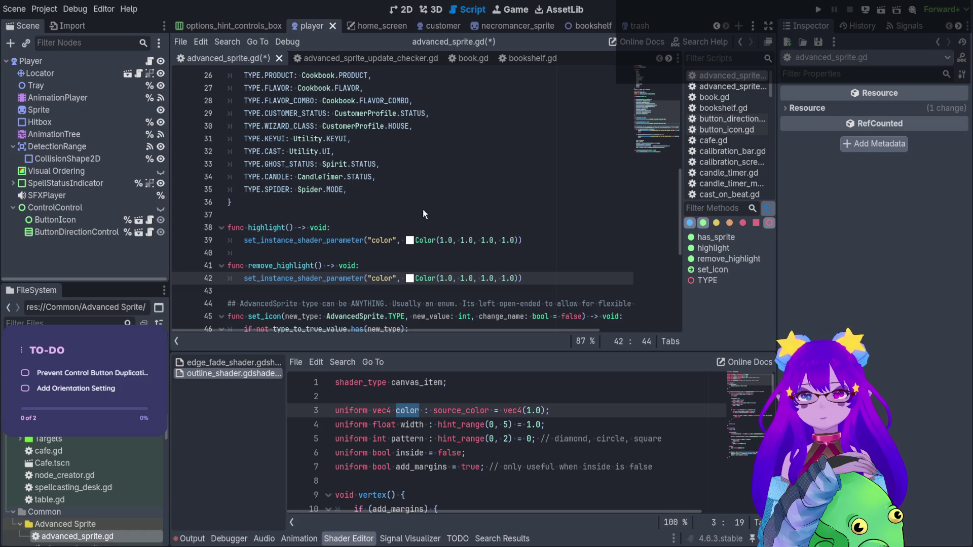
key(End)
key(Left)
key(ctrl+s)
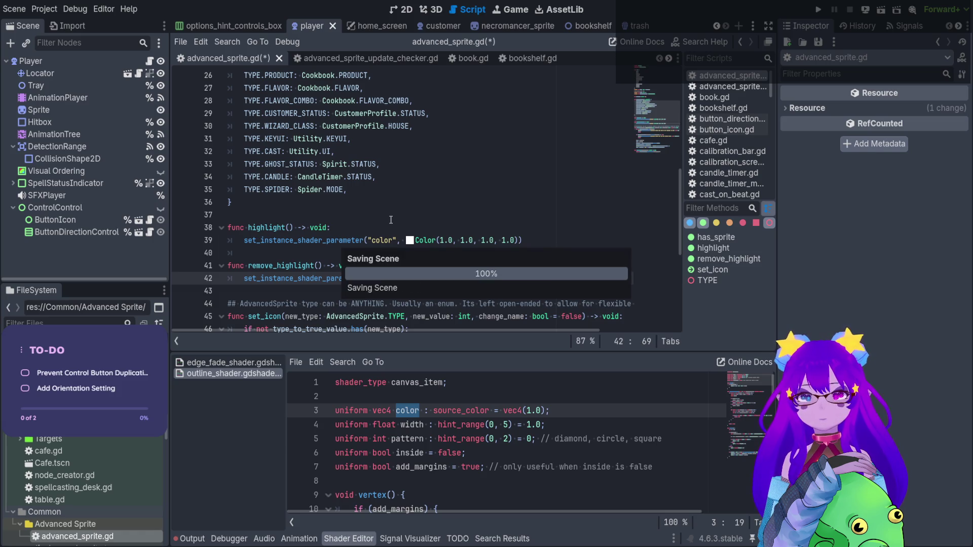
click(818, 9)
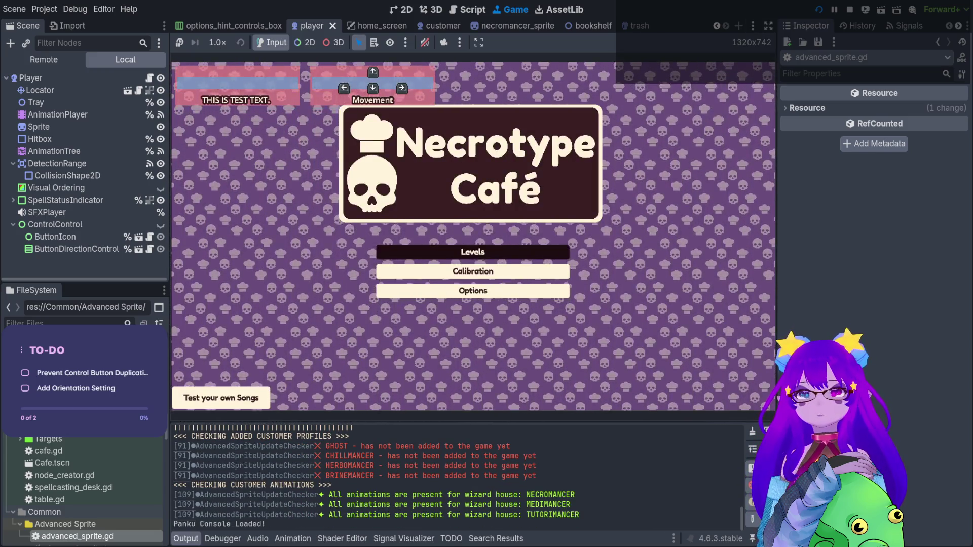
Step: Spawn a customer with Cheats.spawn_customer() in the Panku console, then stop the game
key(grave)
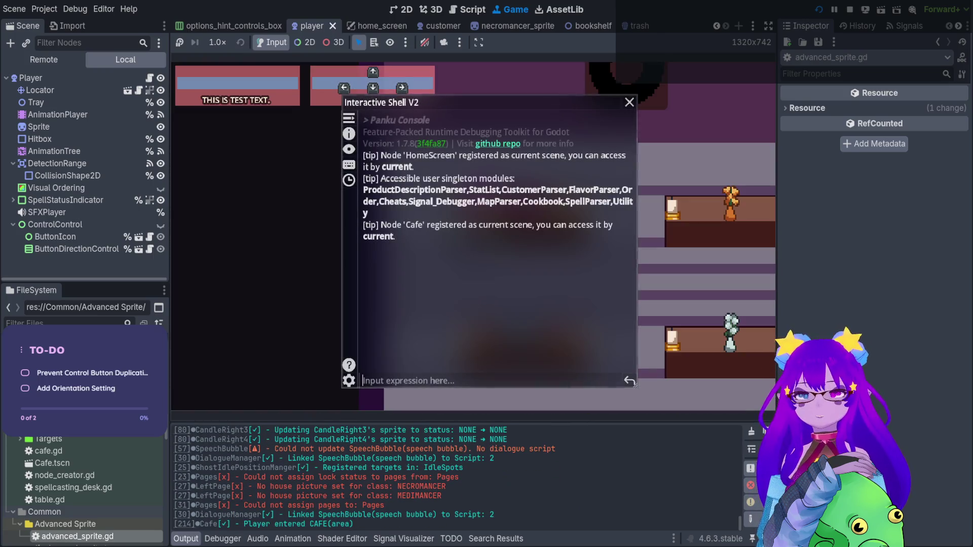
text(spawn)
key(Tab)
key(Tab)
key(Tab)
key(Tab)
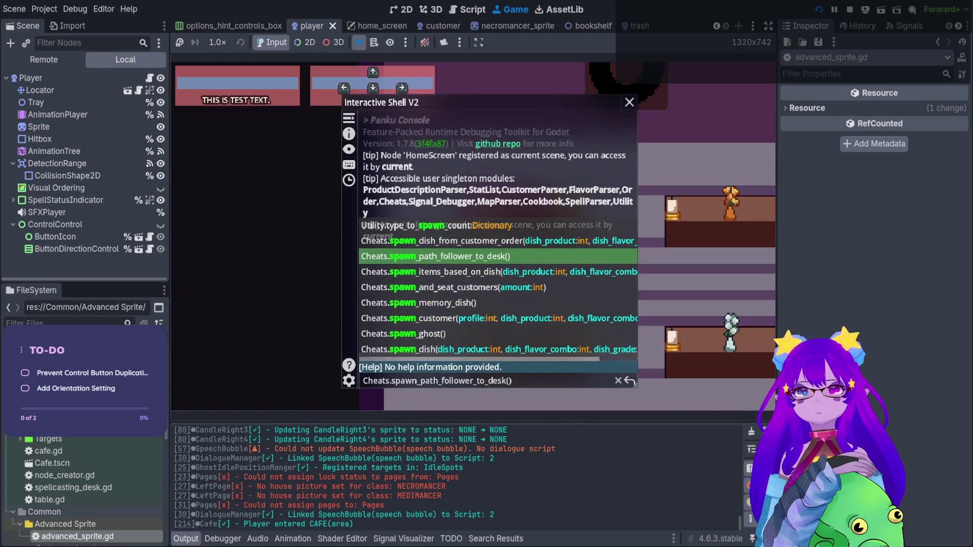
key(Return)
key(grave)
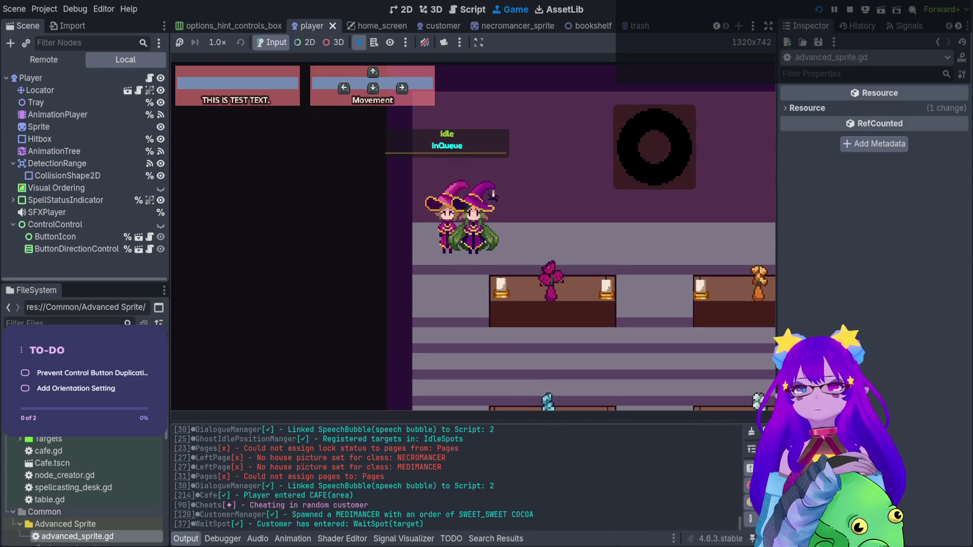
click(851, 9)
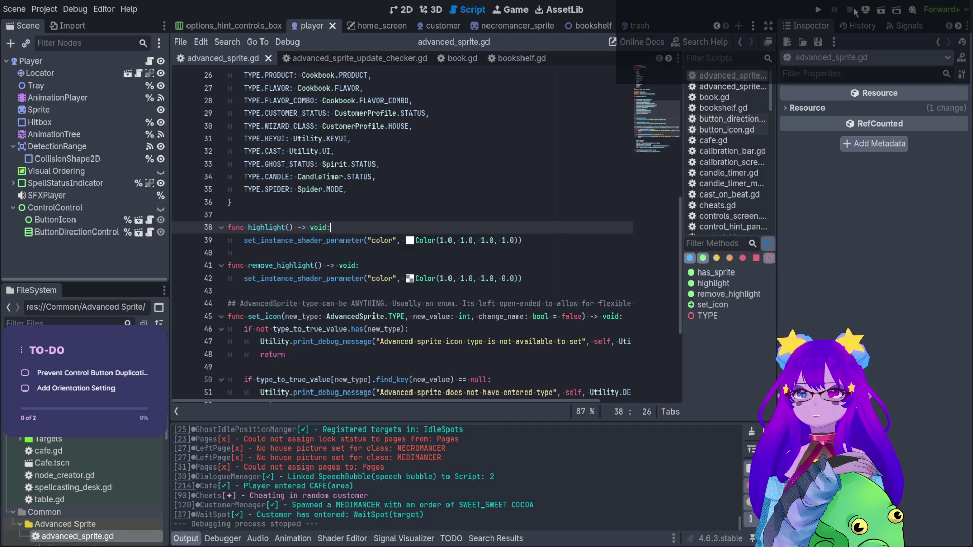
Step: Break on line 39, run and spawn a customer to hit it, then remove the breakpoint and resume
click(181, 240)
click(817, 10)
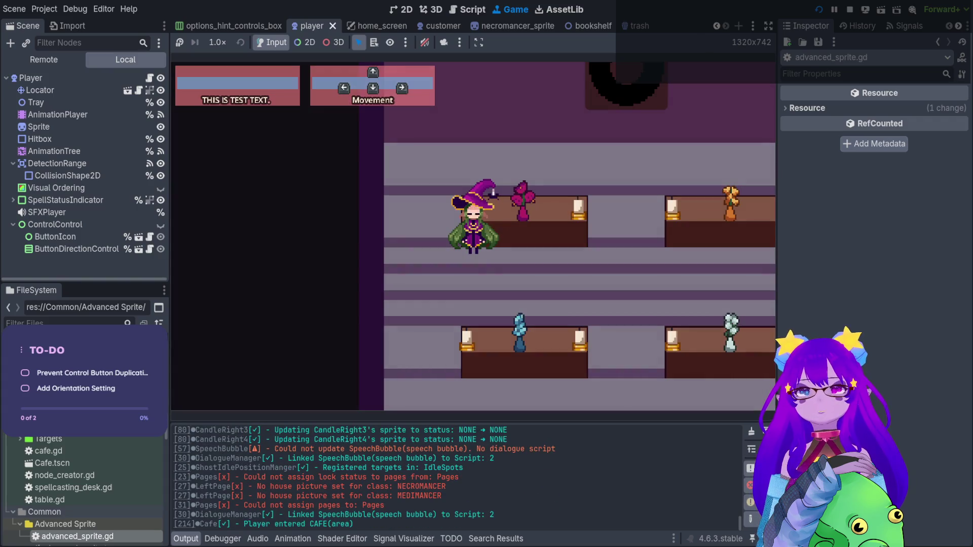
key(grave)
text(spa)
key(Tab)
key(Tab)
key(Tab)
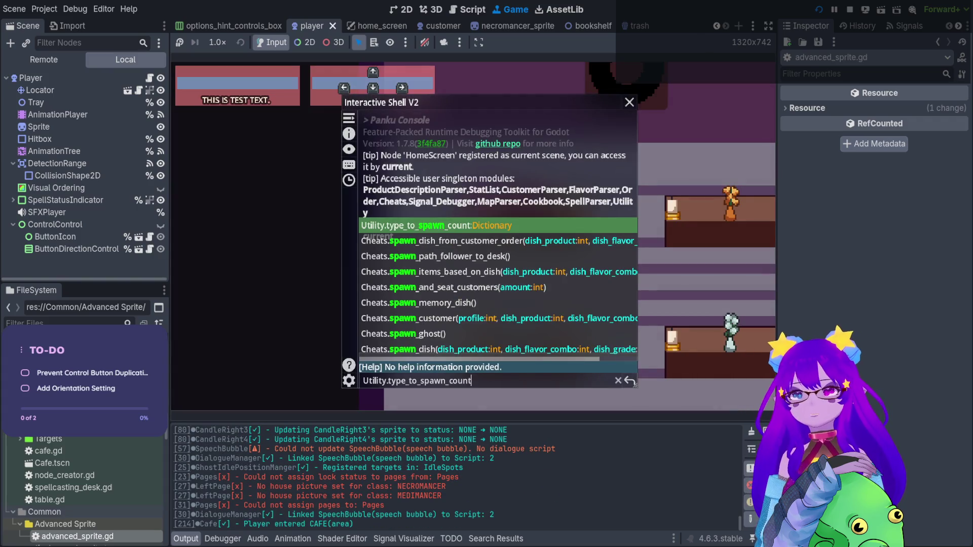
key(Return)
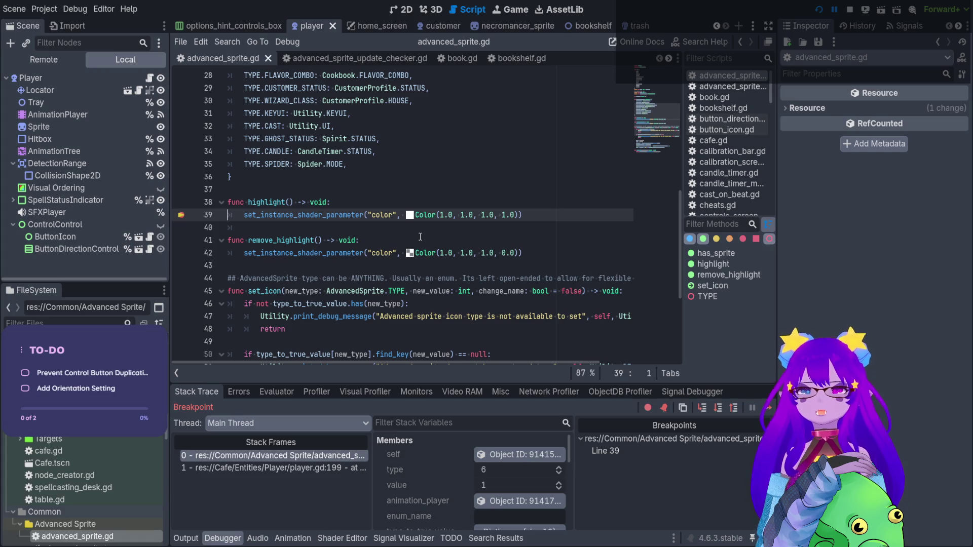
key(F9)
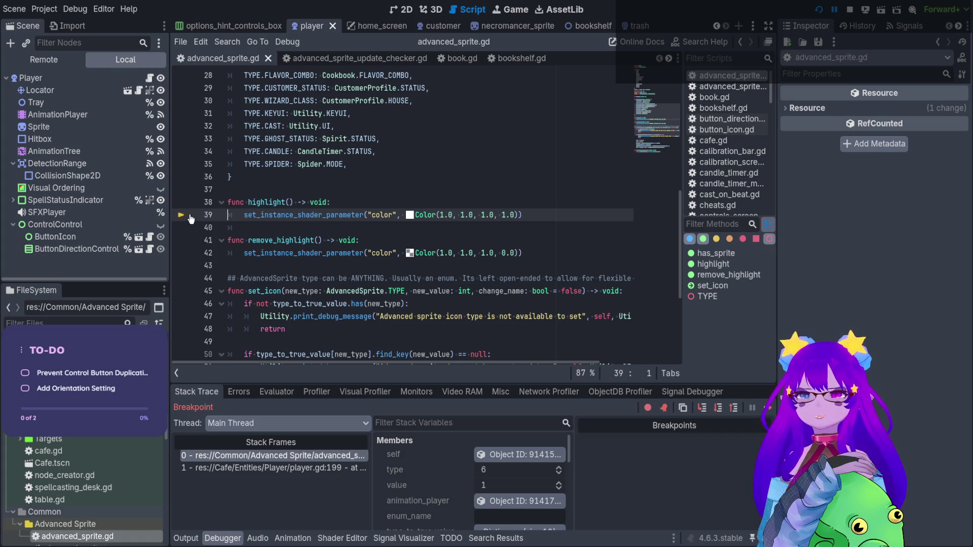
click(819, 9)
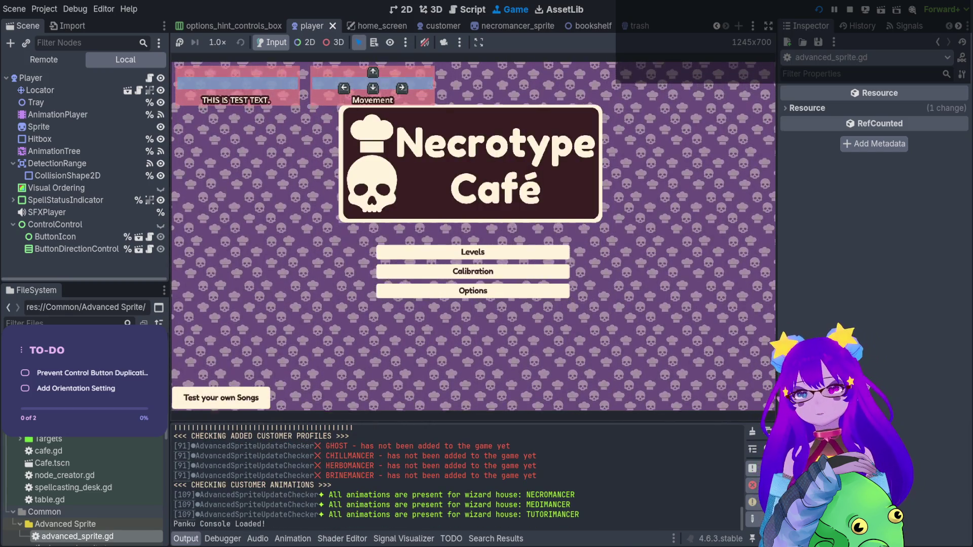
Step: Spawn another customer, walk the player onto and away from it, then stop the game
key(grave)
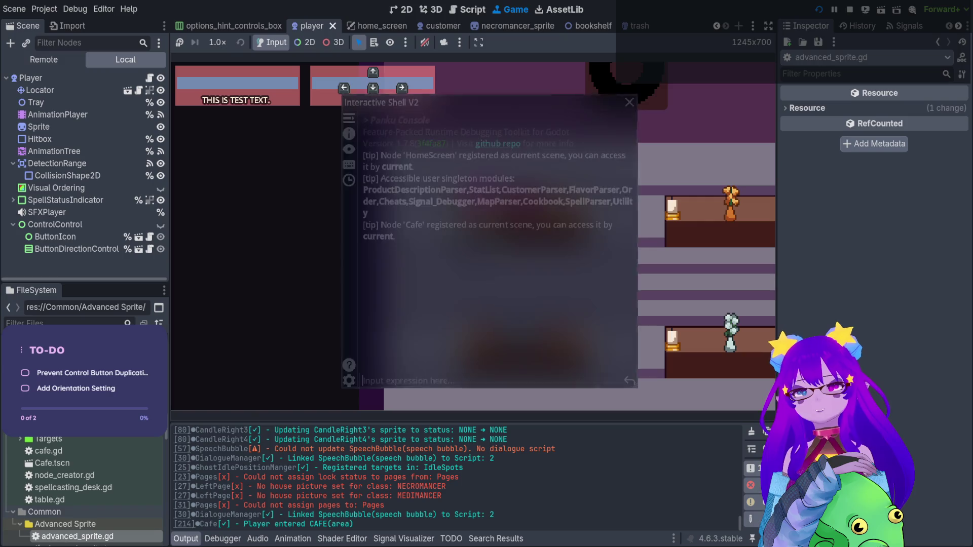
text(spawn)
key(Tab)
key(Tab)
key(Tab)
key(Tab)
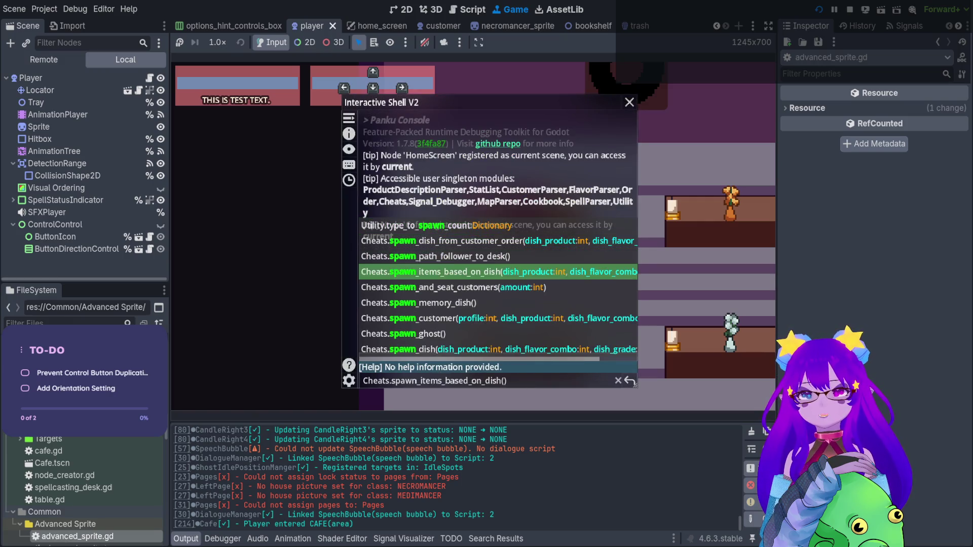
key(Return)
key(grave)
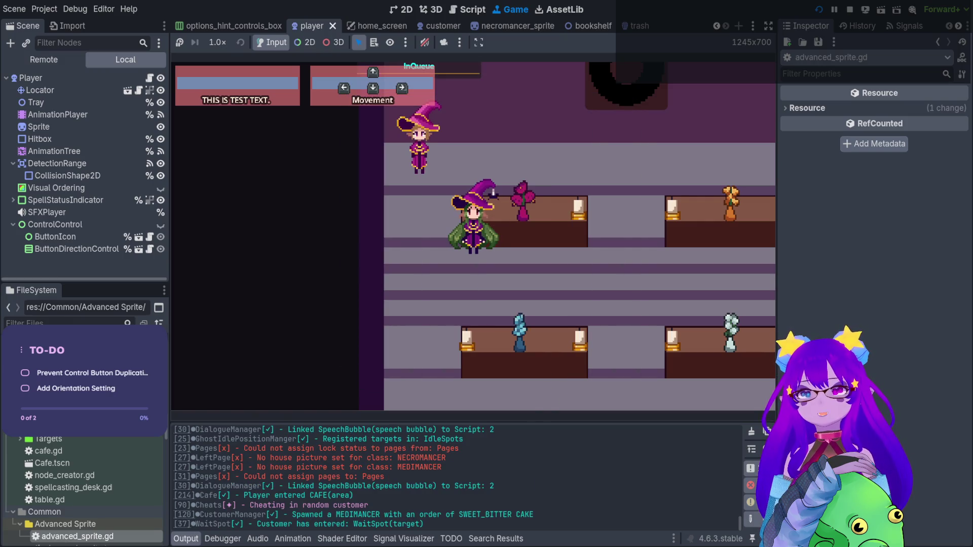
key(Up)
key(Left)
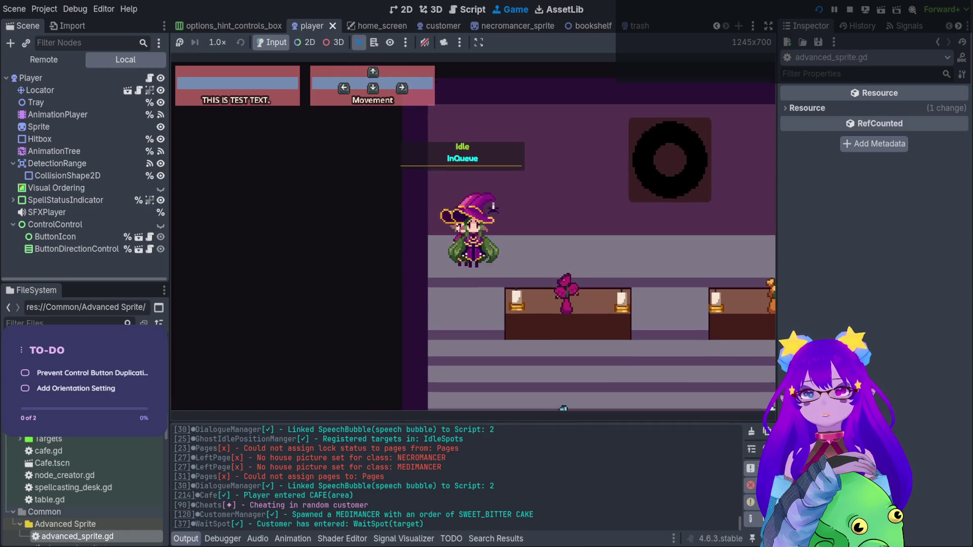
key(Down)
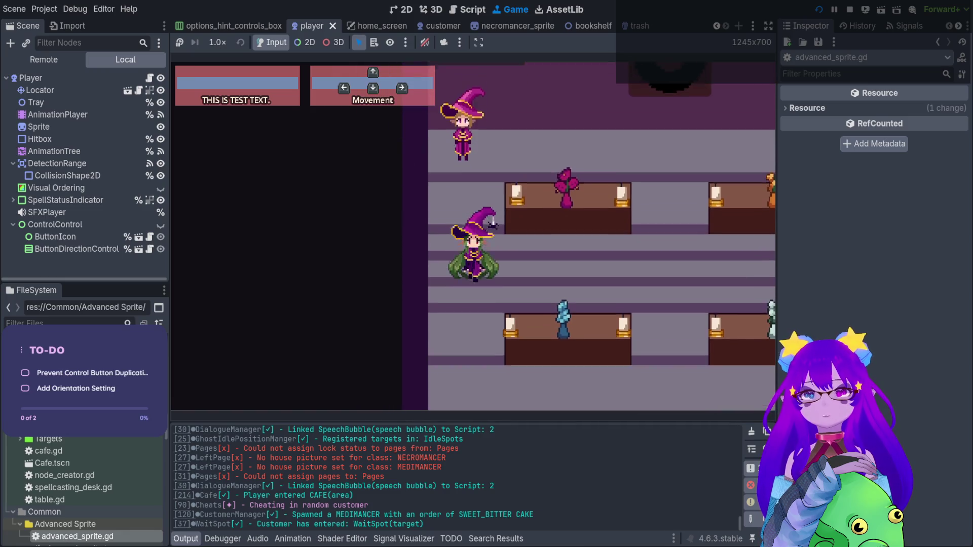
key(Up)
key(Right)
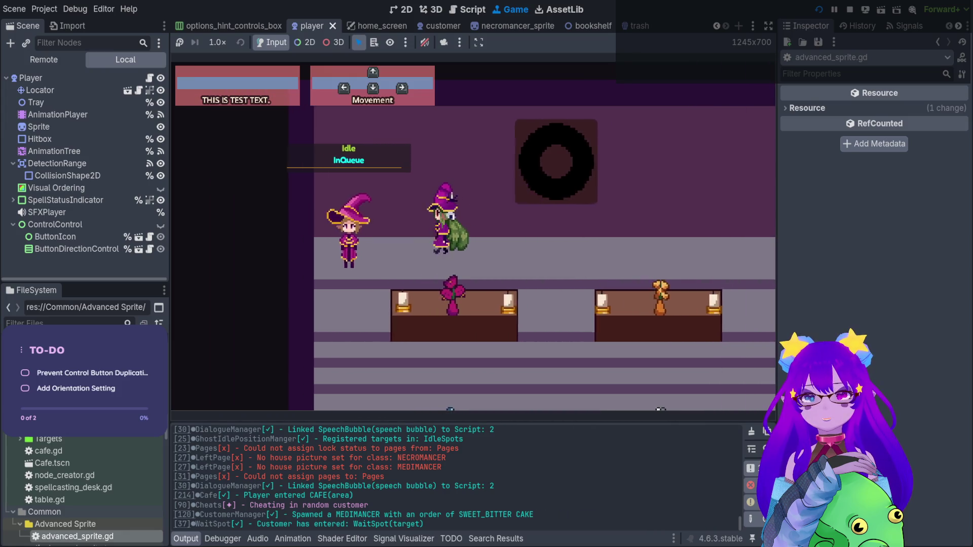
key(Left)
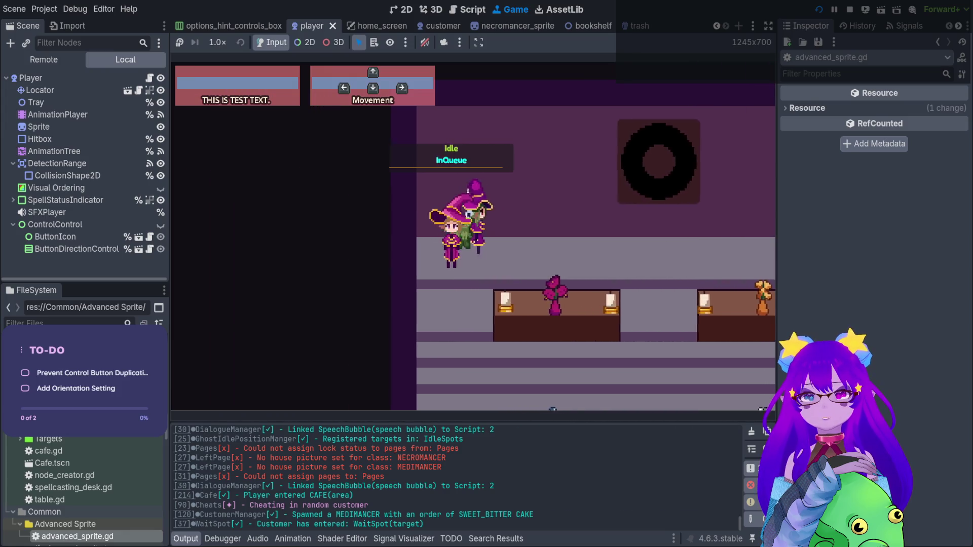
key(Right)
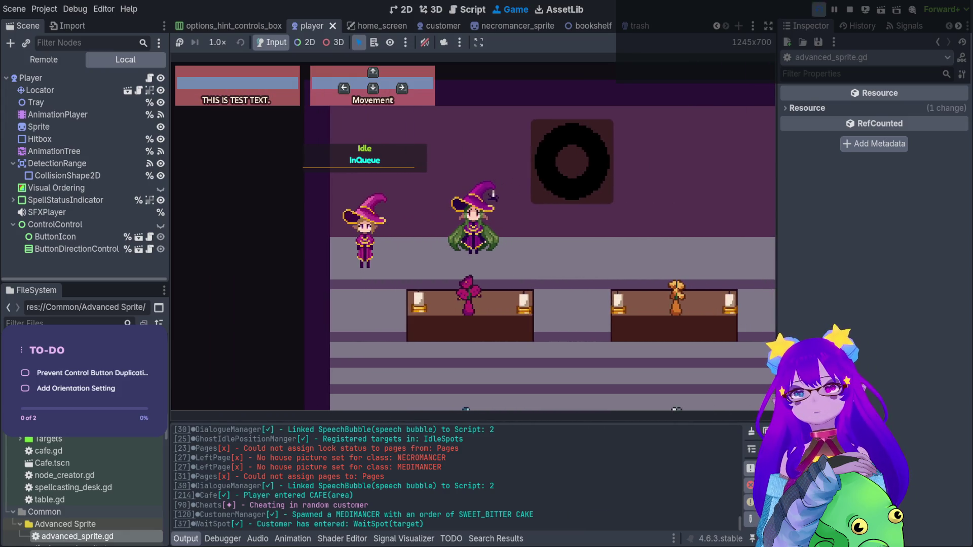
click(849, 11)
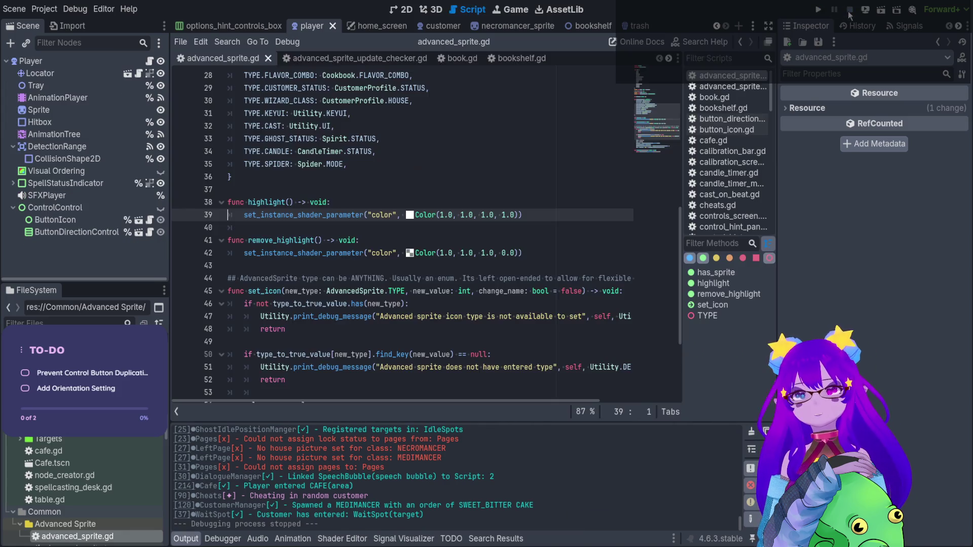
Step: Set the line-39 breakpoint again, load café level 4, and spawn a customer
click(175, 215)
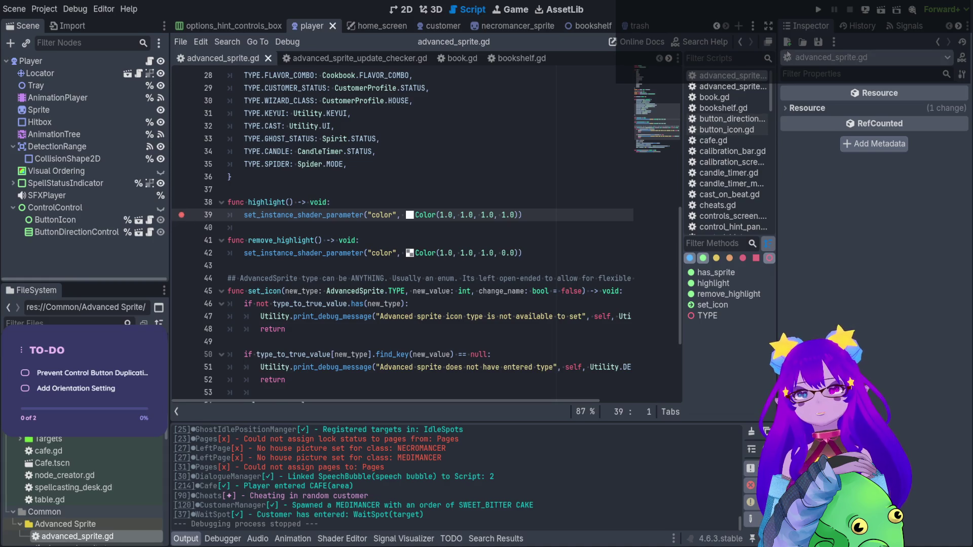
click(818, 9)
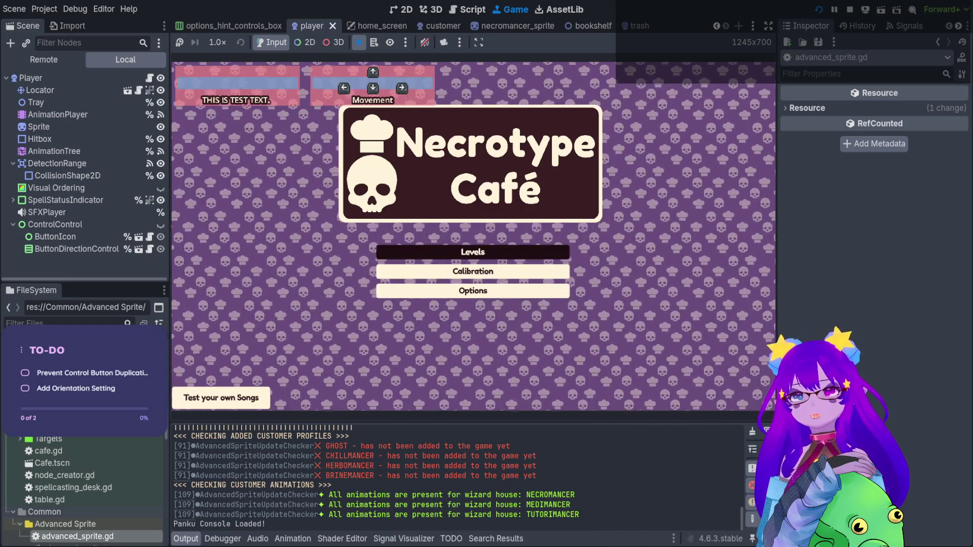
key(Return)
key(Down)
key(Return)
key(grave)
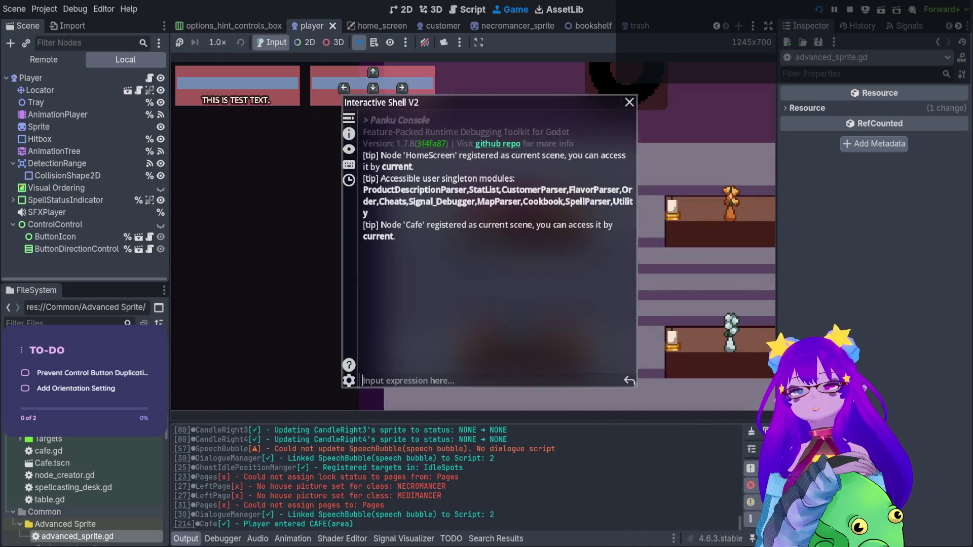
text(spawn)
key(Tab)
key(Tab)
key(Tab)
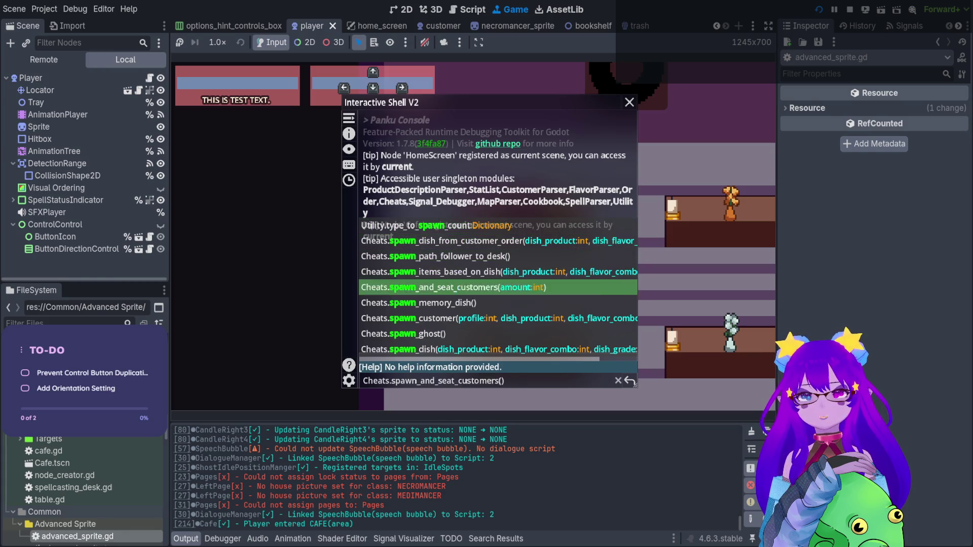
key(Return)
key(grave)
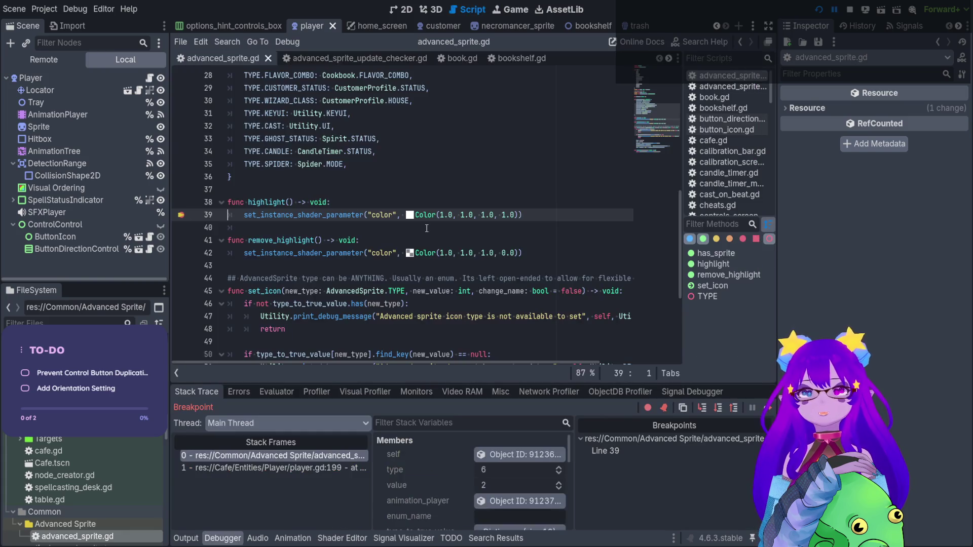
Step: Check the paused game view, then step out of highlight() to player.gd line 201
click(400, 9)
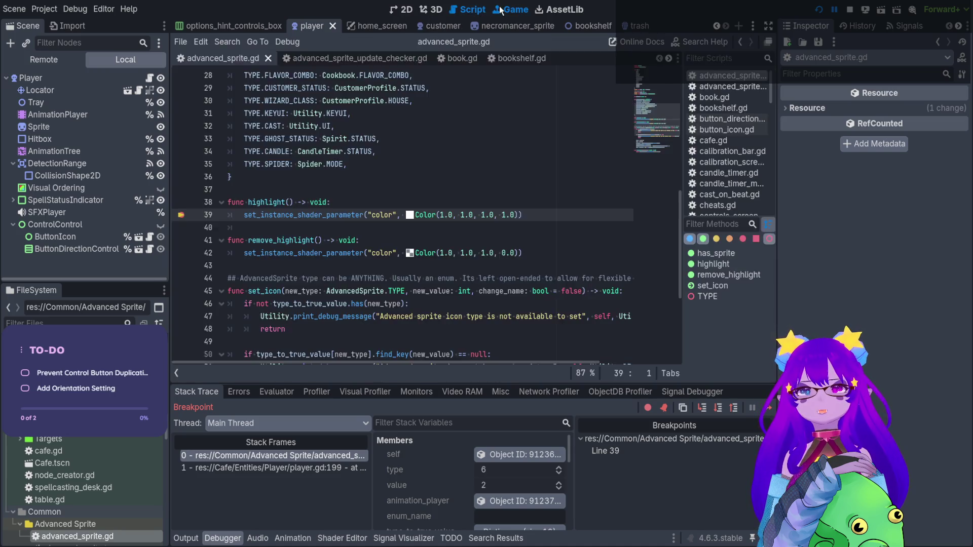
click(500, 10)
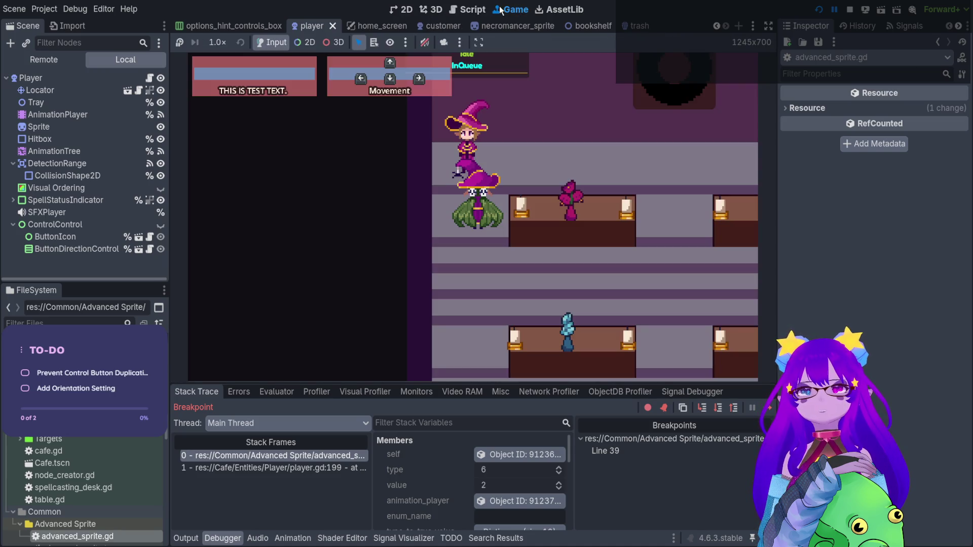
click(462, 9)
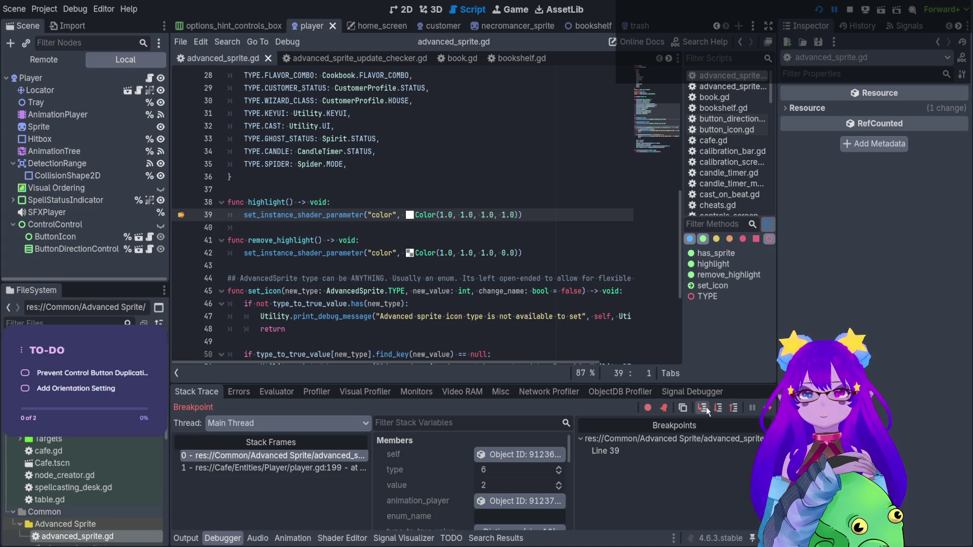
click(706, 406)
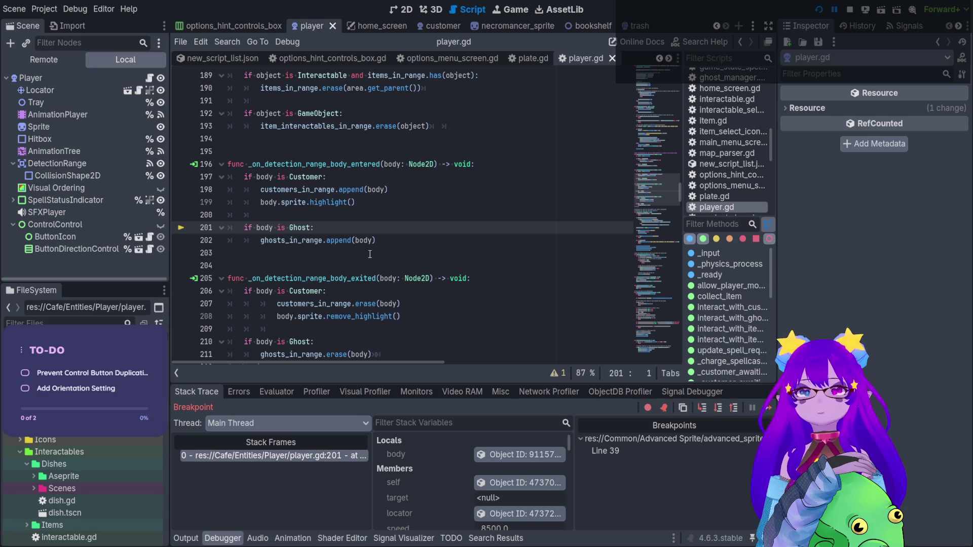
Step: Stop the game and comment out body.sprite.remove_highlight() on player.gd line 208
click(405, 16)
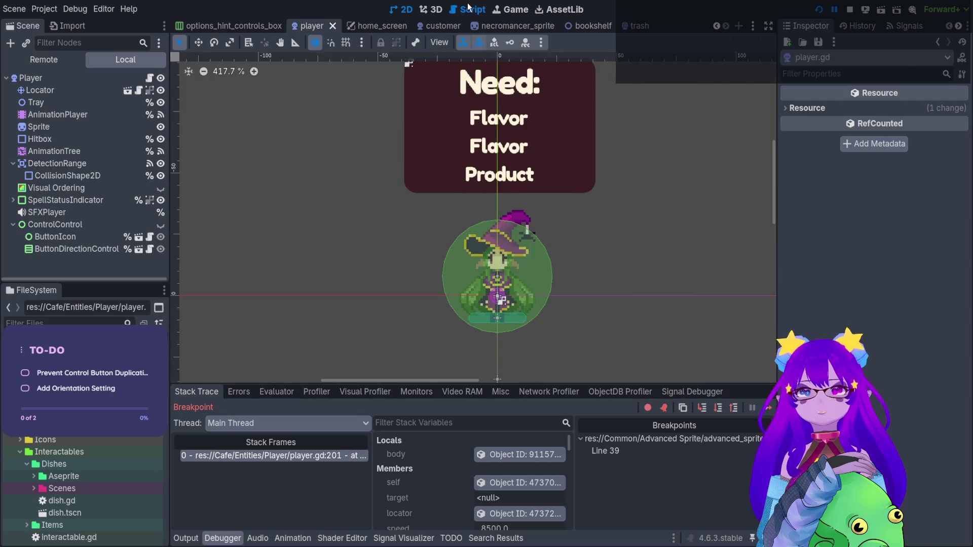
click(514, 10)
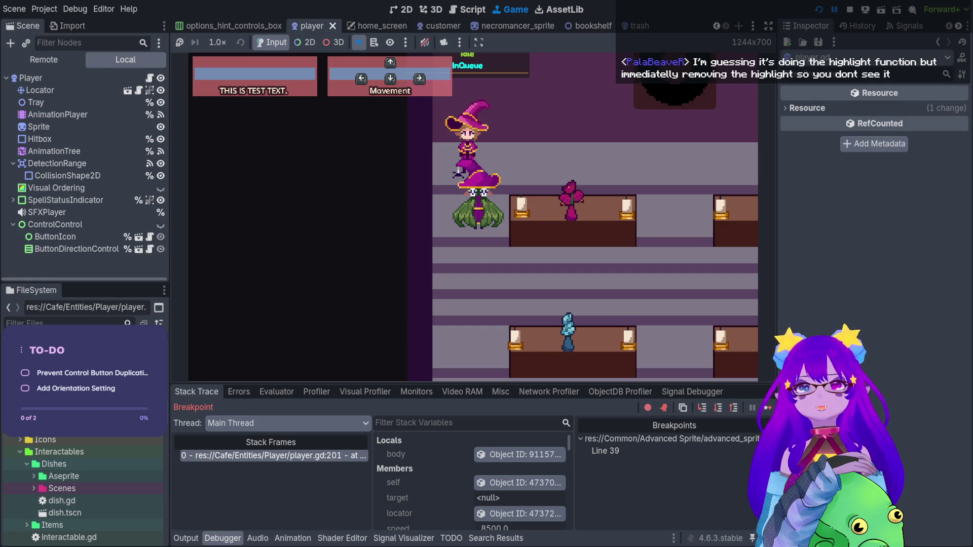
click(850, 10)
drag(314, 164, 344, 233)
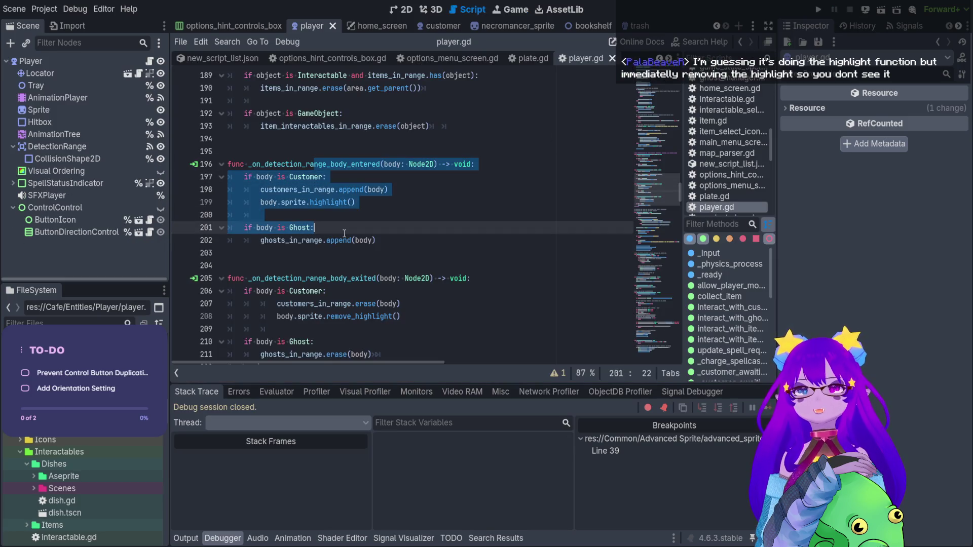
click(381, 201)
double_click(342, 204)
click(447, 320)
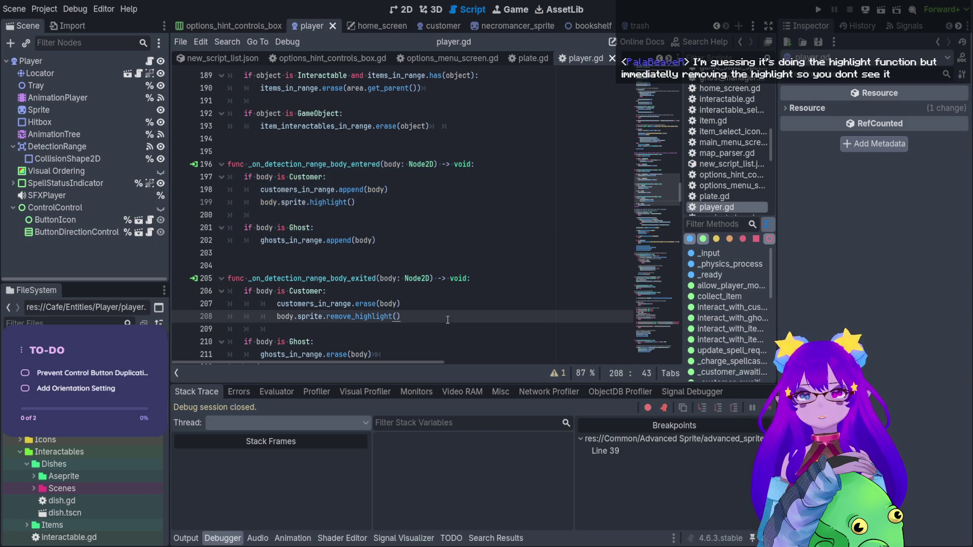
text(#)
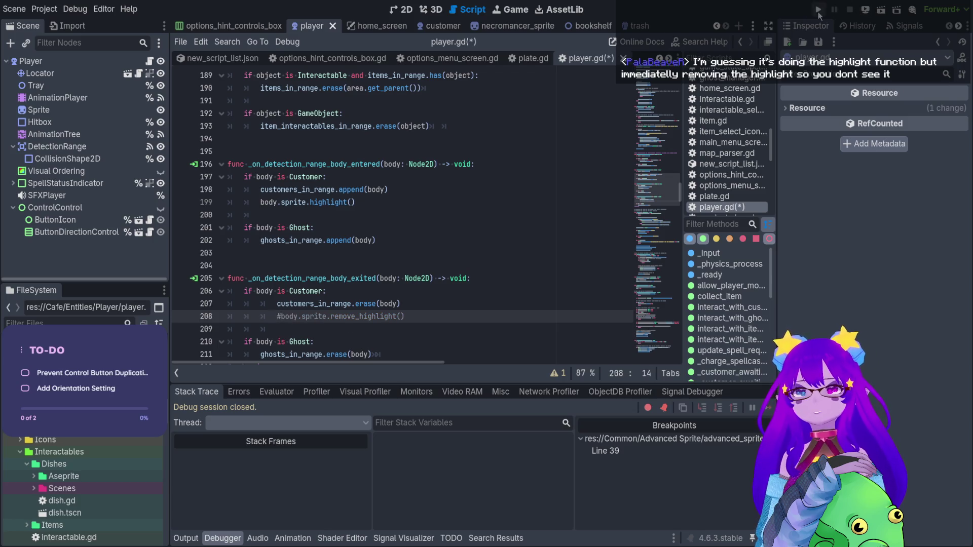
click(818, 12)
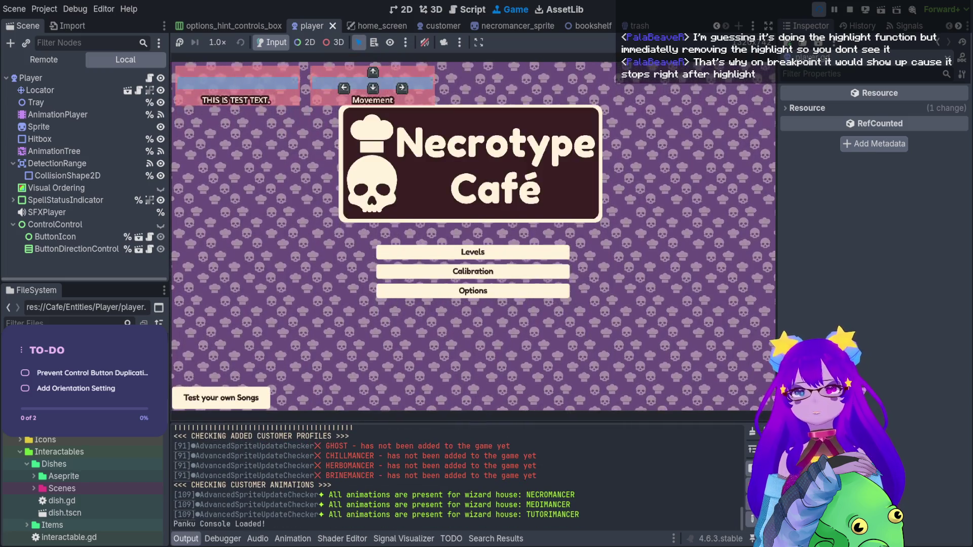
Step: Enter the café and spawn a customer with Cheats.spawn_customer()
key(Return)
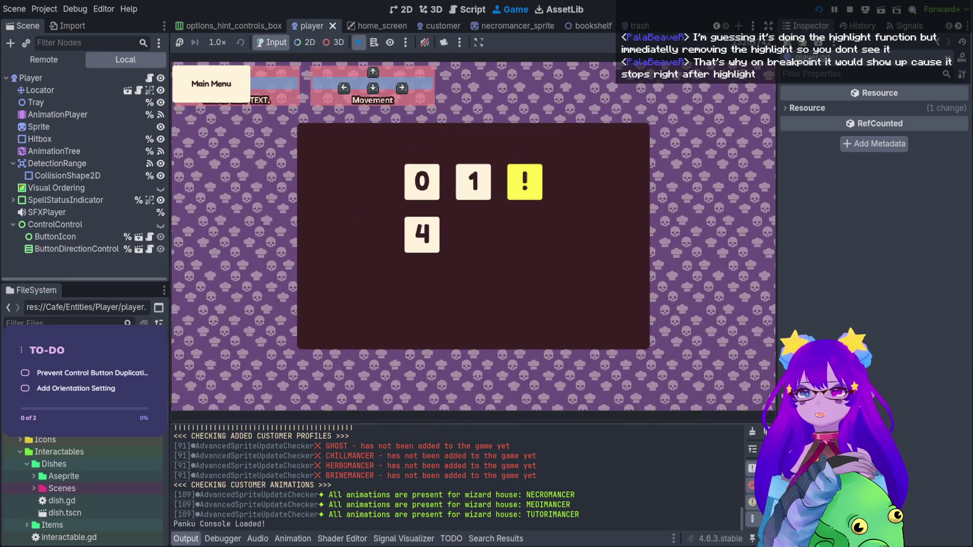
key(grave)
text(spawn)
key(Tab)
key(Tab)
key(Tab)
key(Tab)
key(Return)
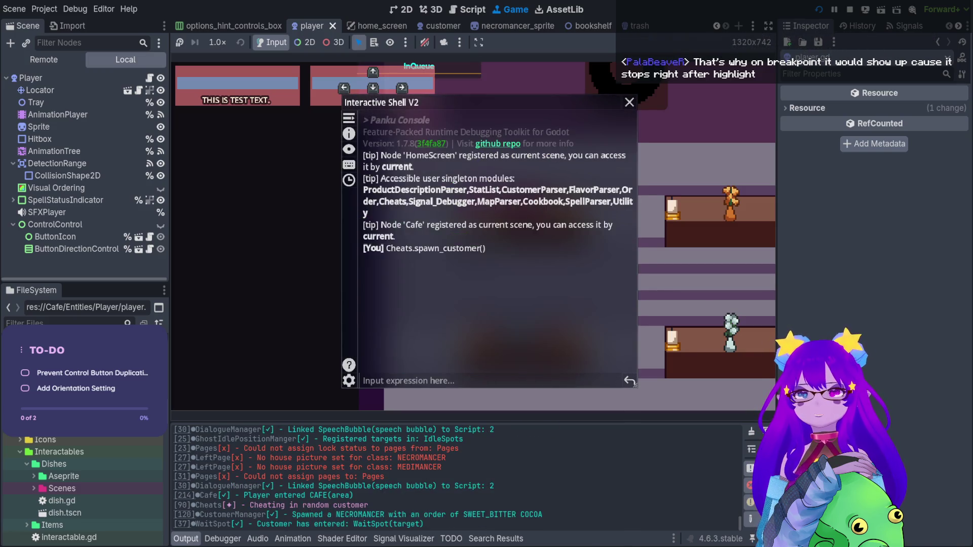
key(grave)
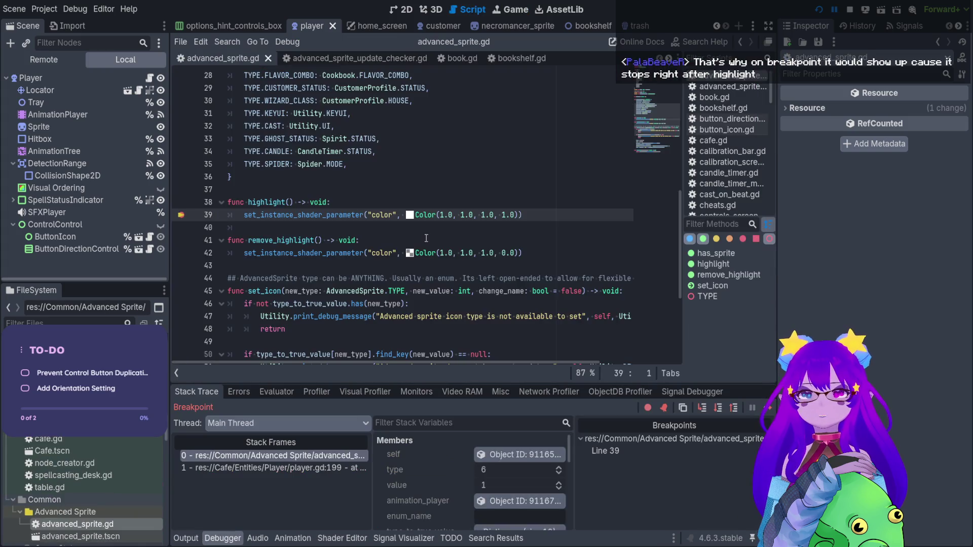
Step: Remove the line-39 breakpoint, resume, spawn another customer in the café, then stop the game
click(181, 215)
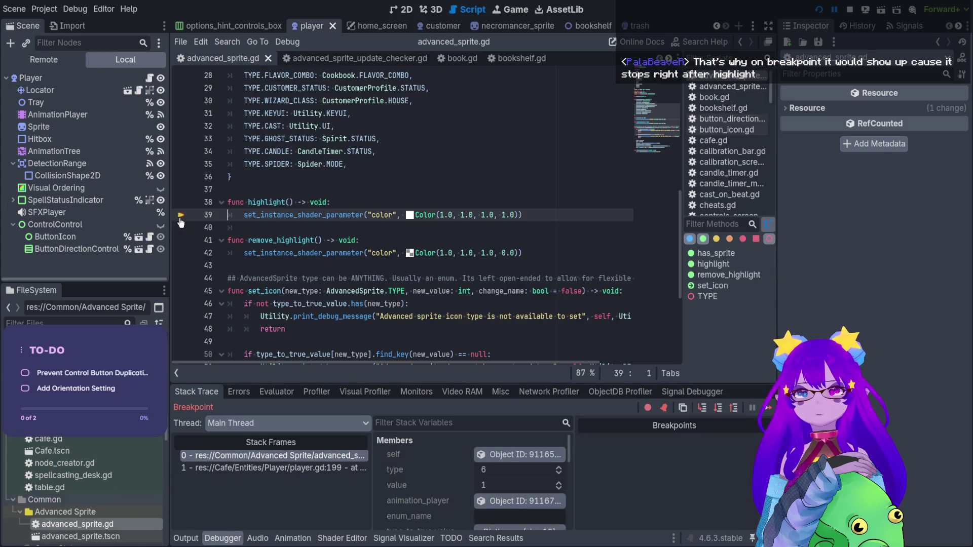
click(818, 10)
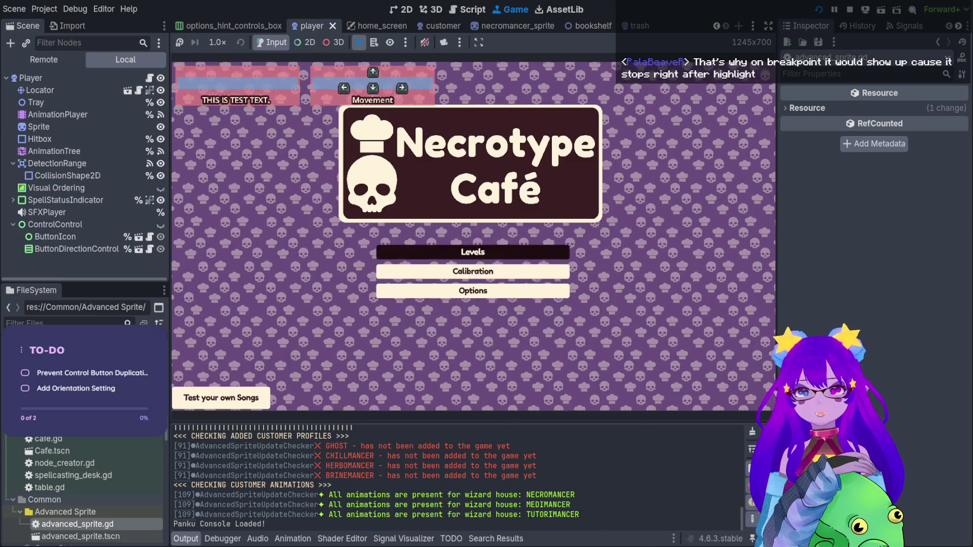
key(Return)
key(grave)
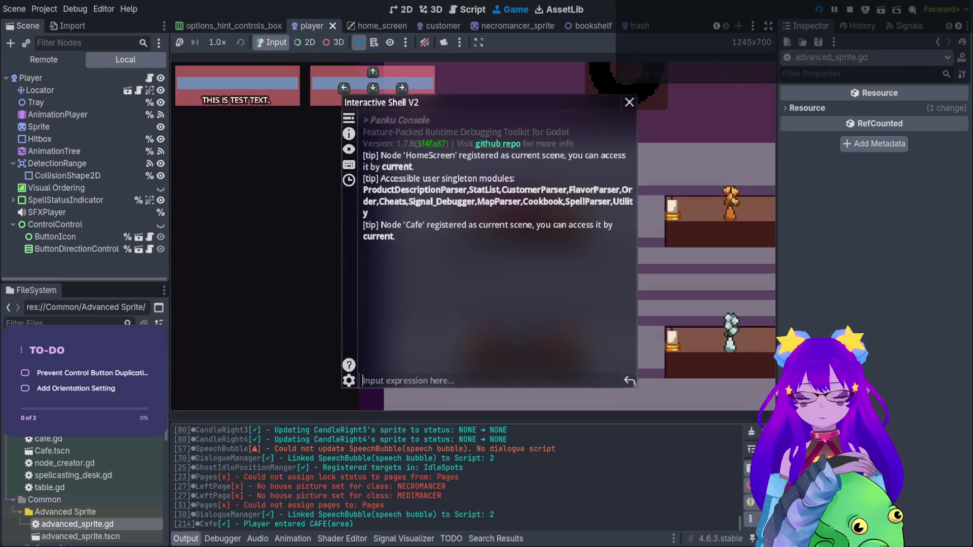
text(spawn)
key(Tab)
key(Down)
key(Down)
key(Down)
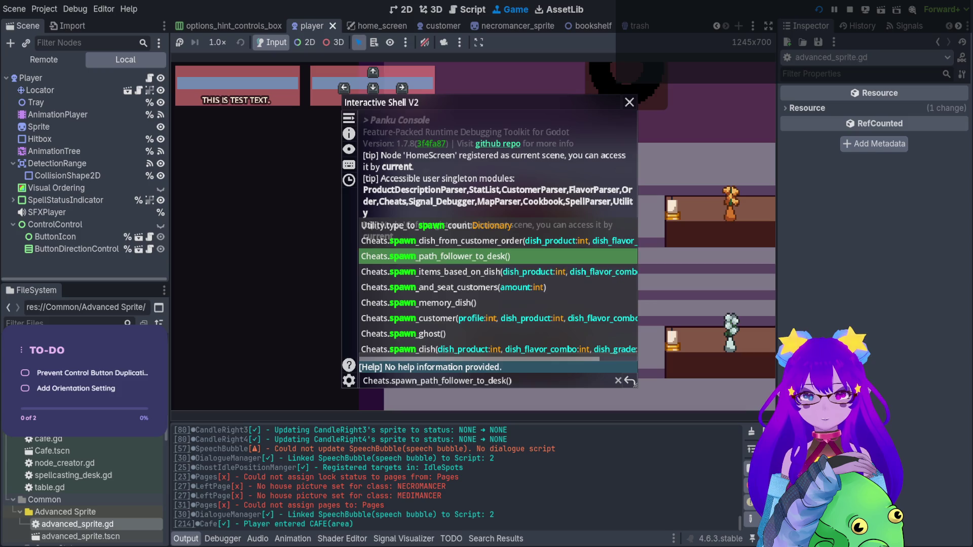
key(Return)
key(grave)
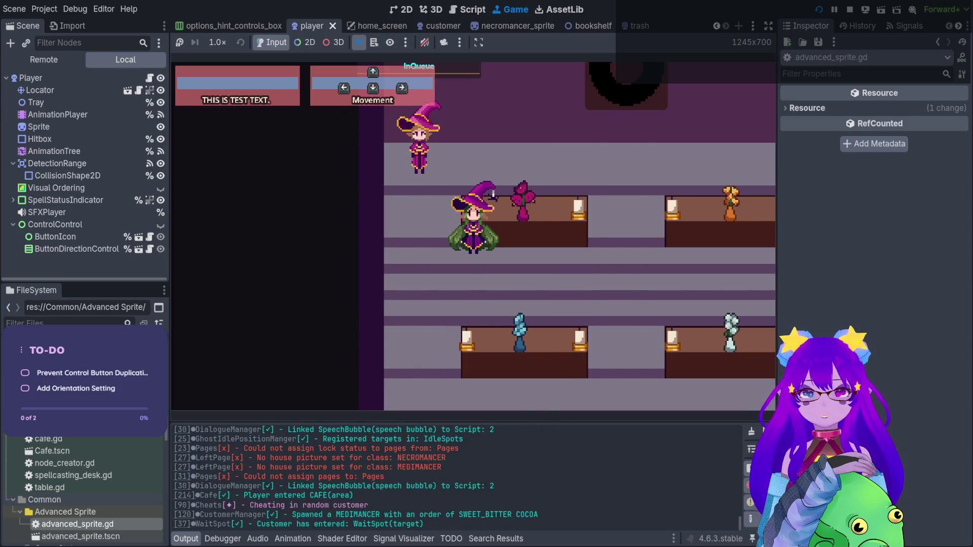
key(Up)
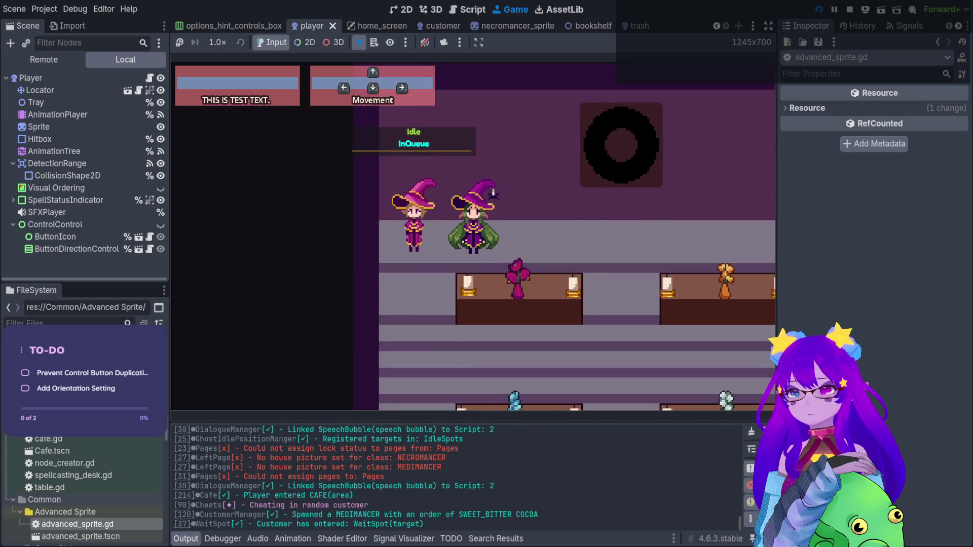
click(851, 10)
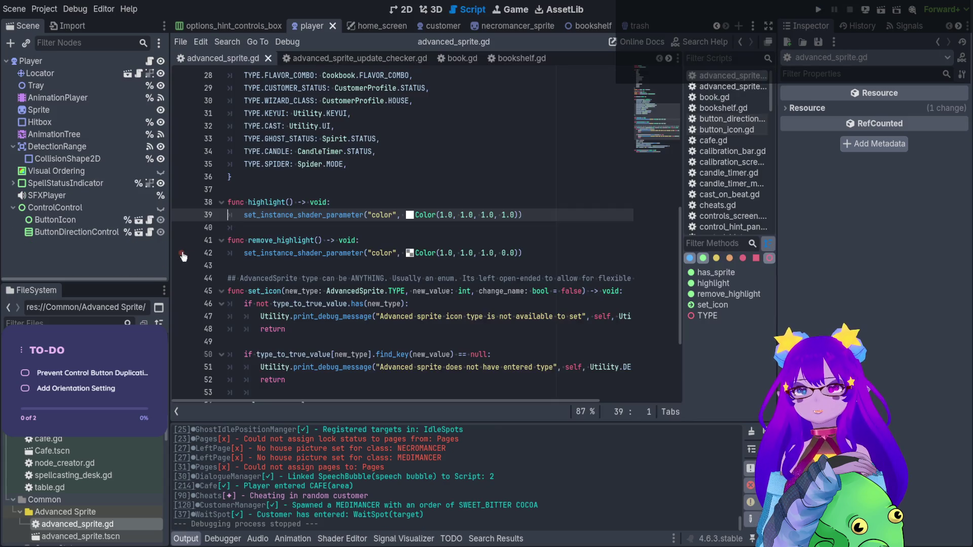
drag(247, 241, 304, 240)
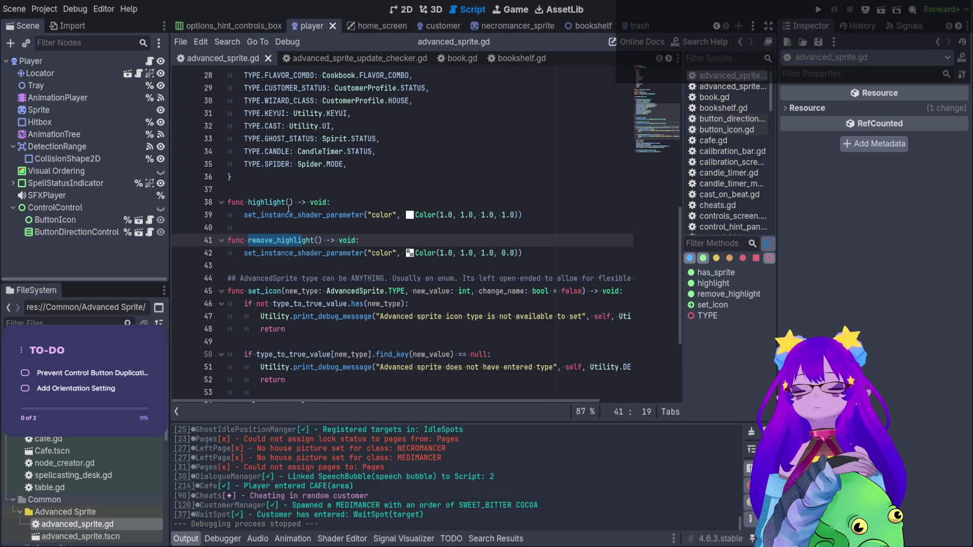
drag(283, 215, 301, 216)
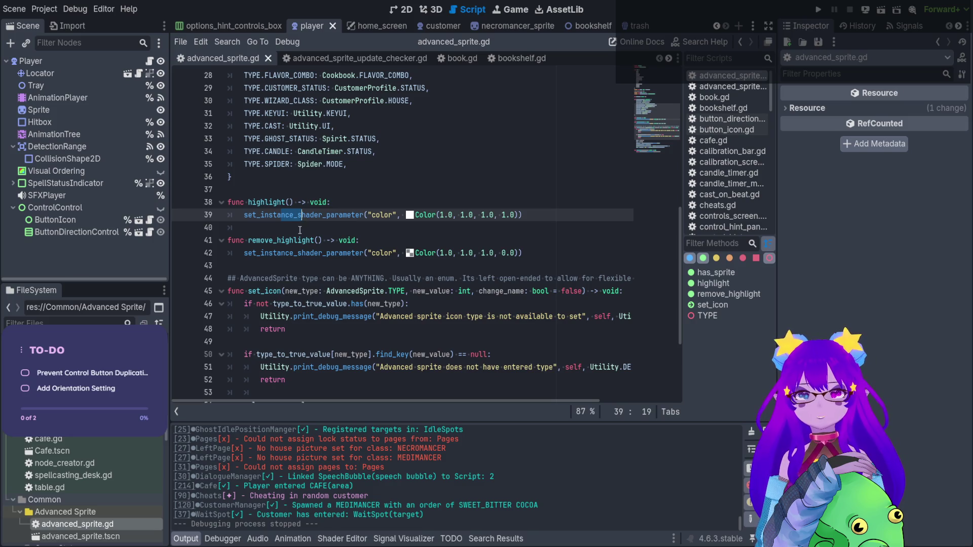
Step: With outline_shader.gdshader open, change line 39's highlight color to red Color(1.0, 0.0, 0.0, 1.0)
click(349, 539)
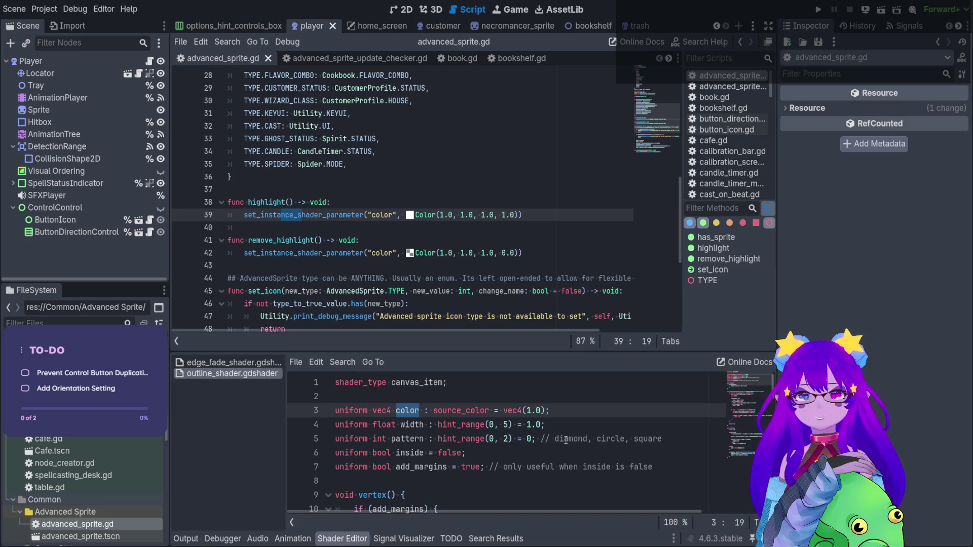
click(527, 410)
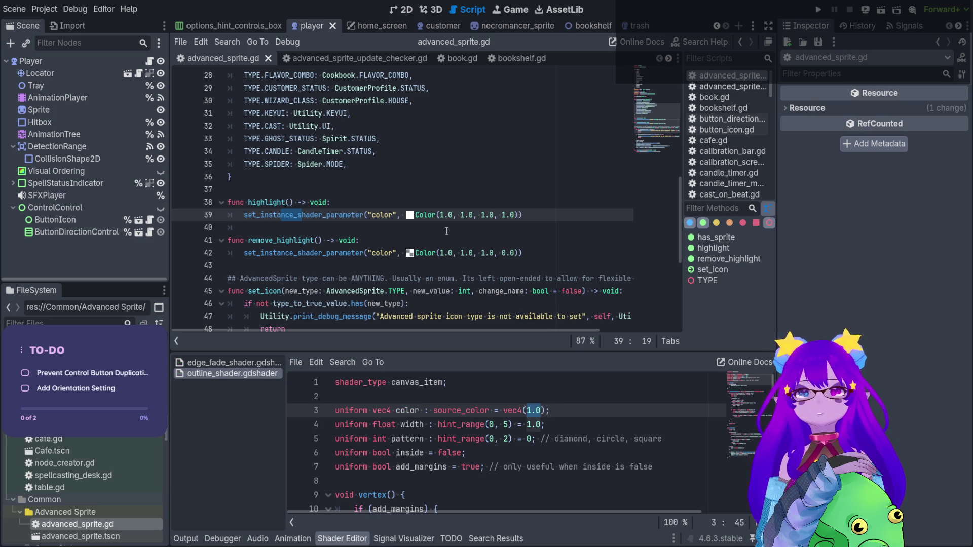
drag(362, 214, 557, 214)
click(557, 214)
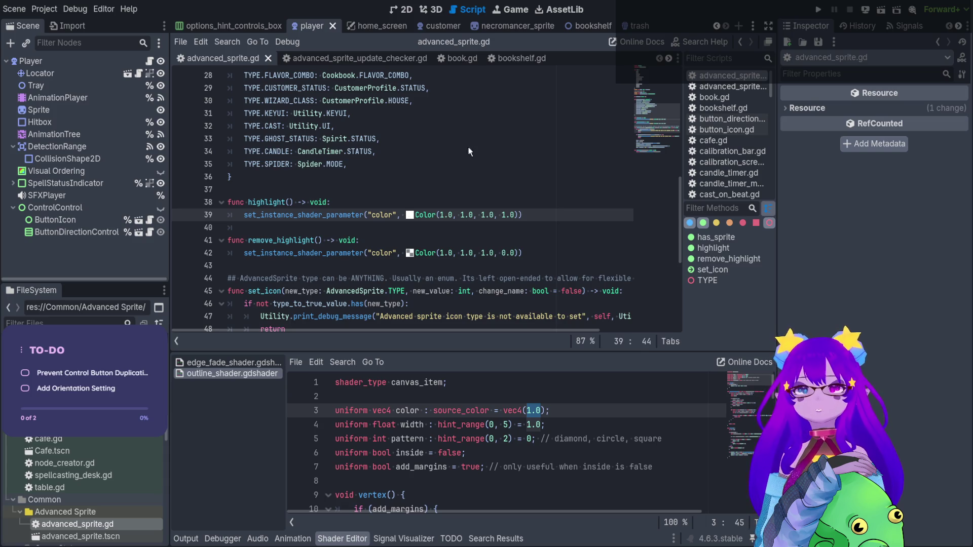
key(ctrl+z)
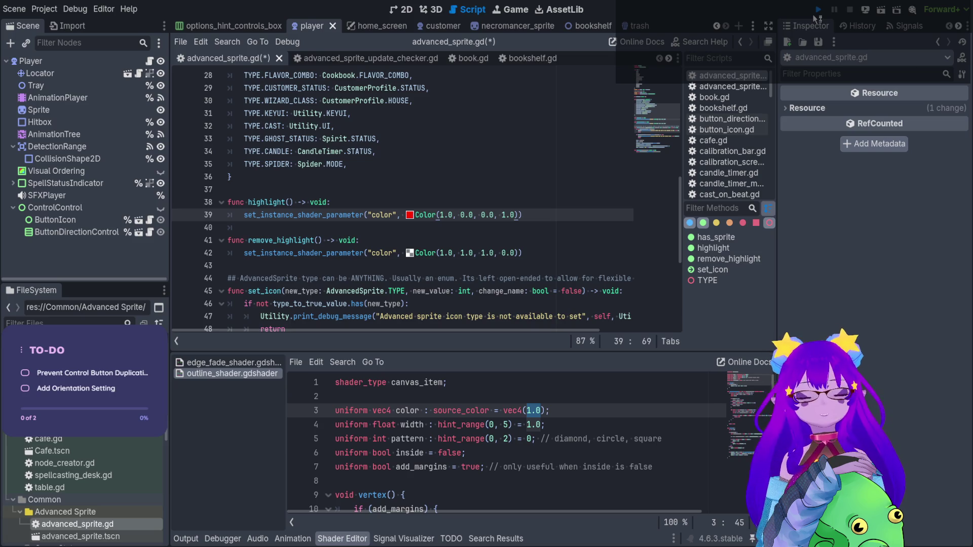
click(818, 10)
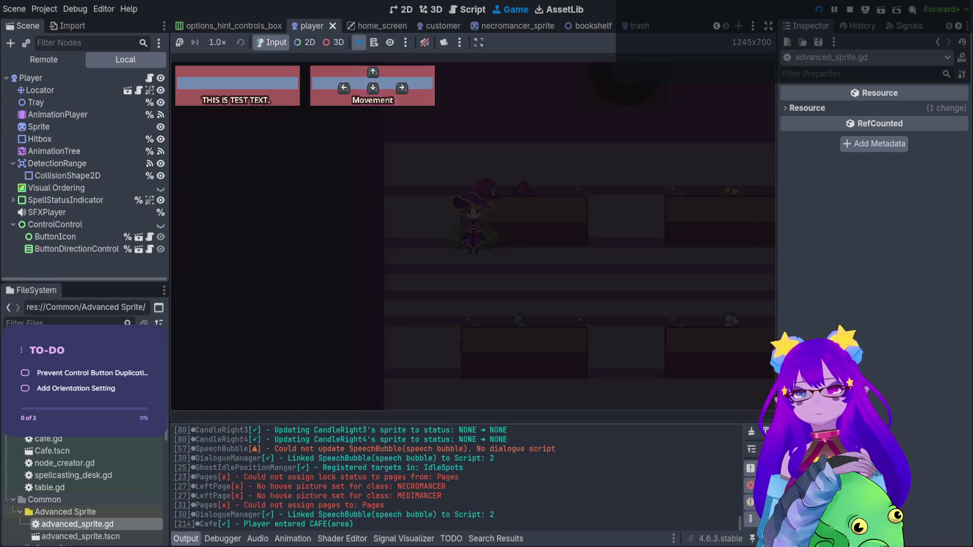
Step: Spawn a customer with Cheats.spawn_customer() in the Panku console, then stop the game
key(grave)
text(spawn)
key(Tab)
key(Tab)
key(Tab)
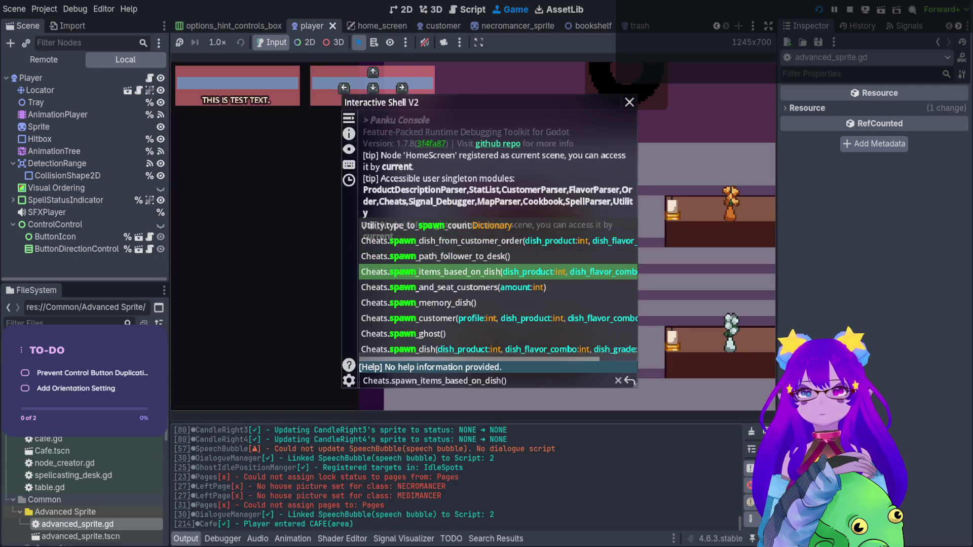
key(Tab)
key(Tab)
key(Tab)
key(Return)
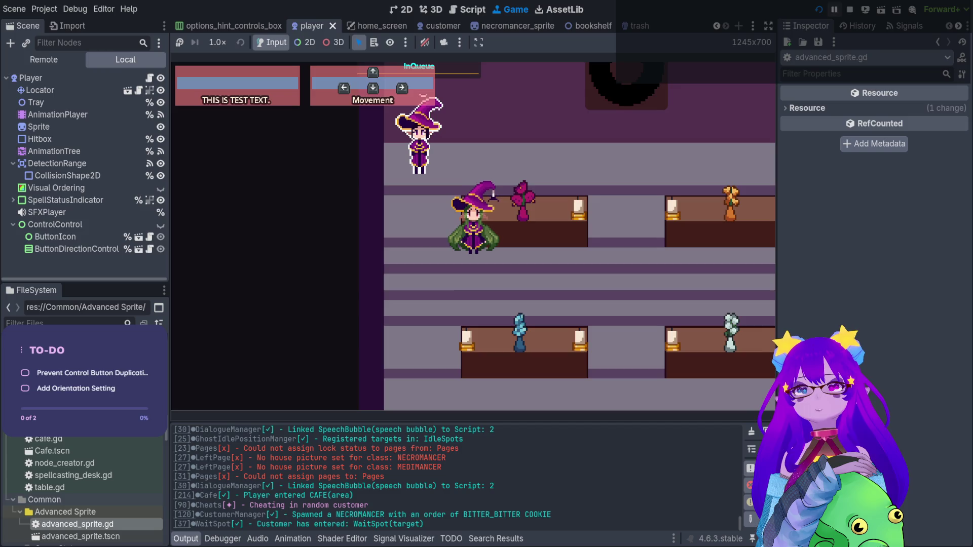
key(F8)
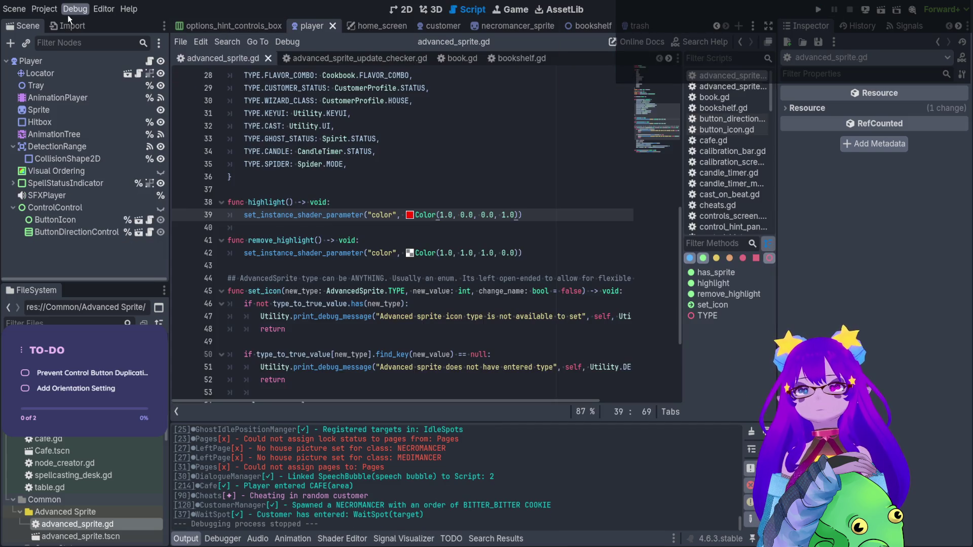
Step: Rerun the game, spawn a necromancer customer again, and stop the run
click(818, 10)
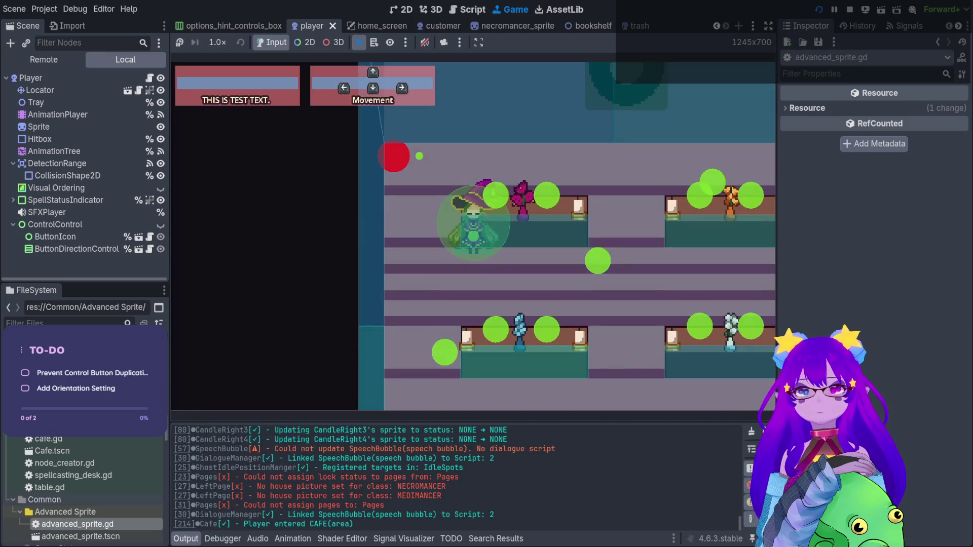
key(grave)
text(spawn)
key(Tab)
key(Tab)
key(Tab)
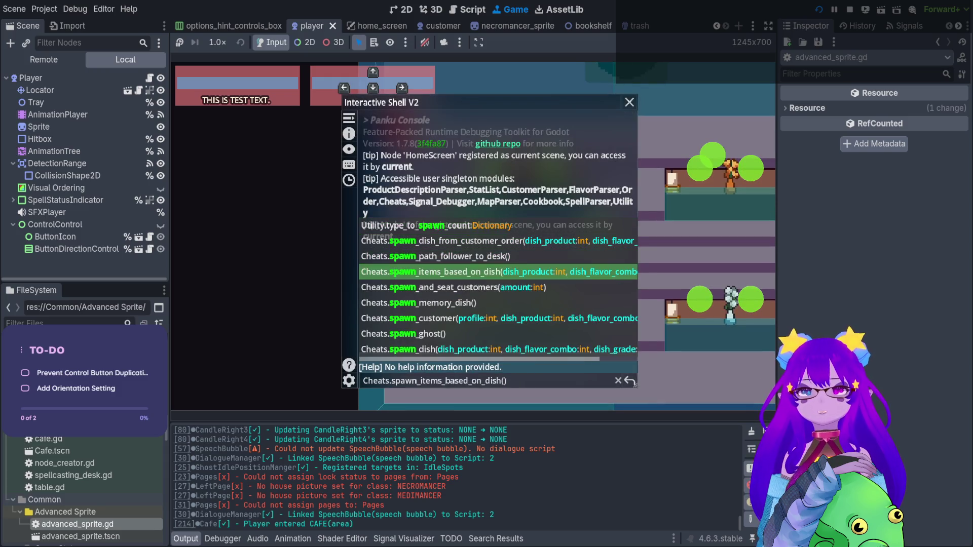
key(Return)
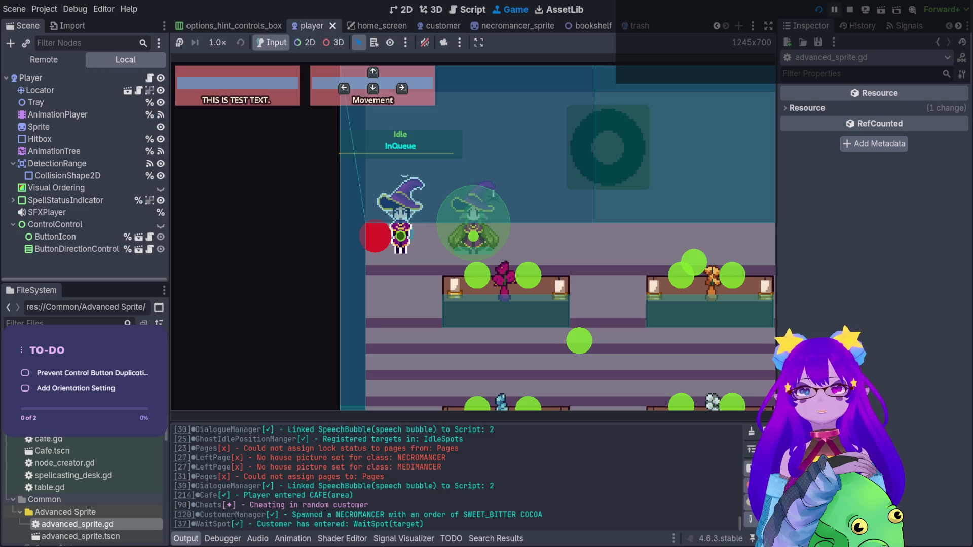
click(849, 9)
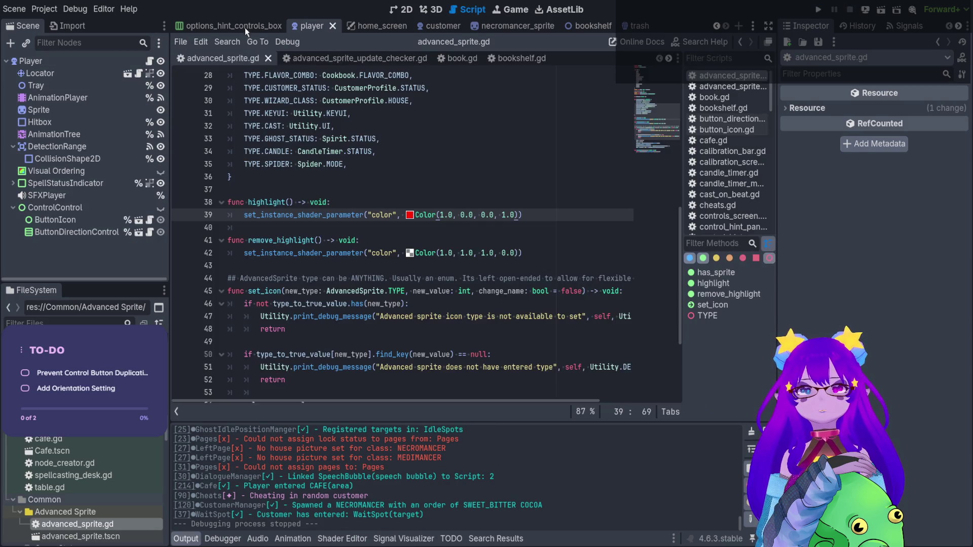
Step: Set NecromancerSprite's outline shader Color parameter to transparent and save the necromancer_sprite scene
click(428, 26)
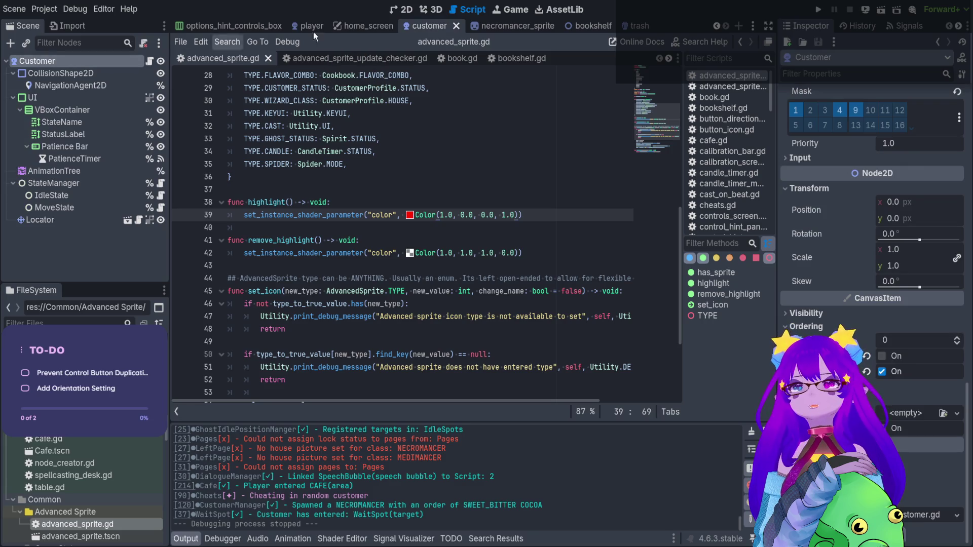
click(493, 25)
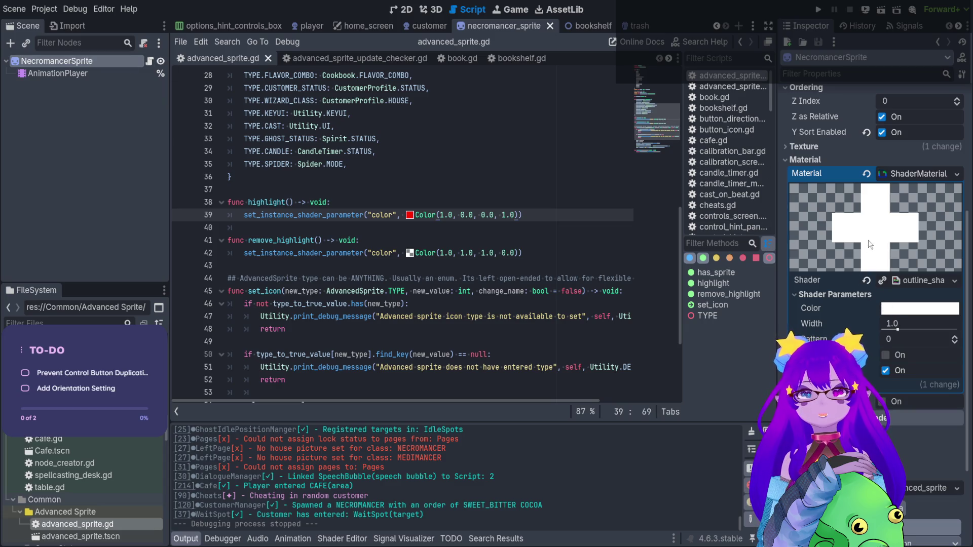
click(501, 162)
key(ctrl+s)
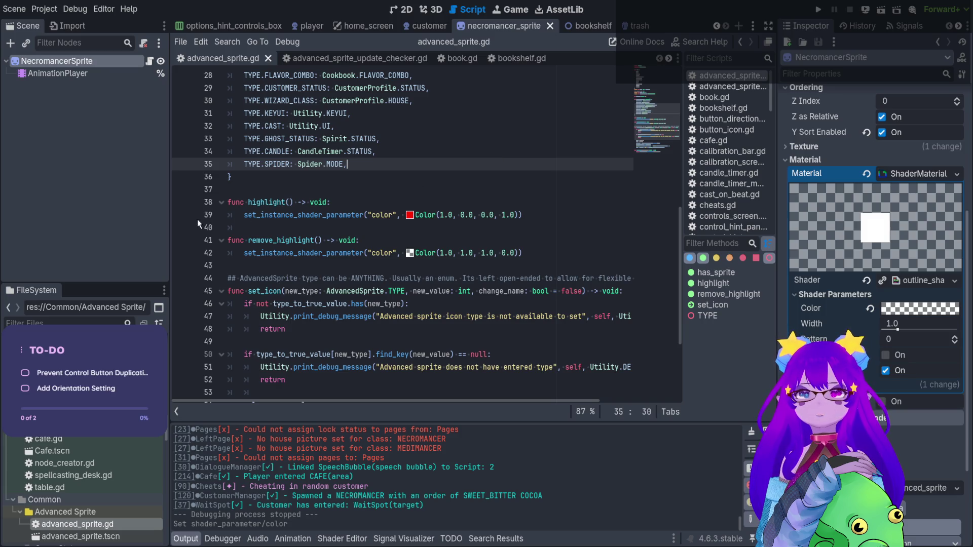
click(817, 9)
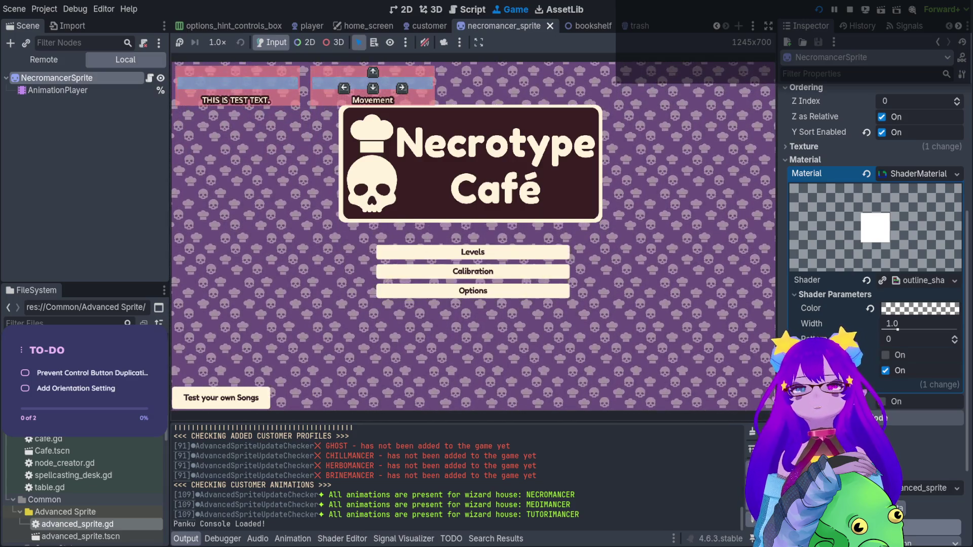
Step: Start a café level from Levels and spawn a customer with Cheats.spawn_customer()
click(473, 252)
click(525, 181)
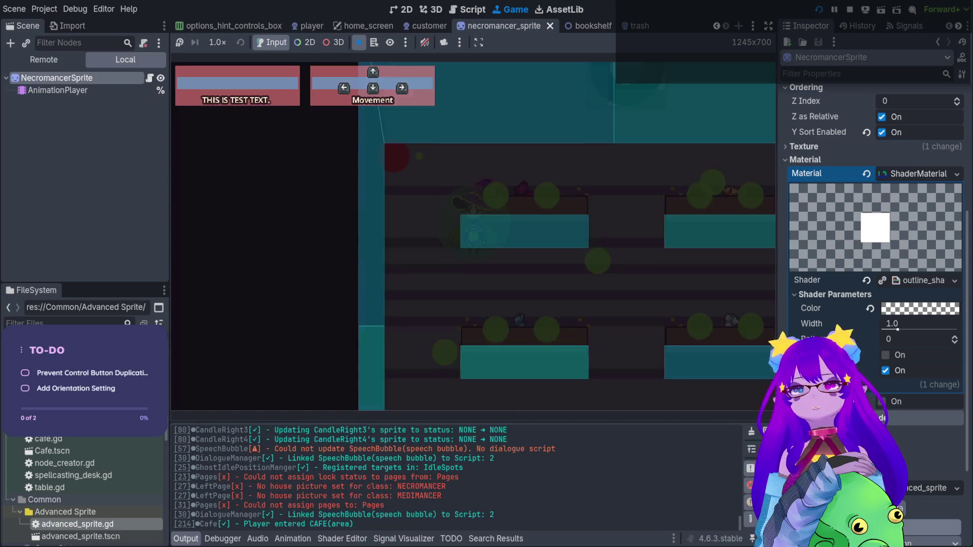
key(grave)
text(p)
key(BackSpace)
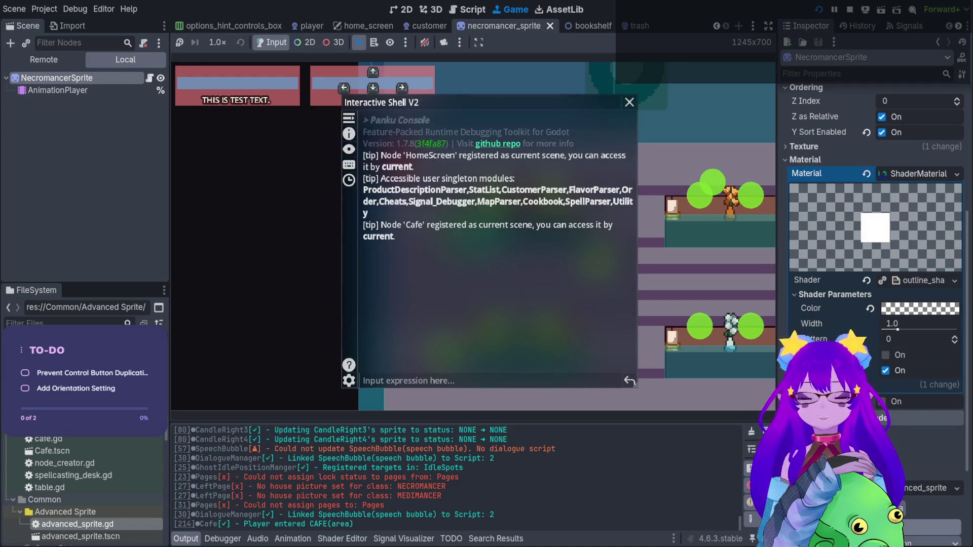
text(spawn)
key(Tab)
key(Tab)
key(Tab)
key(Tab)
key(Tab)
key(Tab)
key(Tab)
key(Return)
key(grave)
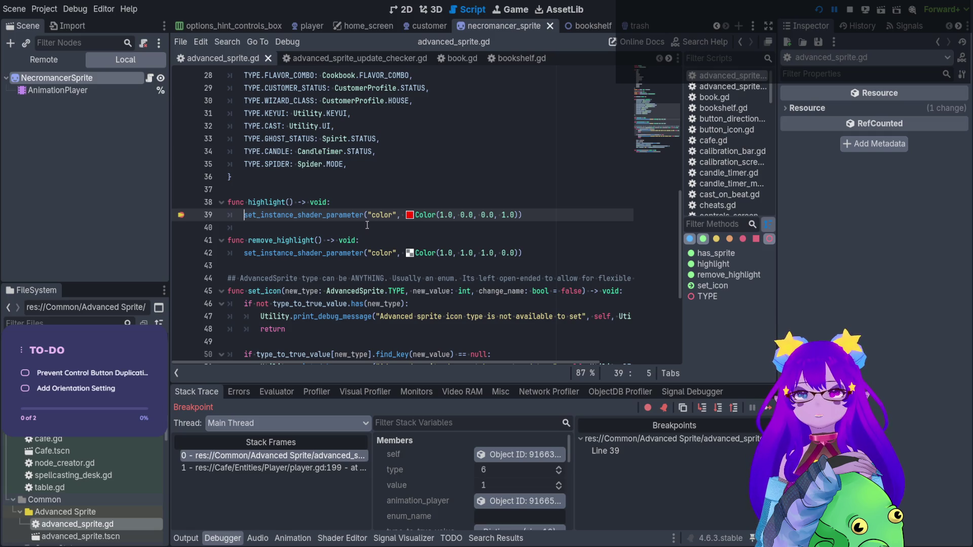
Step: Step out of the breakpoint to player.gd line 201 and view the paused game
scroll(406, 472, down, 3)
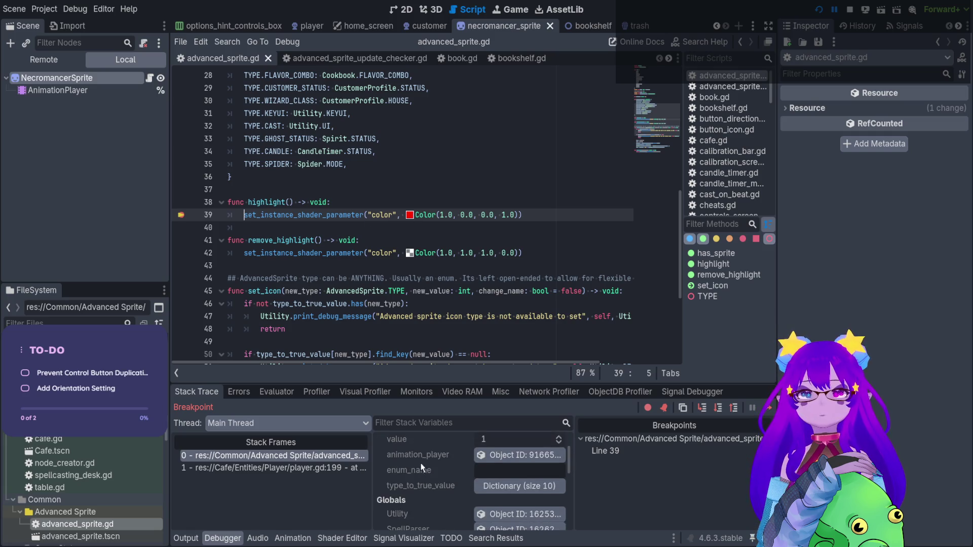
click(703, 409)
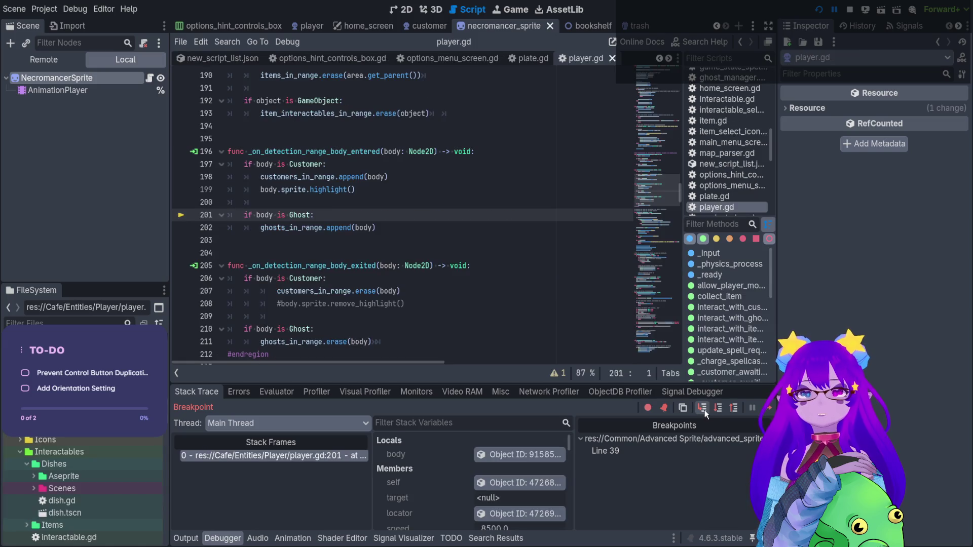
click(403, 9)
click(467, 9)
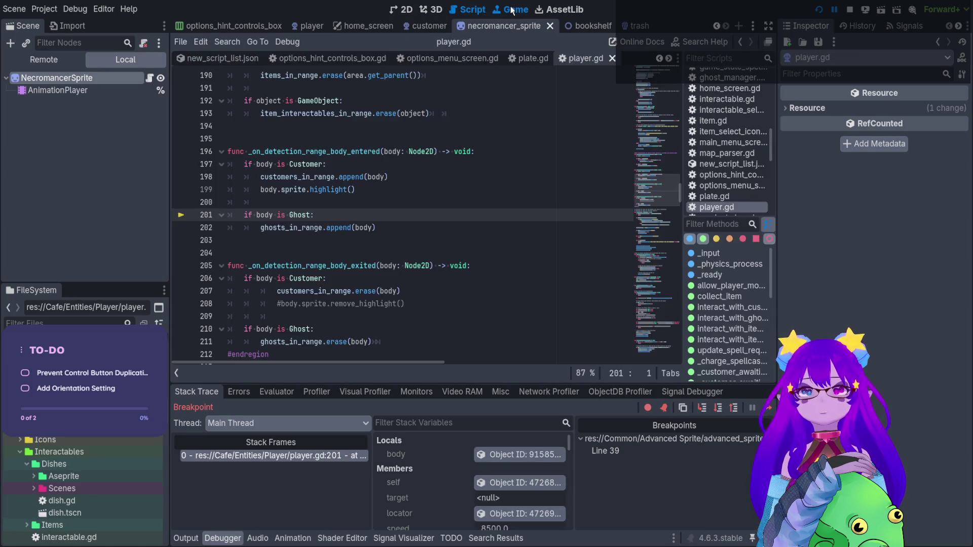
click(512, 10)
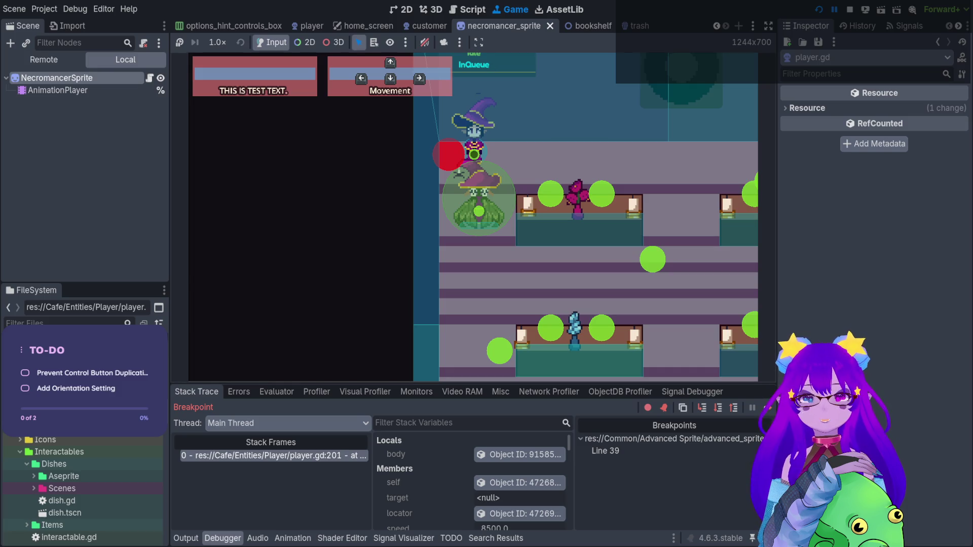
Step: In the Remote scene tree, expand Cafe > CustomerManager > Customers to the spawned Customer
click(44, 59)
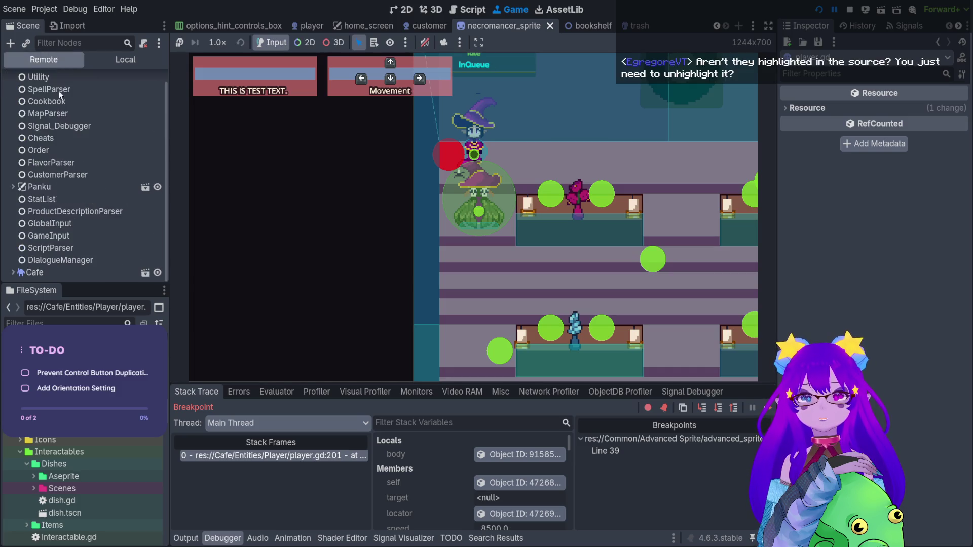
click(12, 272)
scroll(59, 236, down, 5)
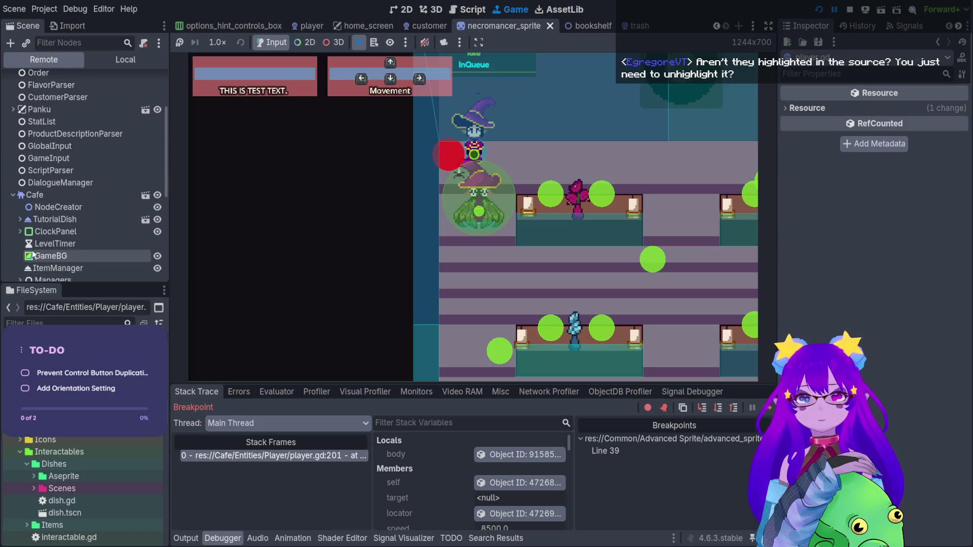
click(19, 241)
scroll(59, 243, down, 2)
click(61, 237)
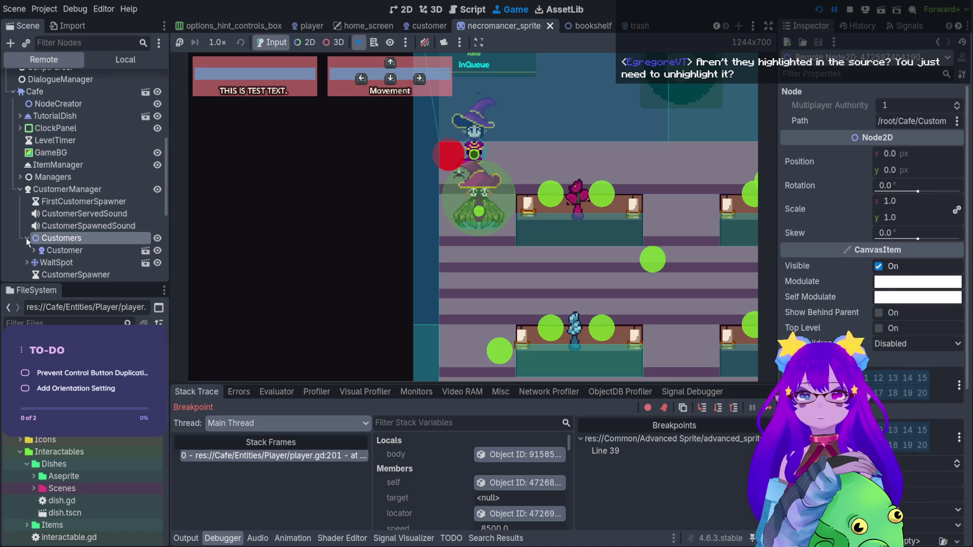
double_click(55, 250)
scroll(873, 287, down, 5)
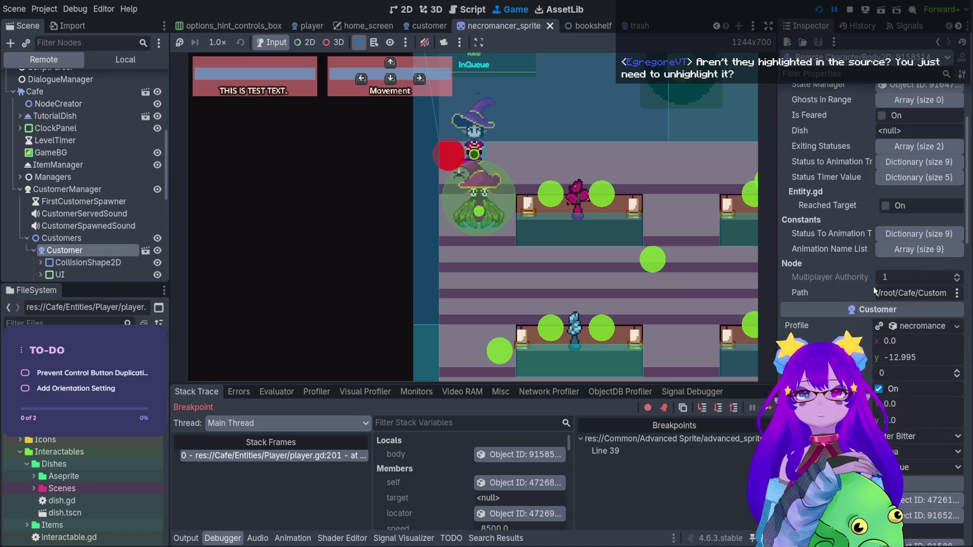
scroll(873, 287, down, 15)
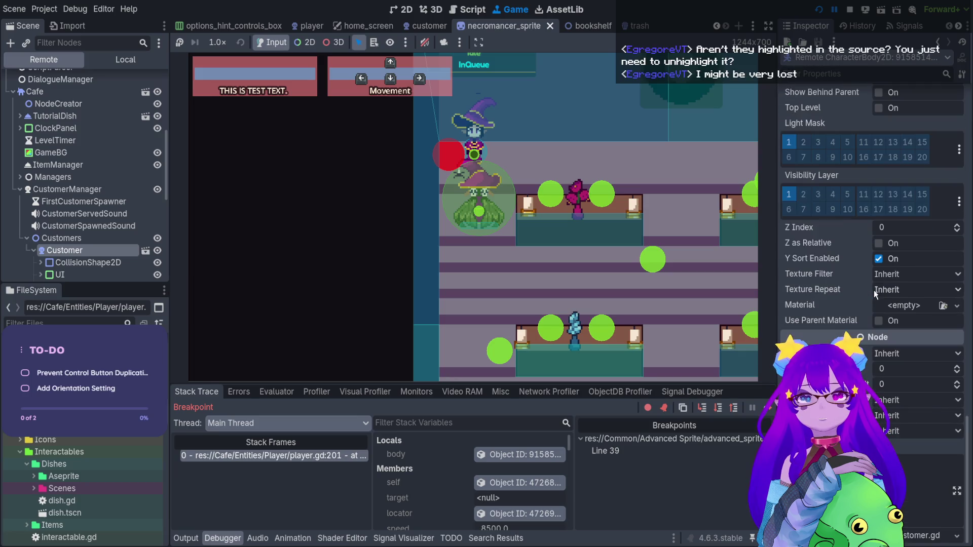
scroll(872, 299, up, 8)
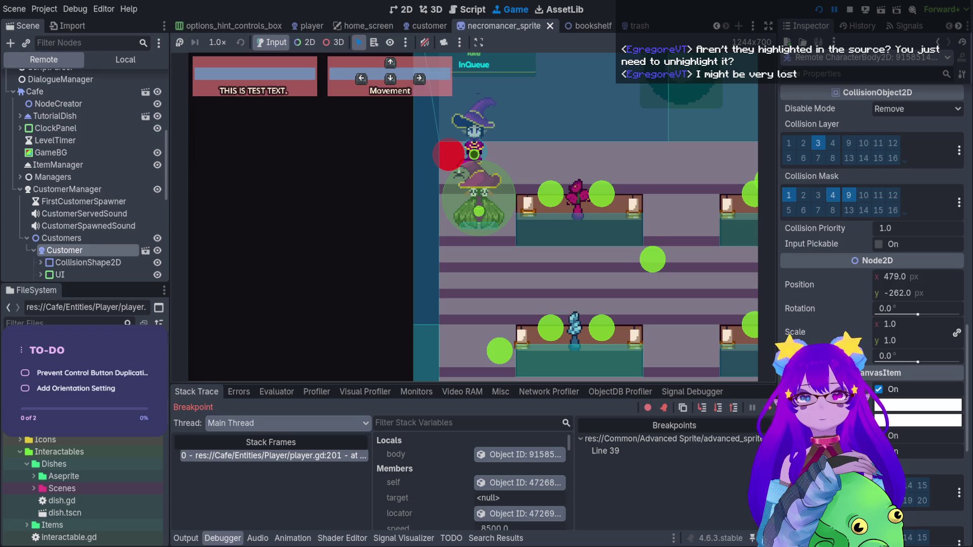
scroll(871, 217, up, 4)
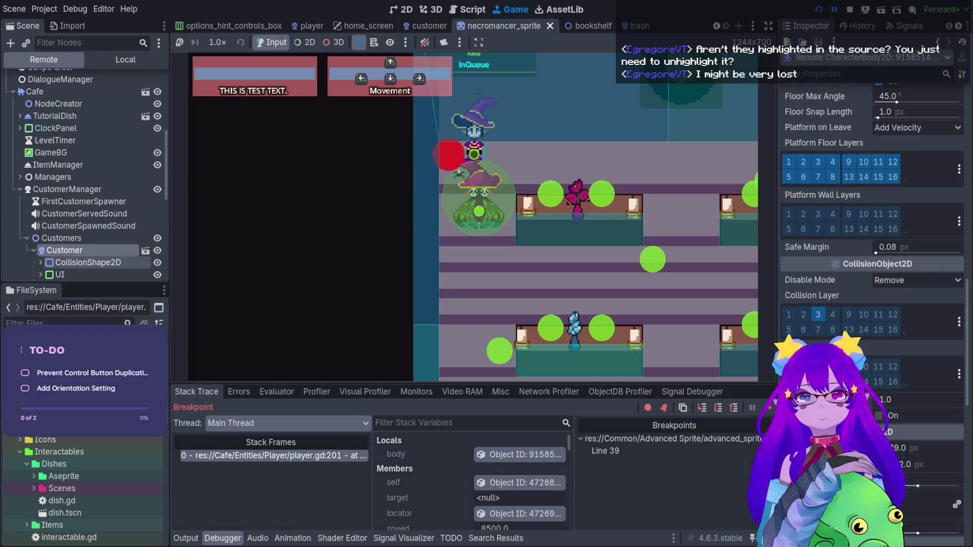
scroll(101, 212, down, 5)
Step: Select the customer's NecromancerSprite, check its ShaderMaterial in the Inspector, and return to player.gd
click(111, 222)
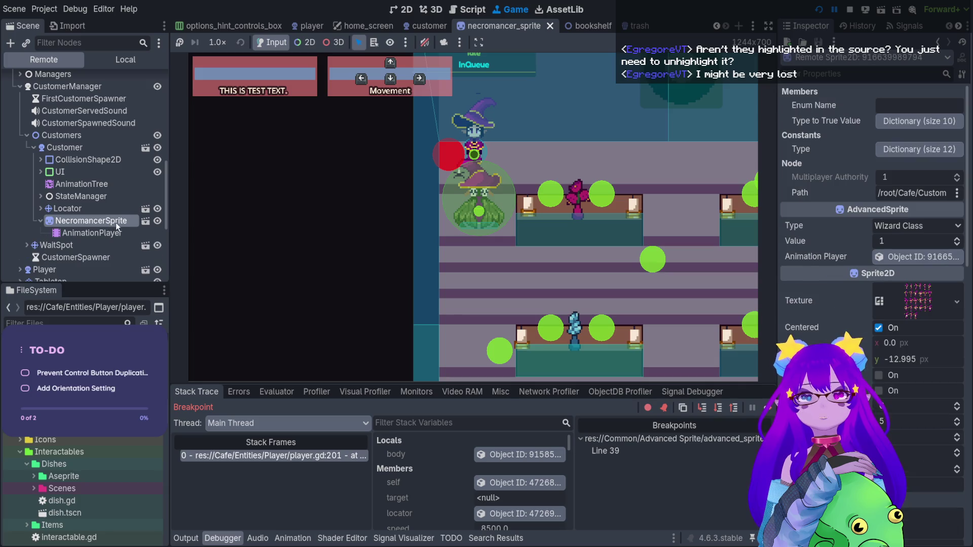
scroll(871, 227, down, 4)
scroll(871, 253, down, 7)
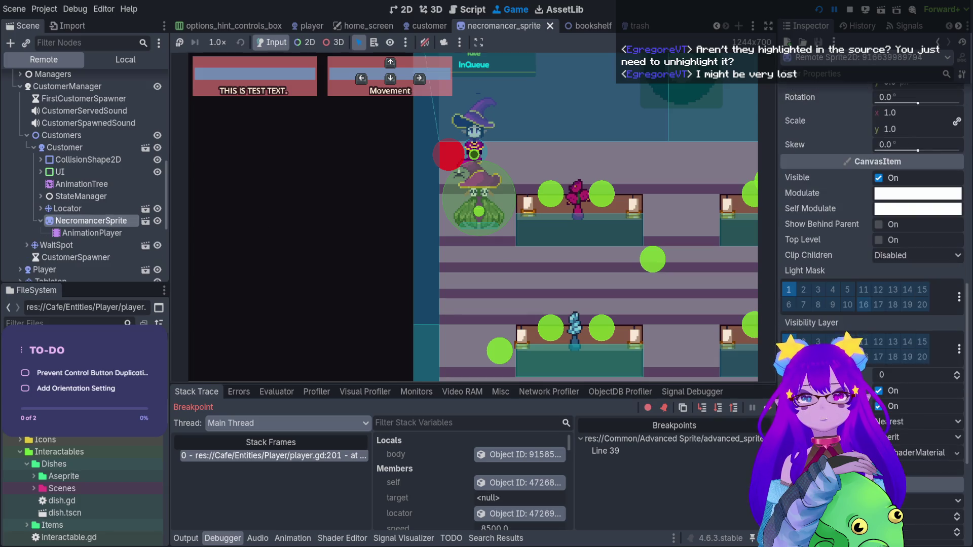
click(917, 282)
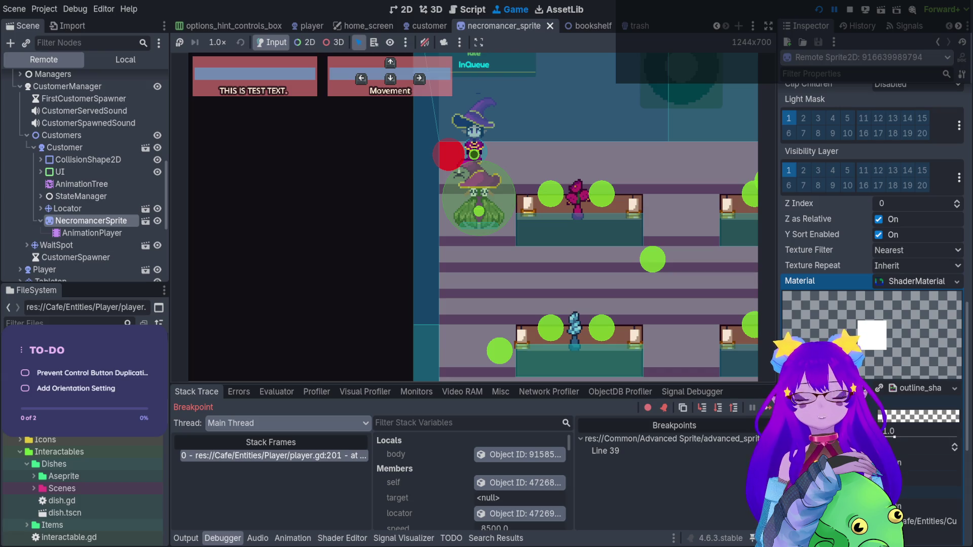
click(470, 10)
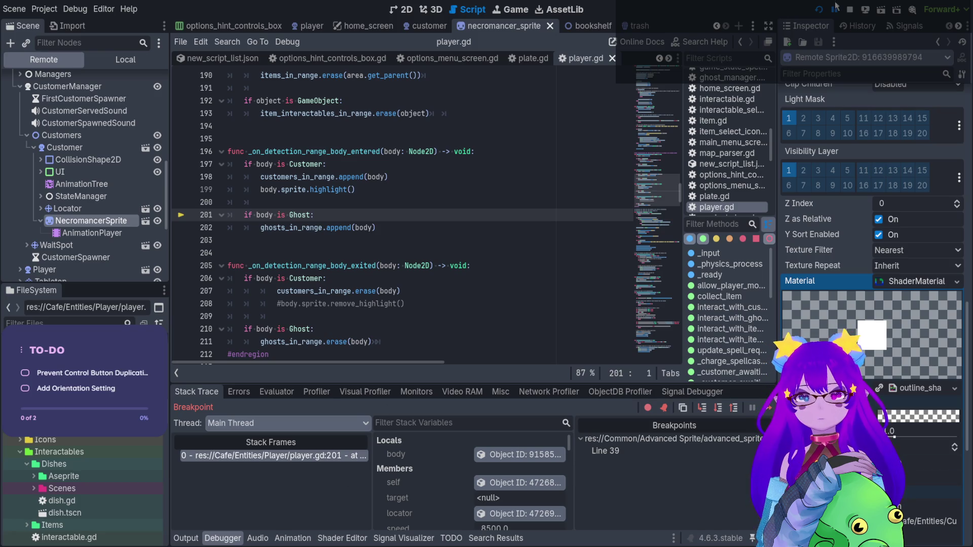
Step: Stop the running game and open advanced_sprite.gd from the necromancer sprite scene
click(849, 10)
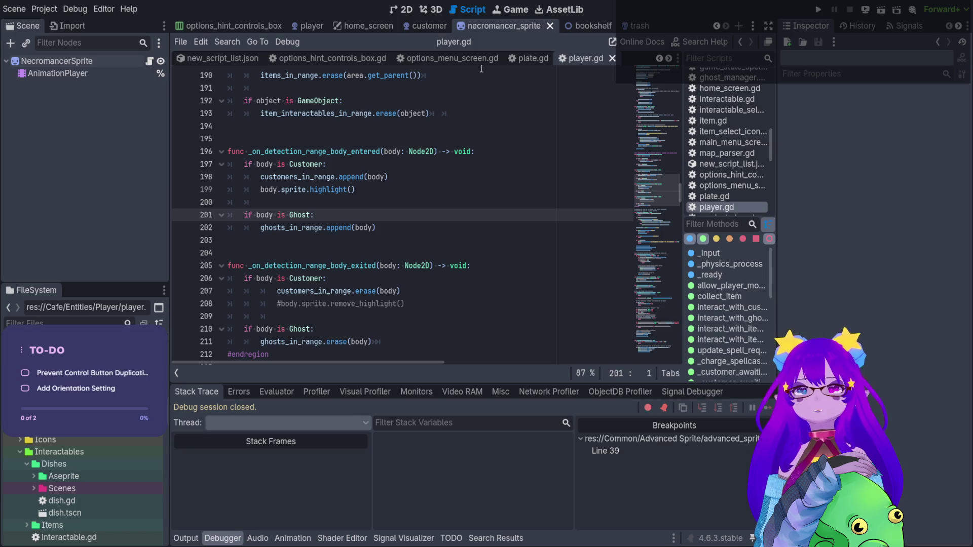
click(522, 59)
click(481, 63)
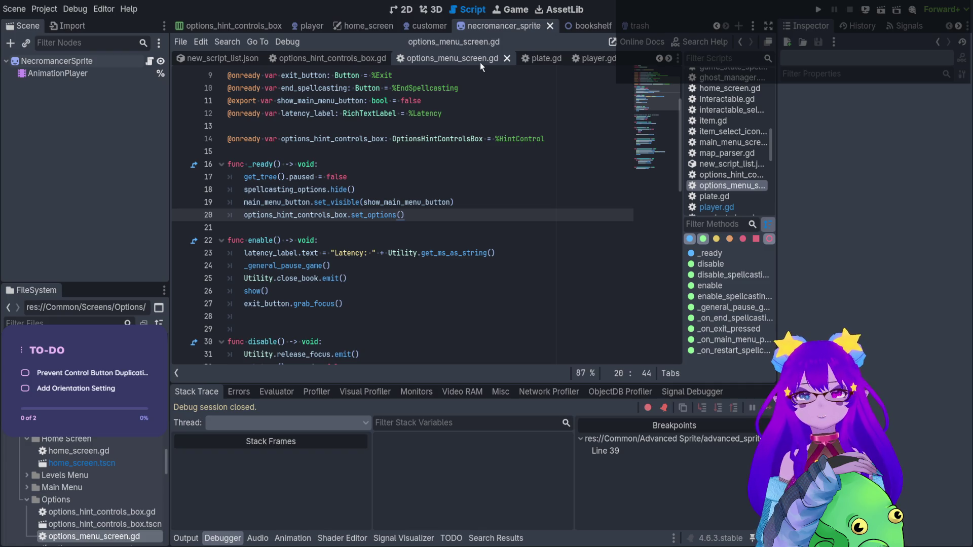
click(429, 26)
click(481, 27)
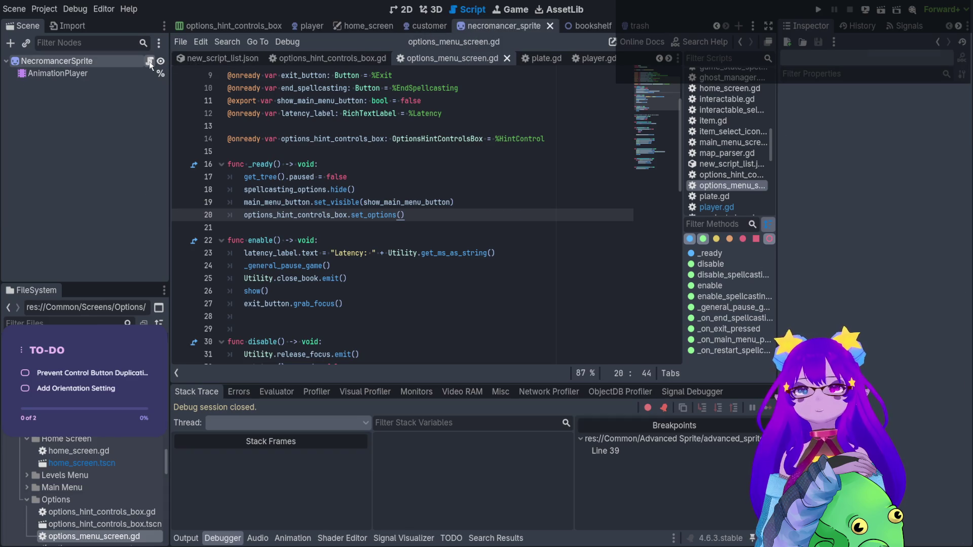
click(150, 61)
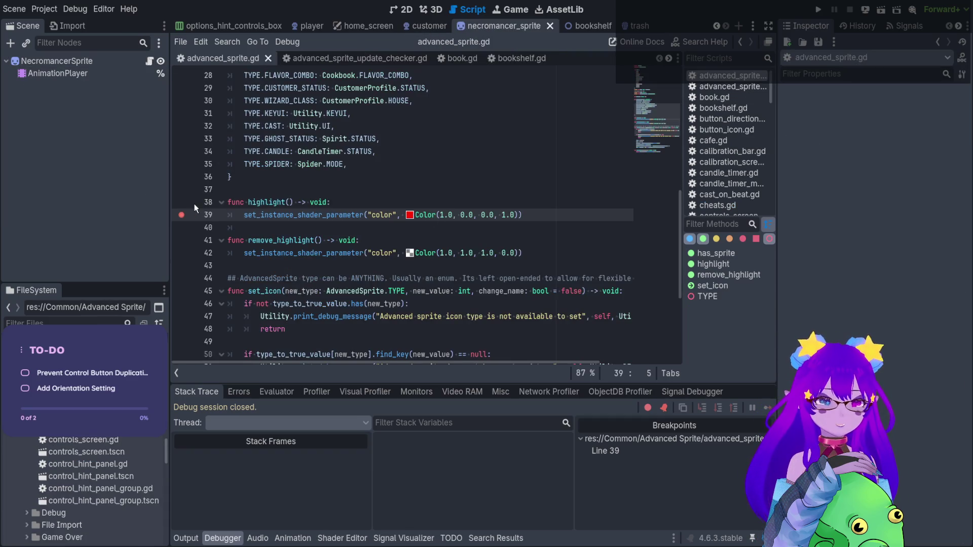
Step: Remove the line 39 breakpoint, prefix 'material.' on lines 39 and 42, and save
click(181, 215)
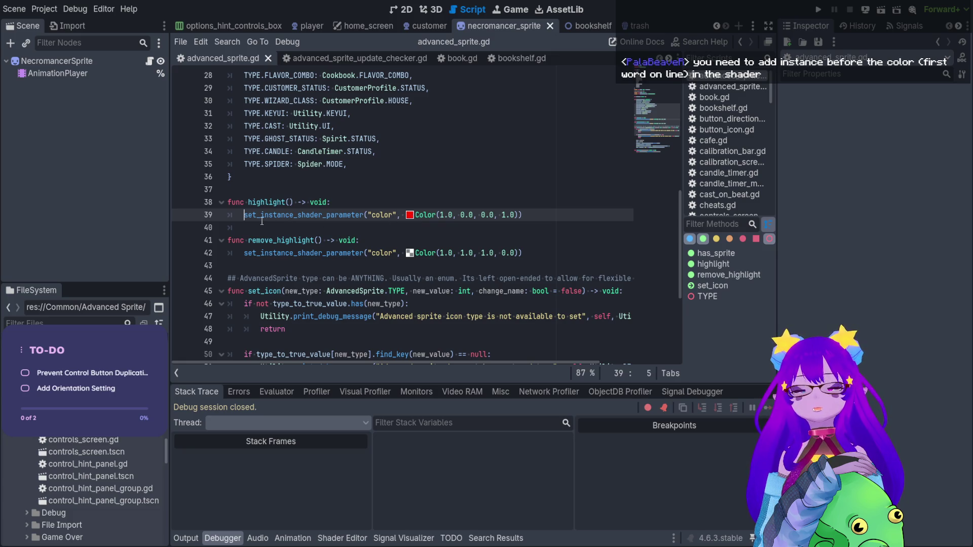
text(material)
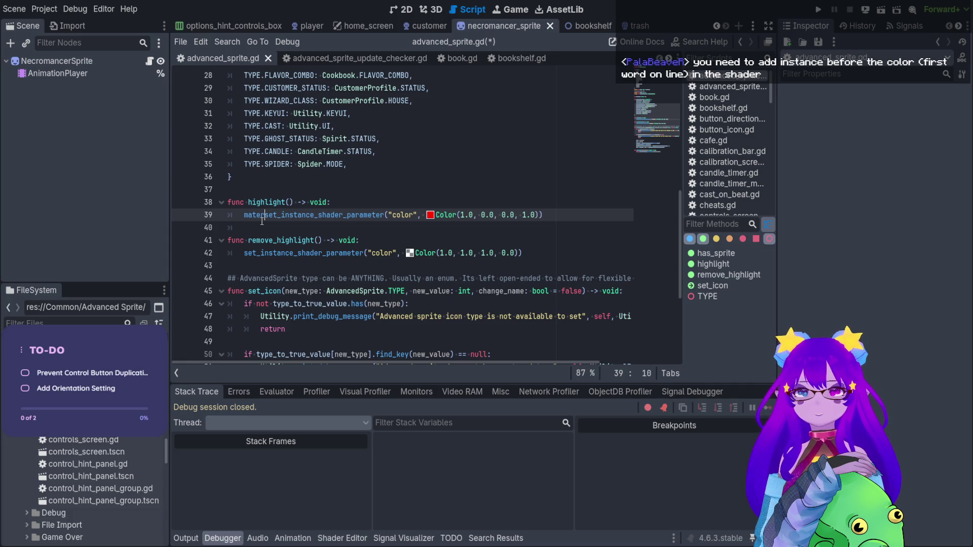
text(.)
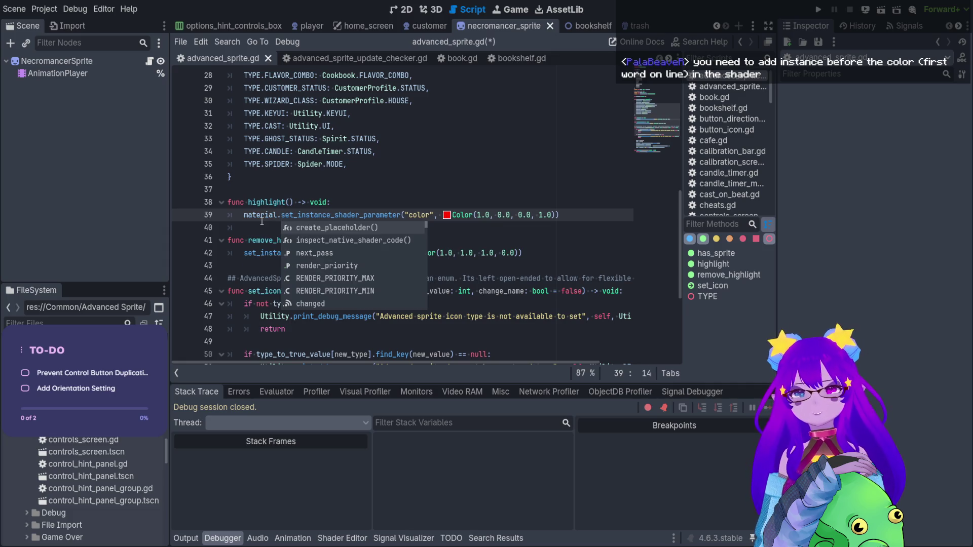
drag(282, 214, 243, 215)
key(ctrl+c)
click(245, 253)
key(ctrl+v)
click(447, 232)
key(ctrl+s)
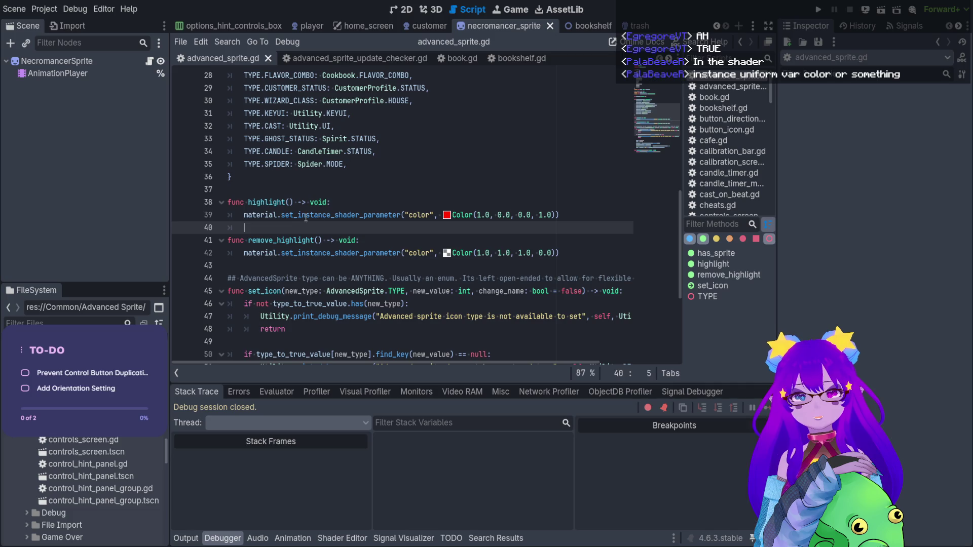
Step: Add a trial 'instance' line inside highlight() and delete it again
click(337, 201)
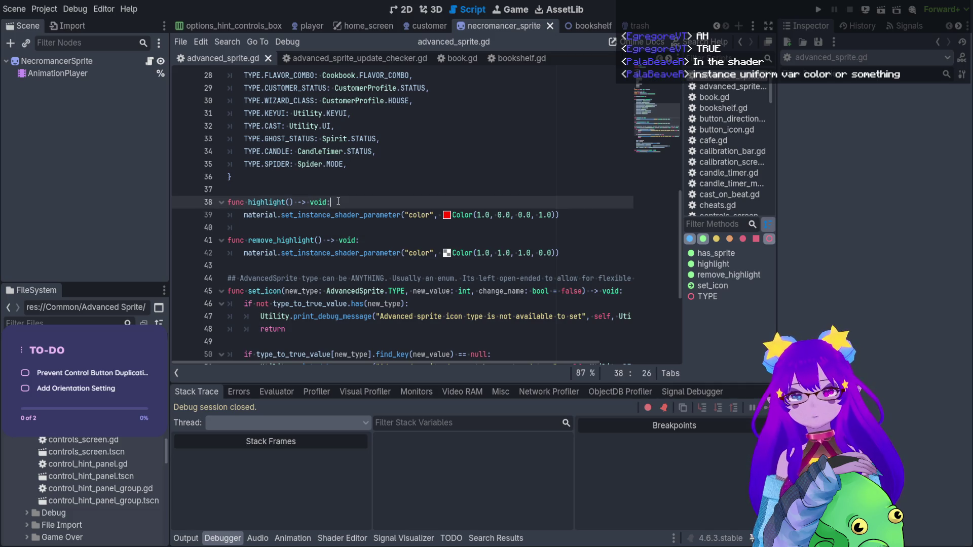
key(Return)
text(instance)
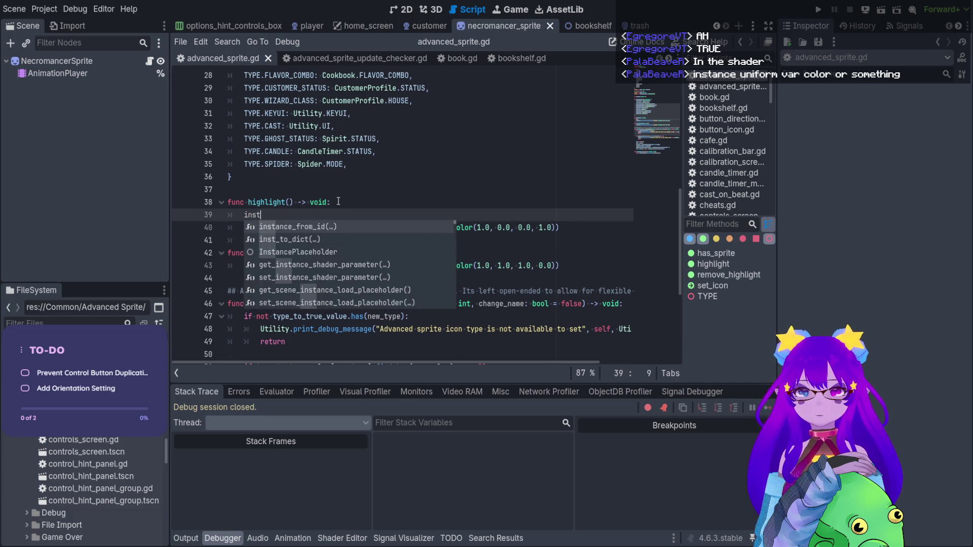
key(BackSpace)
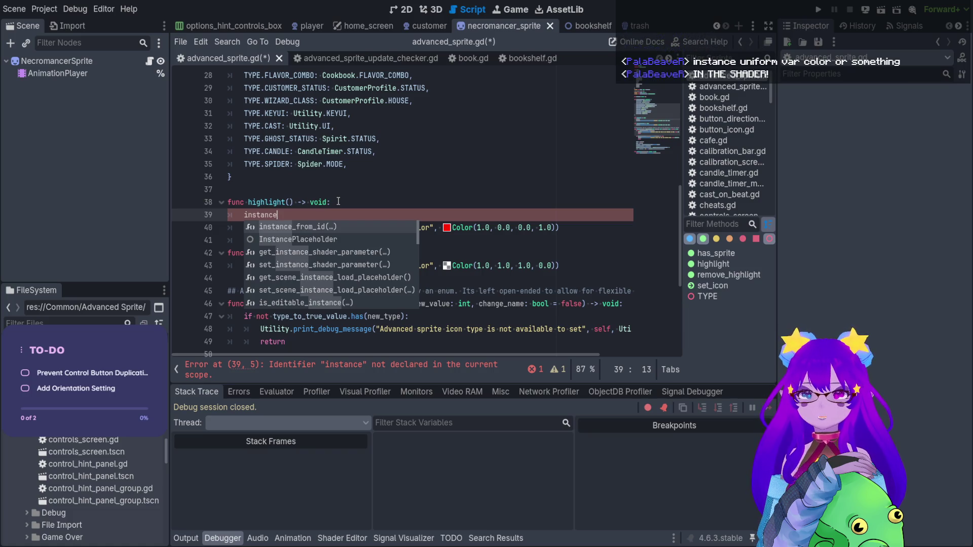
key(BackSpace)
key(BackSpace)
key(BackSpace)
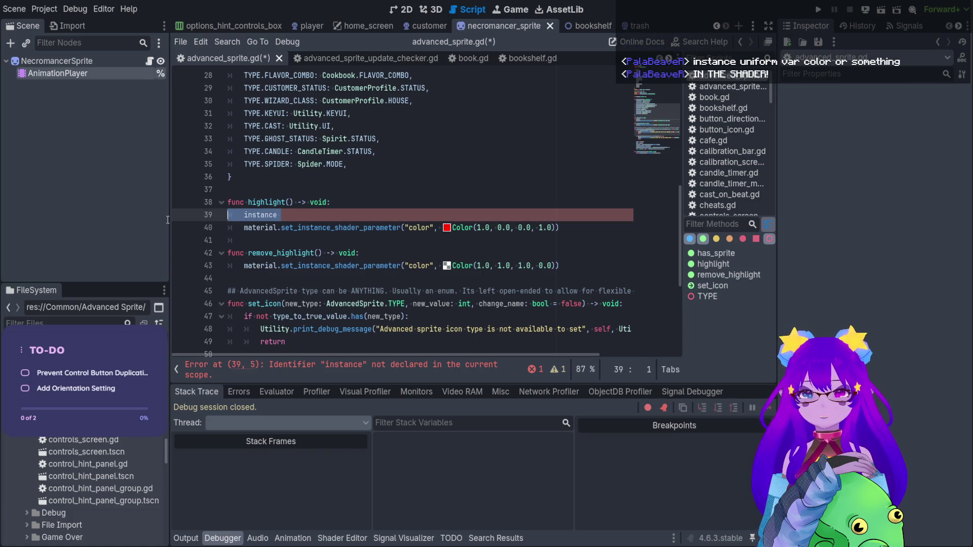
click(357, 539)
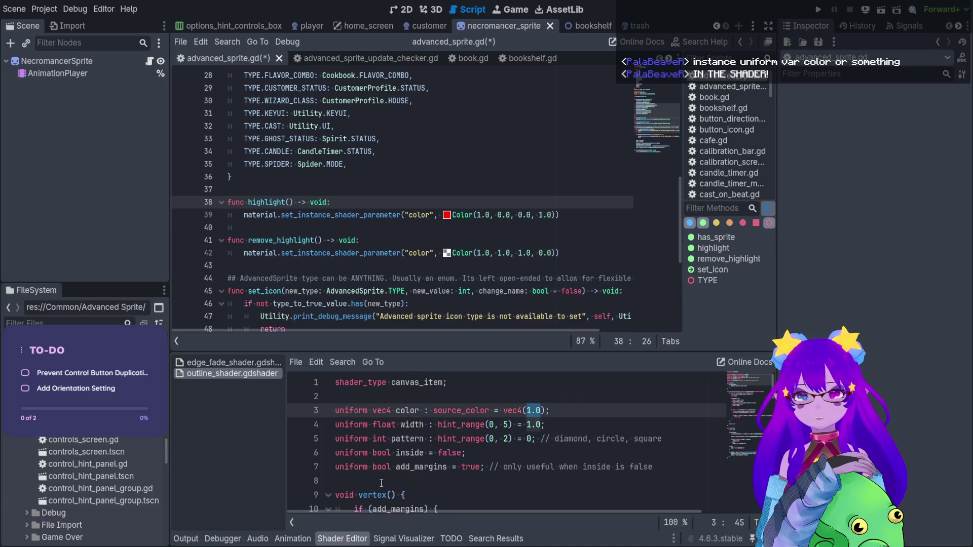
Step: Make the outline shader's color uniform an 'instance uniform' and save the shader
click(340, 411)
text(inst)
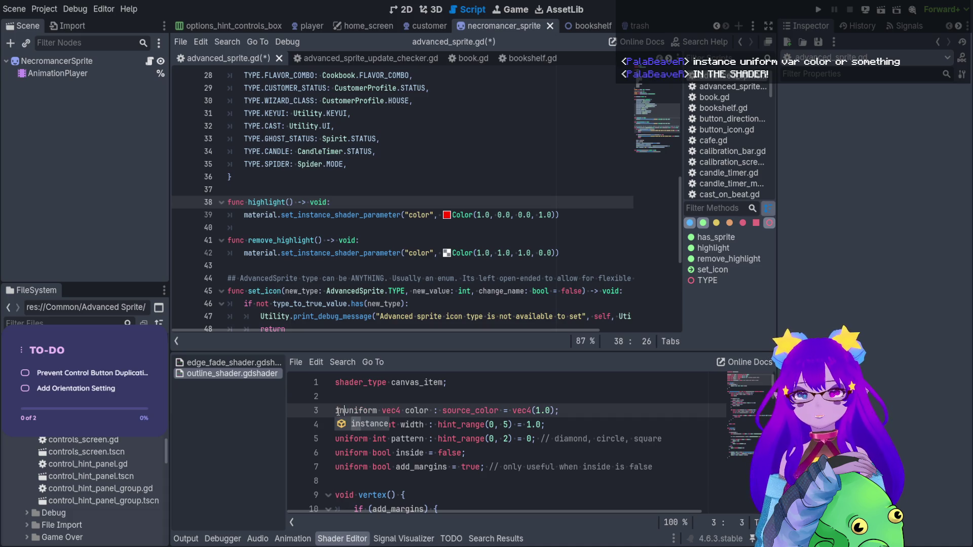
key(Return)
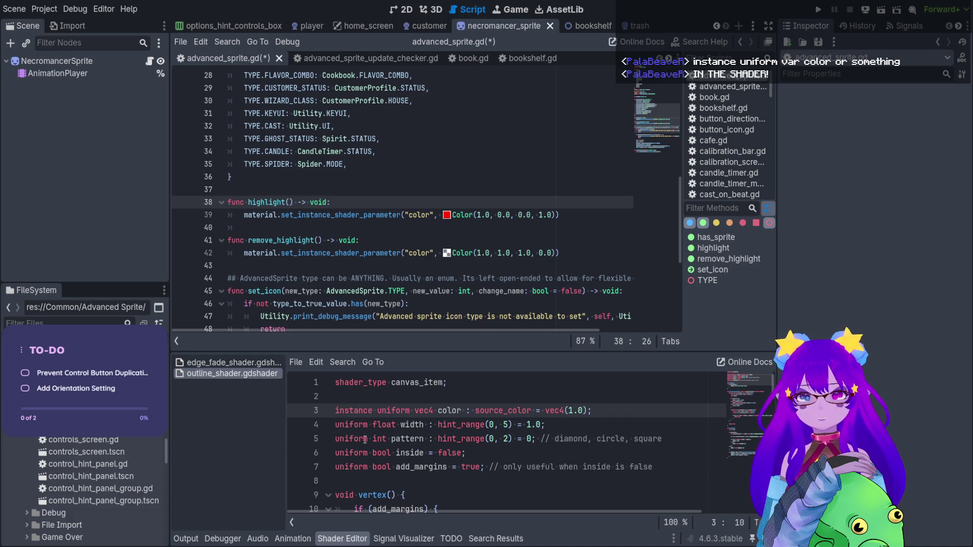
click(365, 439)
key(ctrl+s)
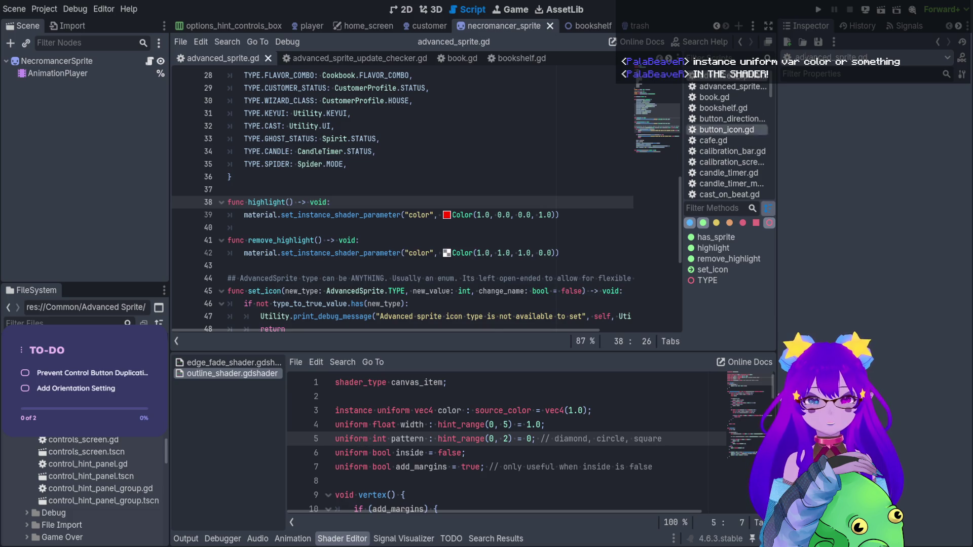
Step: Delete the 'material.' prefix from lines 39 and 42, save, and run the project
click(278, 218)
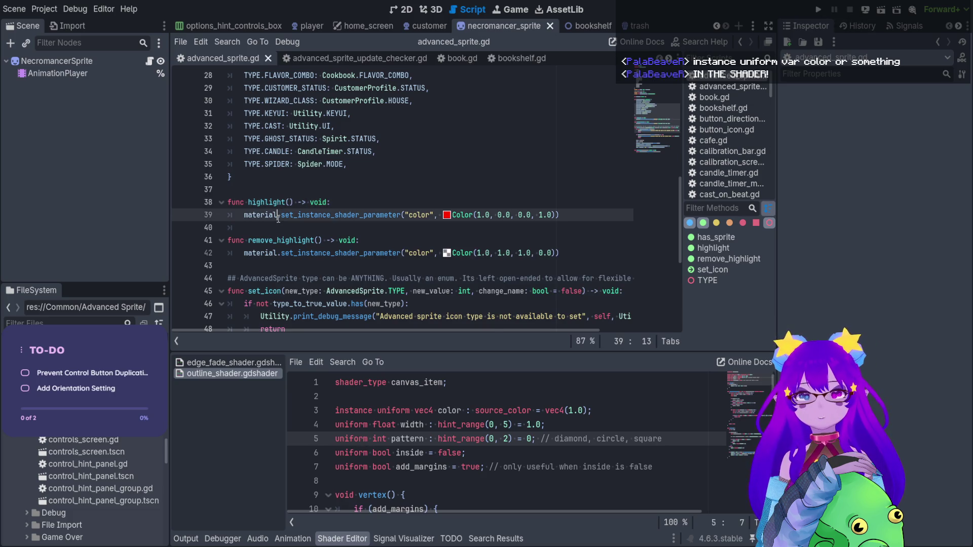
double_click(278, 219)
key(BackSpace)
click(286, 252)
double_click(286, 252)
key(BackSpace)
key(Delete)
click(248, 214)
key(BackSpace)
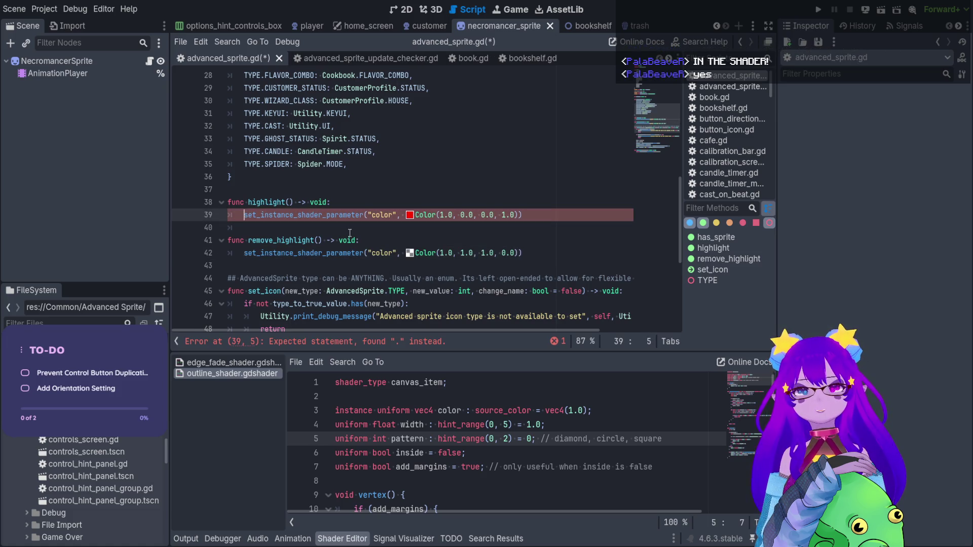
key(ctrl+s)
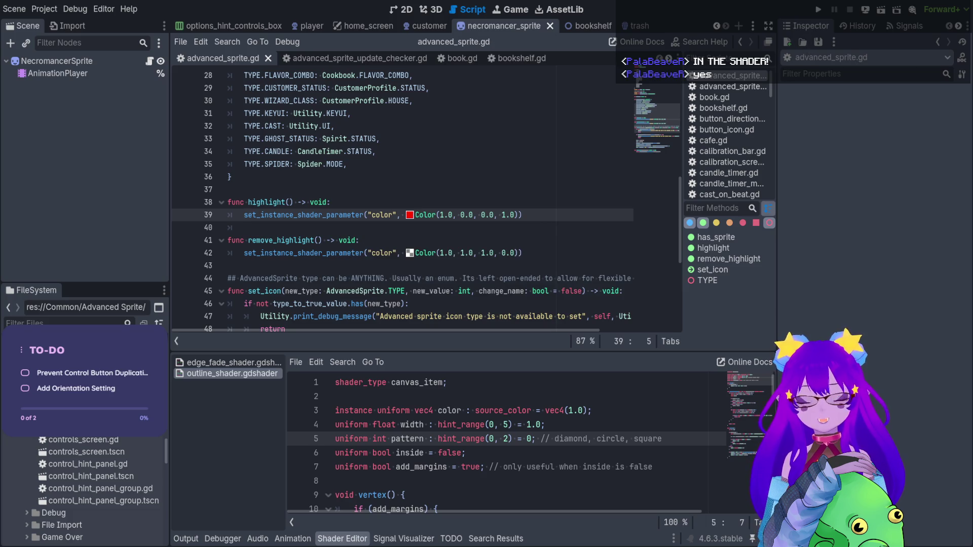
click(818, 9)
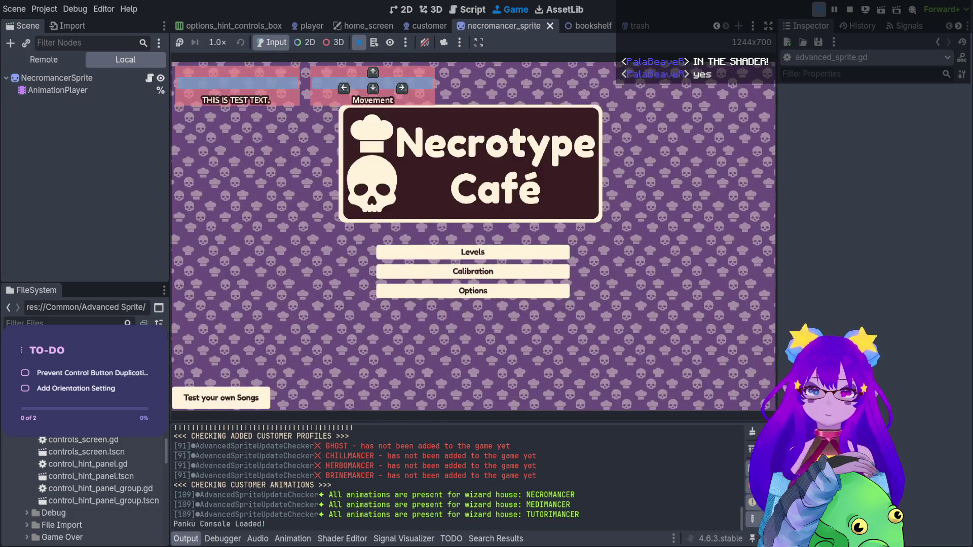
Step: Enter level 4, the café, and spawn a customer with the console's spawn_customer command
key(Return)
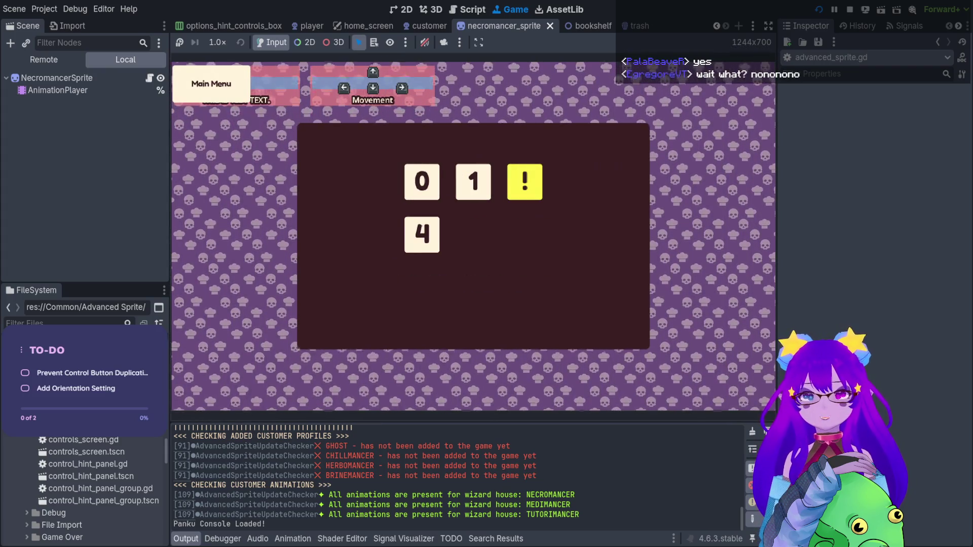
key(Down)
key(Return)
key(grave)
text(spawn)
key(Tab)
key(Tab)
key(Tab)
key(Tab)
key(Tab)
key(Return)
key(grave)
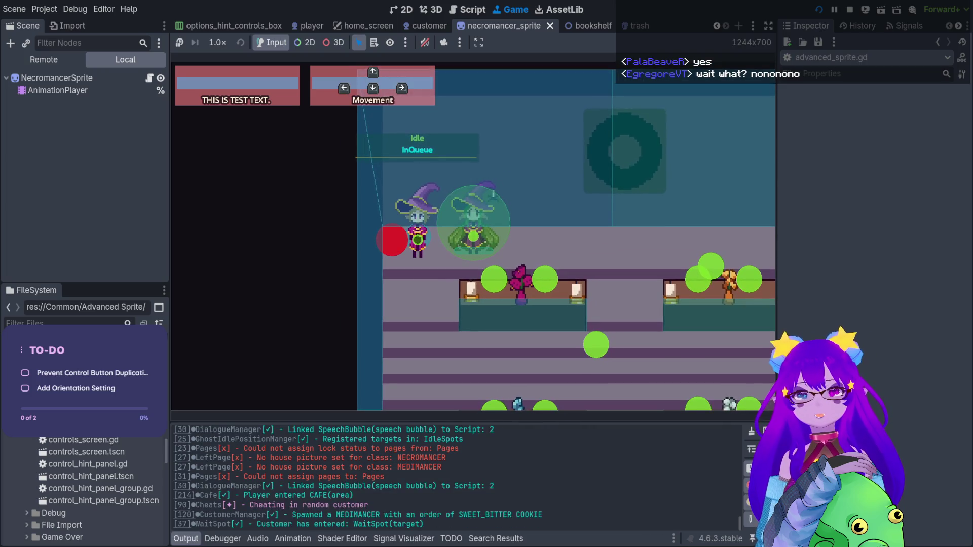
Step: Stop the game, undo to restore 'material.' on both calls, rerun, and spawn another customer
key(F8)
key(ctrl+z)
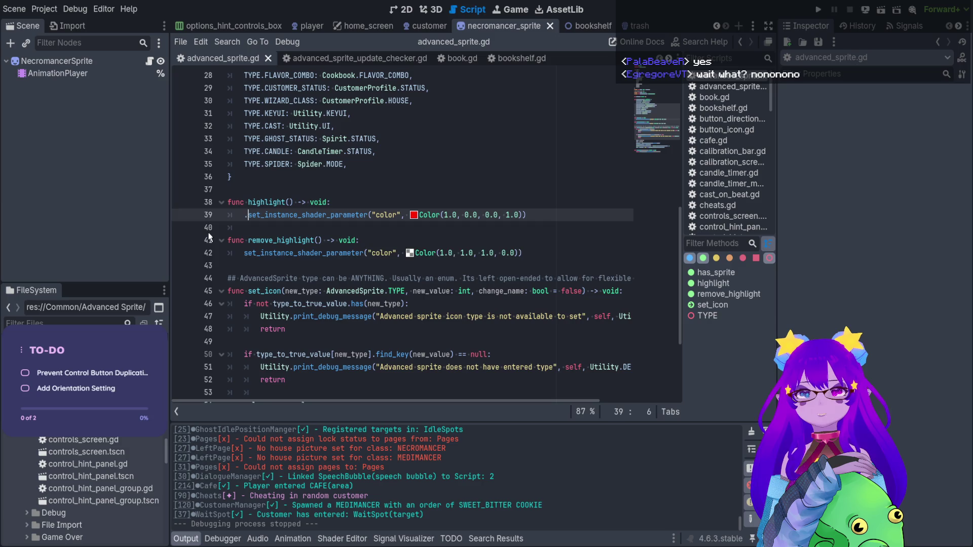
key(F5)
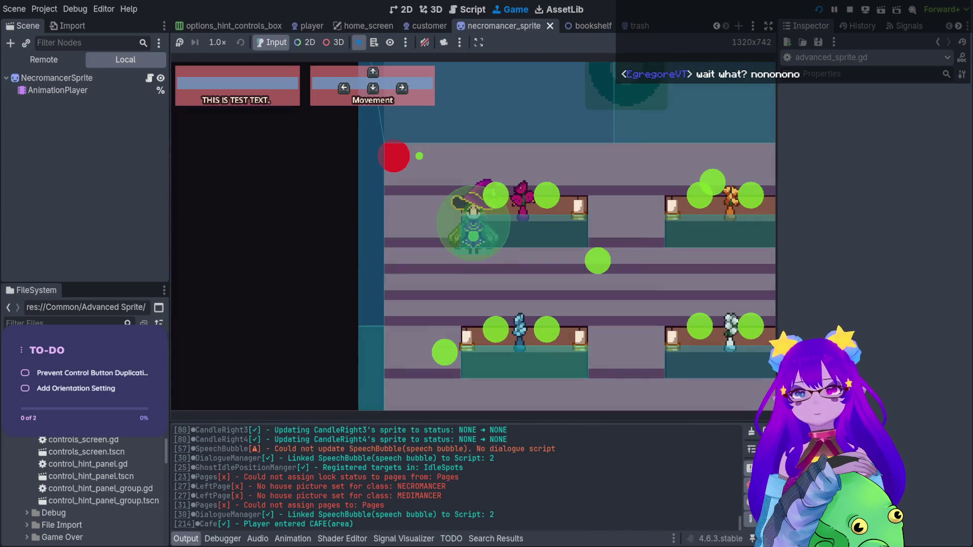
key(grave)
text(spawn)
key(Tab)
key(Tab)
key(Tab)
key(Tab)
key(Tab)
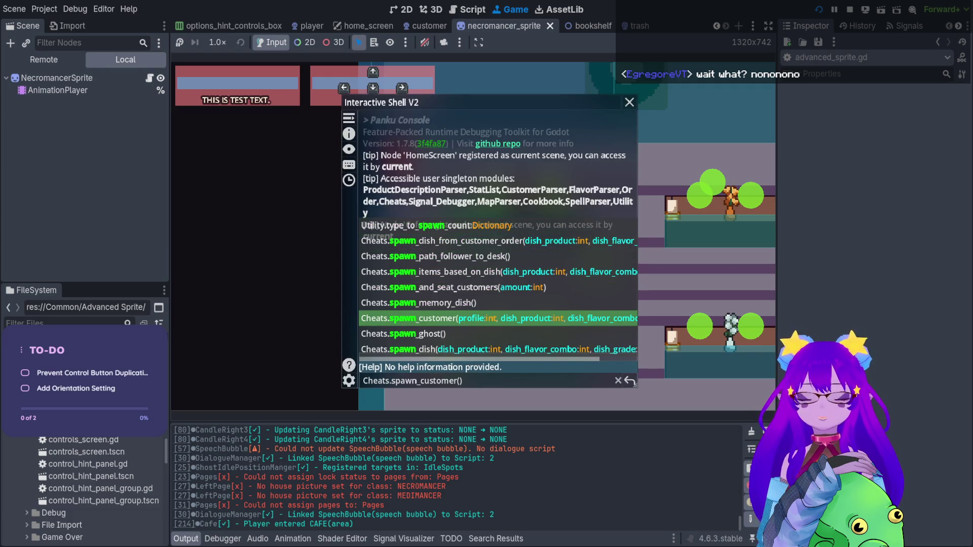
key(Return)
key(Return)
key(grave)
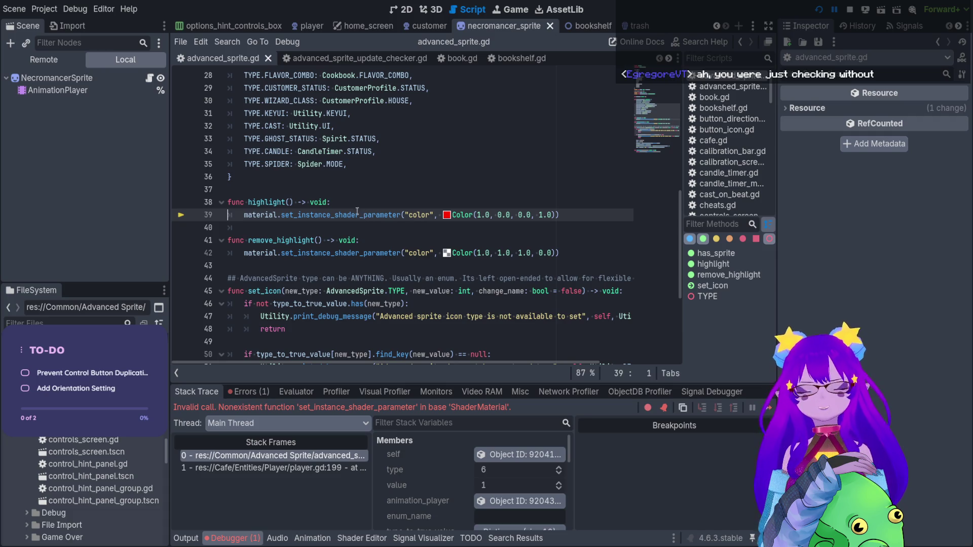
click(338, 215)
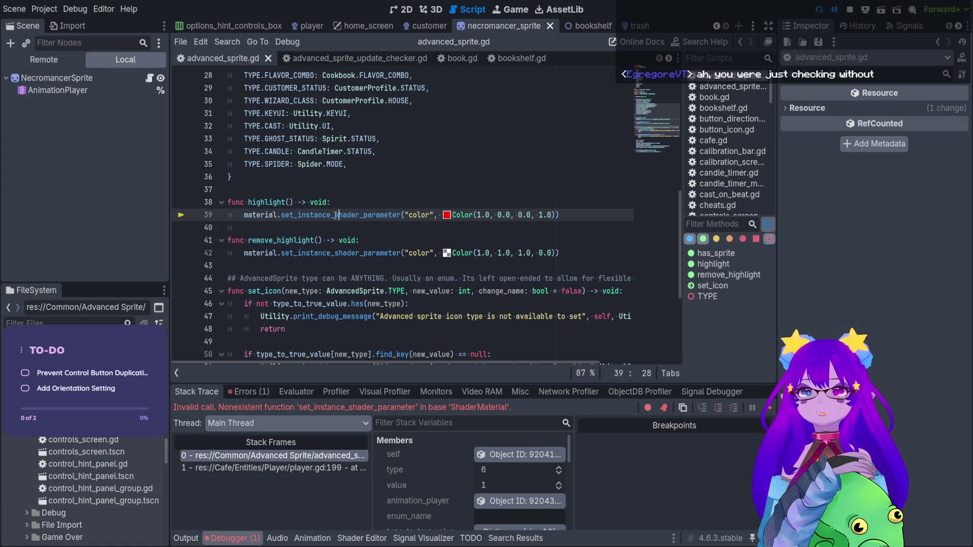
scroll(365, 167, up, 9)
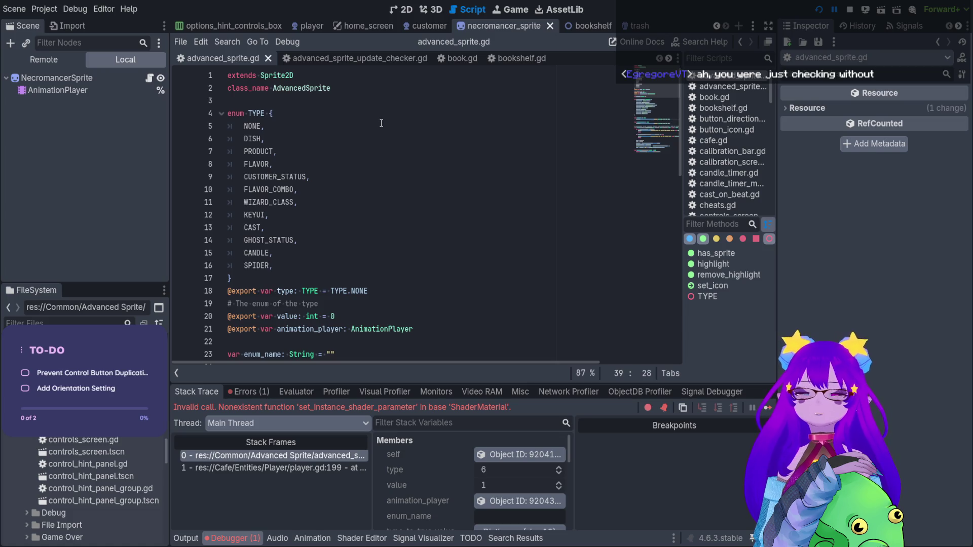
scroll(381, 123, down, 9)
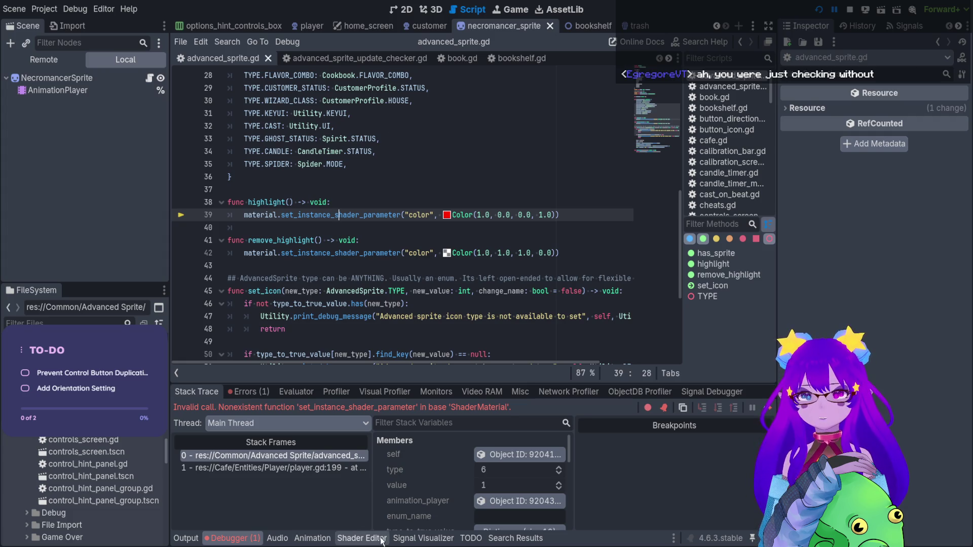
click(361, 538)
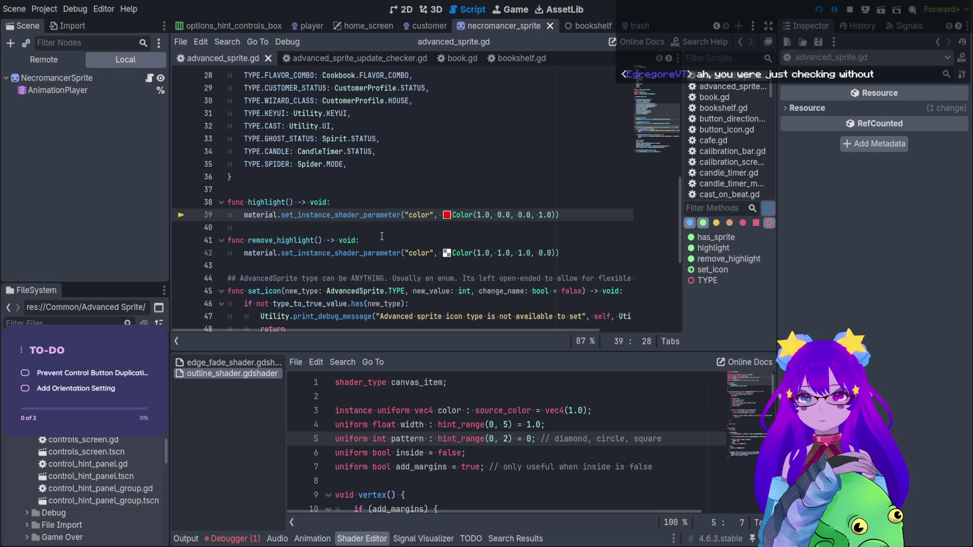
click(385, 206)
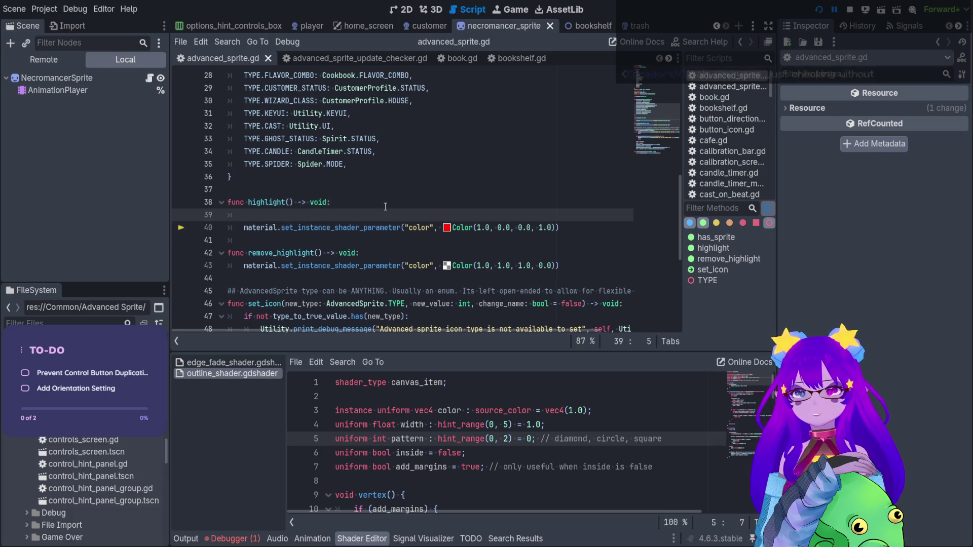
text(mater)
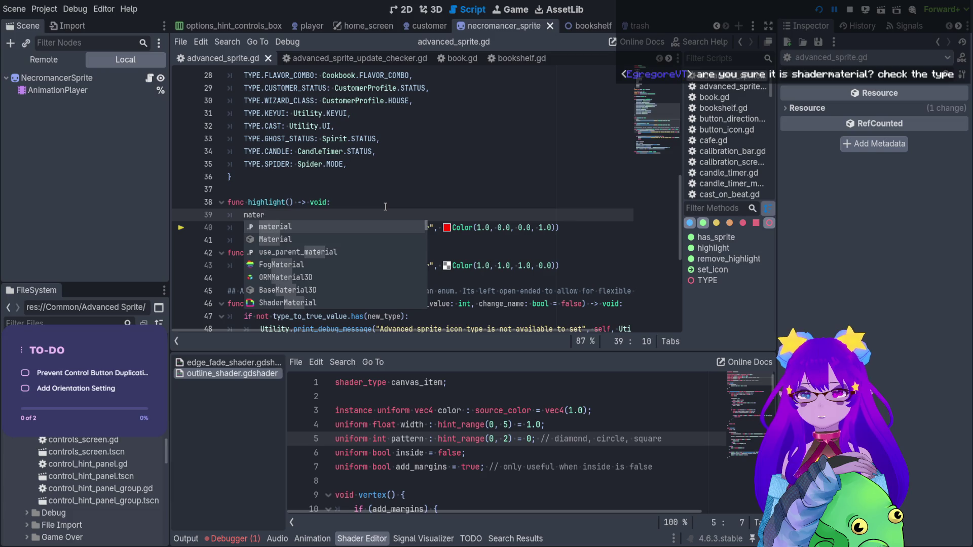
key(Return)
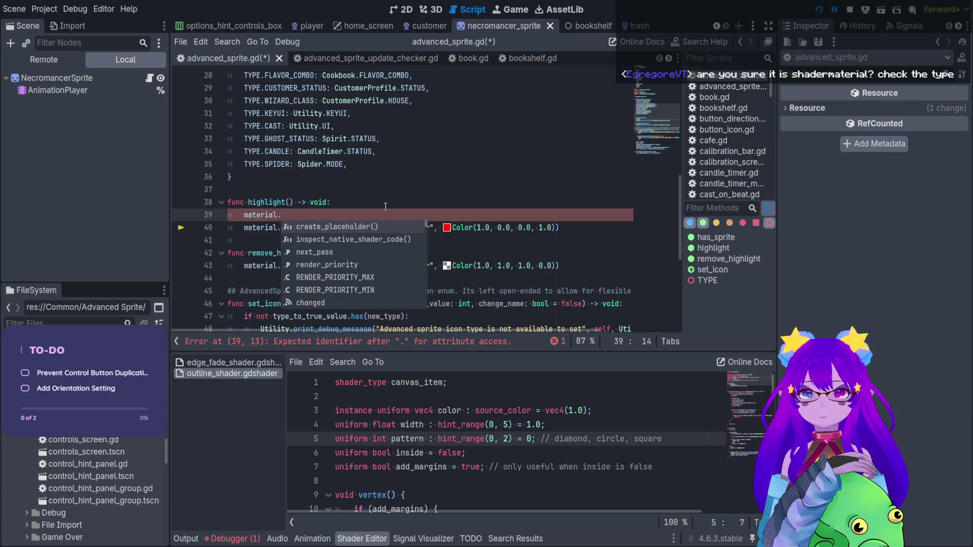
key(BackSpace)
key(BackSpace)
key(BackSpace)
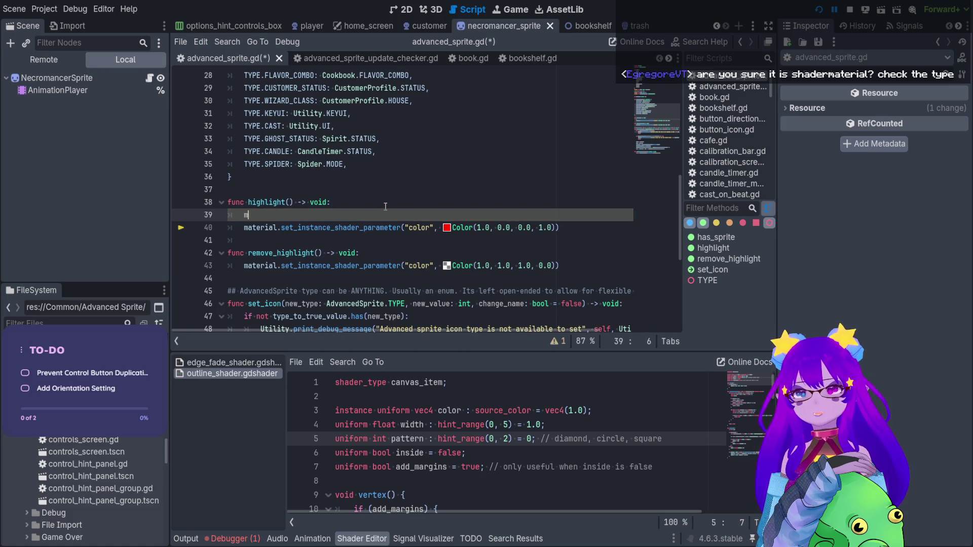
key(BackSpace)
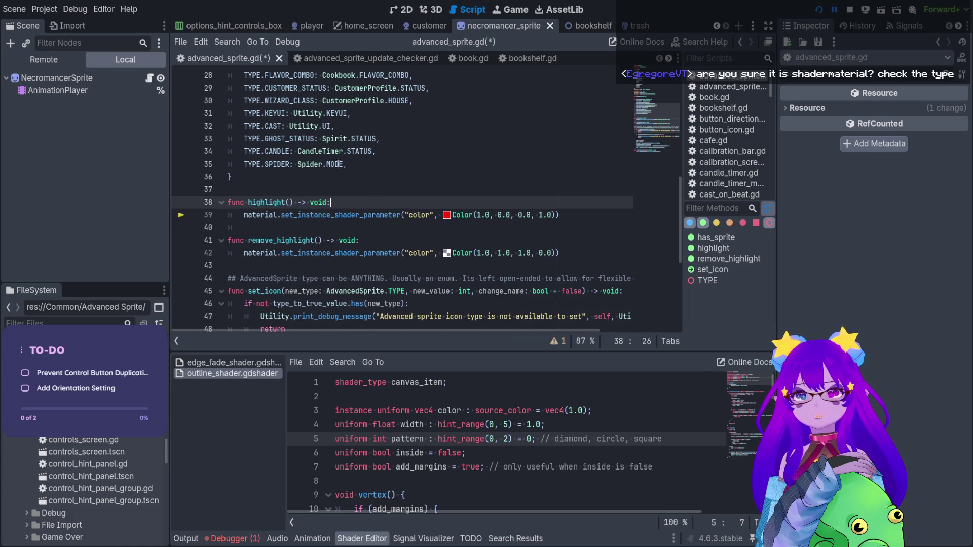
click(56, 77)
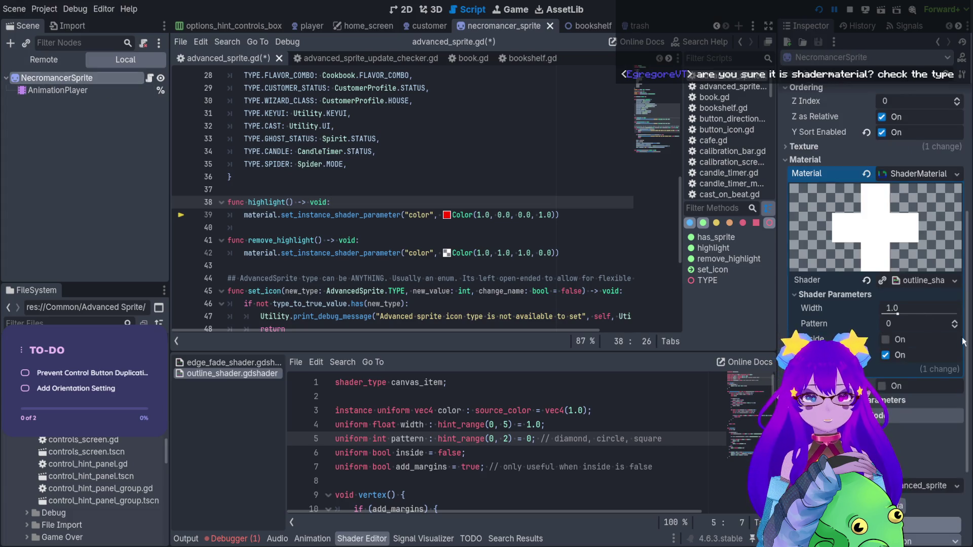
Step: Show the sprite's ShaderMaterial parameters and start a new 'material' line in highlight()
click(929, 174)
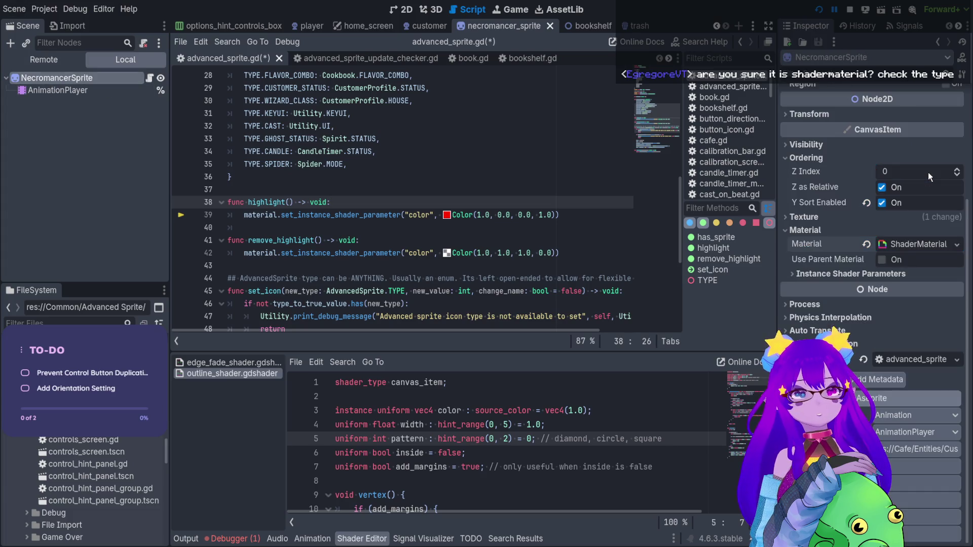
click(922, 247)
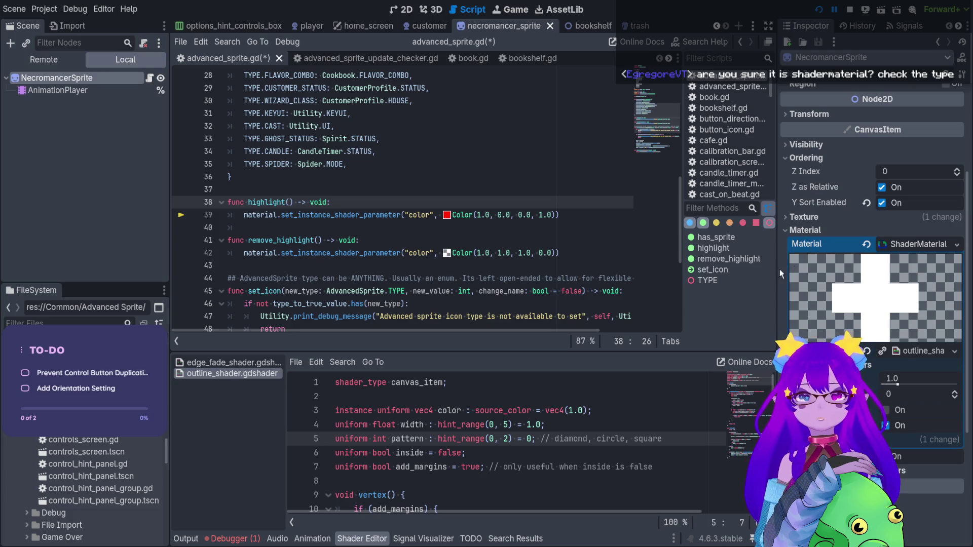
key(Return)
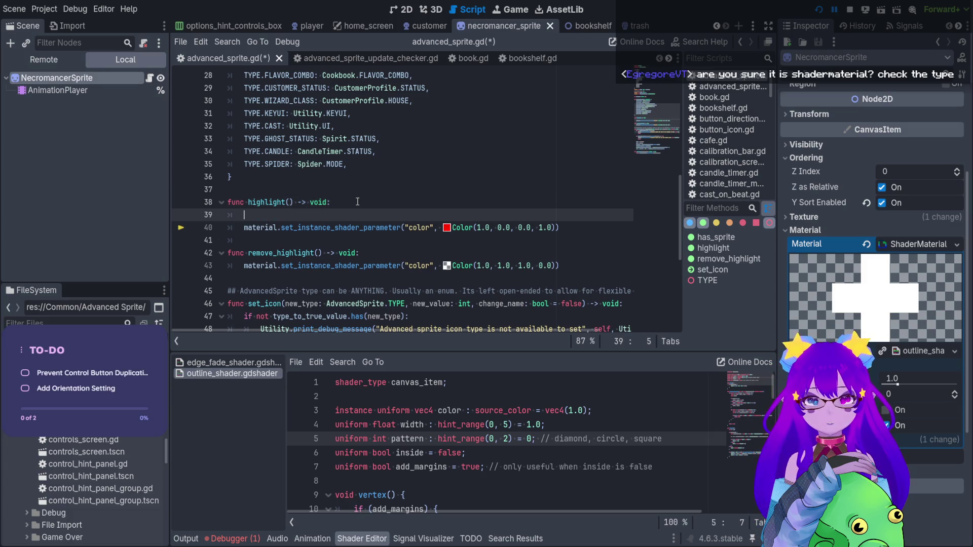
text(material)
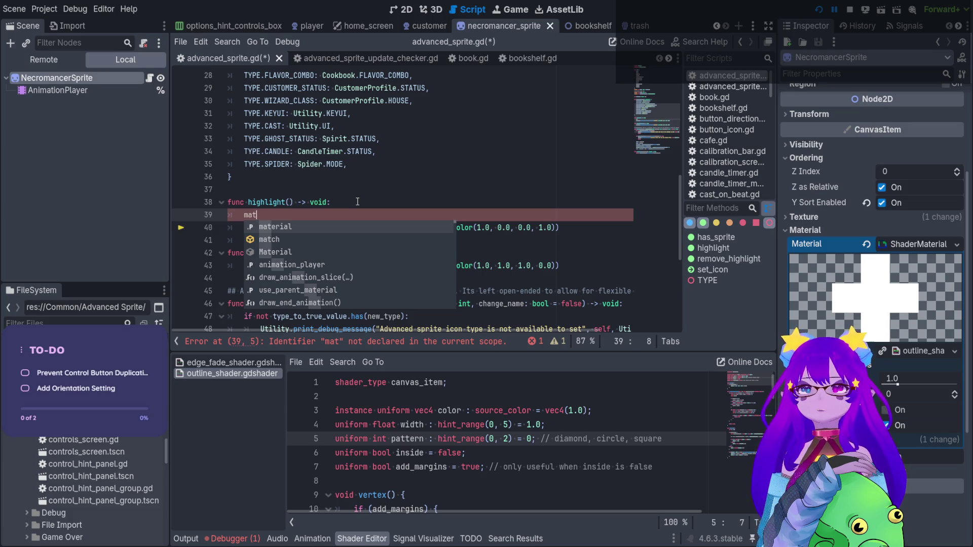
key(Return)
Step: Browse material's autocomplete members filtering by set, par and shader, then open its documentation
text(.set)
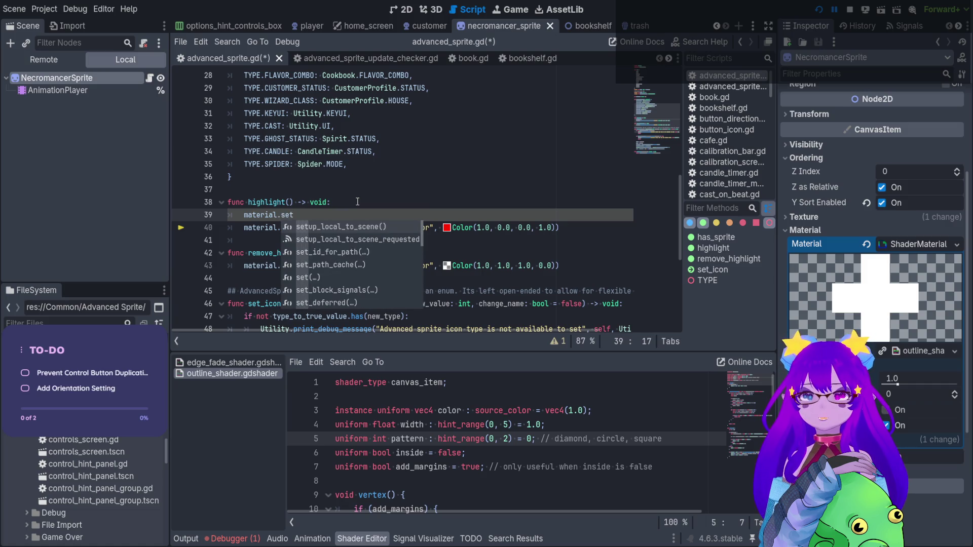
key(BackSpace)
key(BackSpace)
key(BackSpace)
text(par)
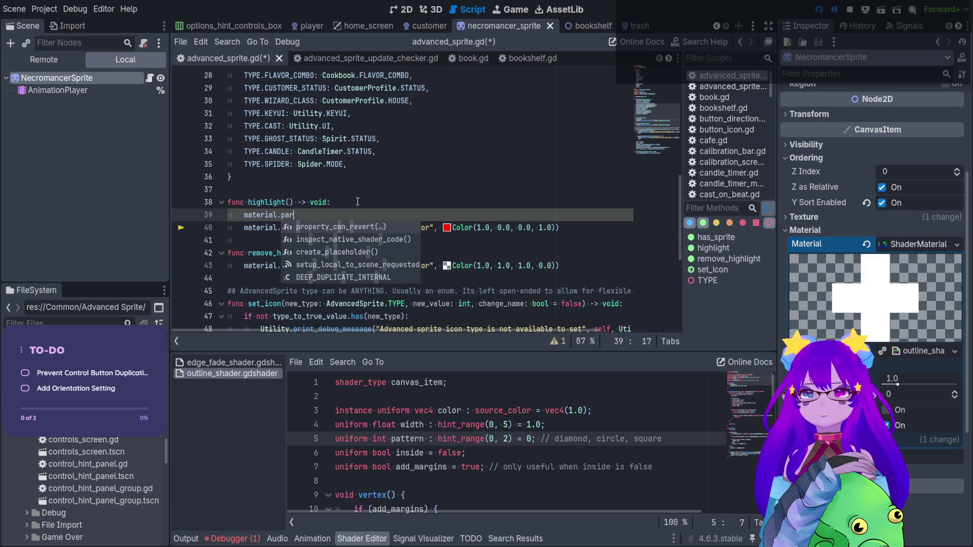
key(BackSpace)
key(BackSpace)
key(BackSpace)
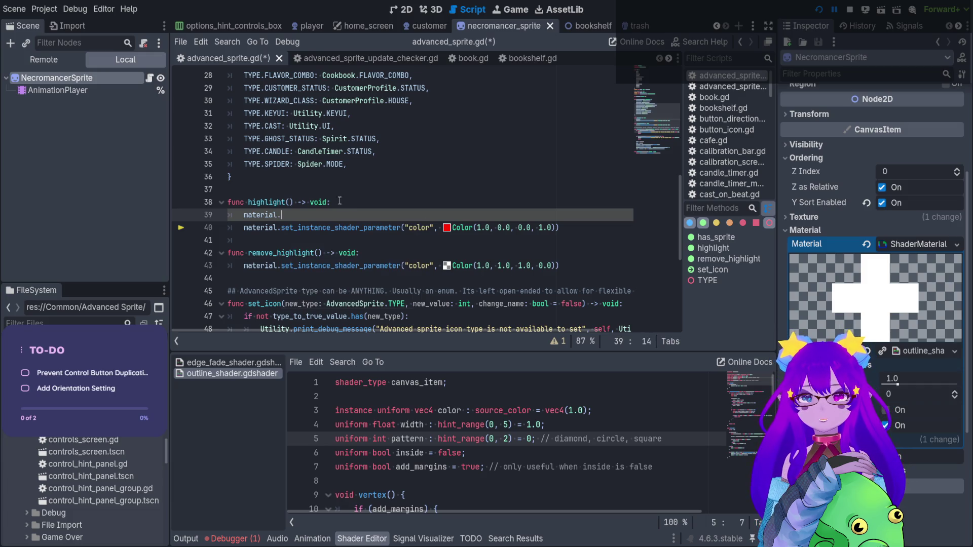
text(shader)
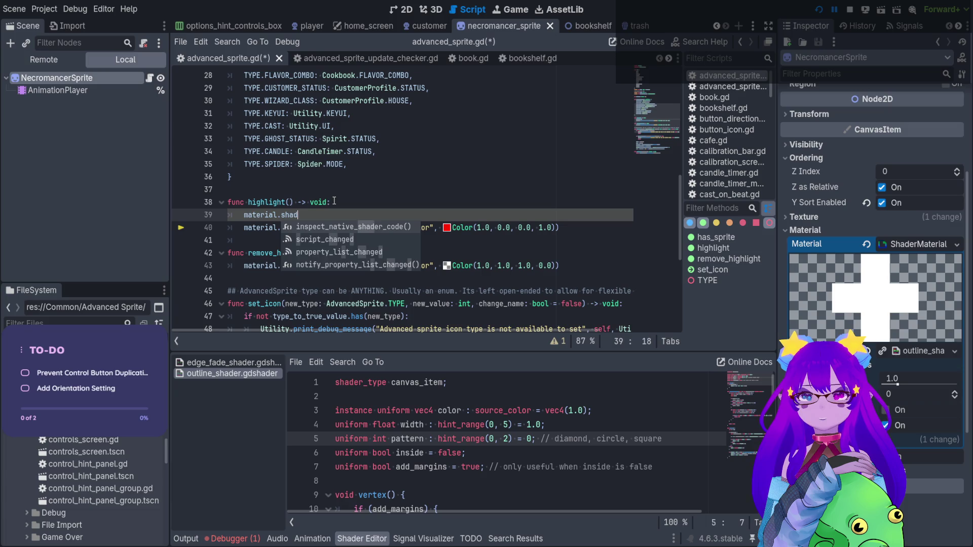
key(BackSpace)
key(BackSpace)
key(BackSpace)
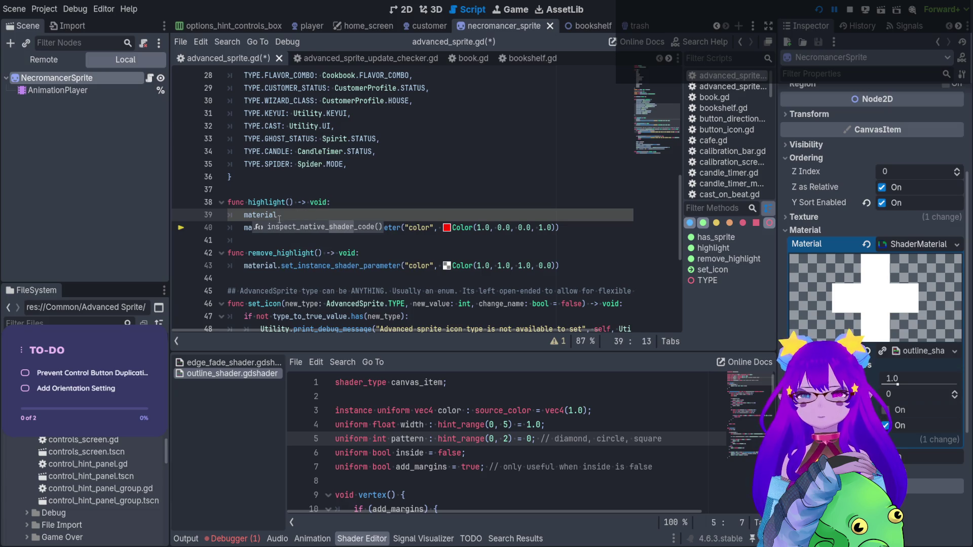
ctrl+click(277, 215)
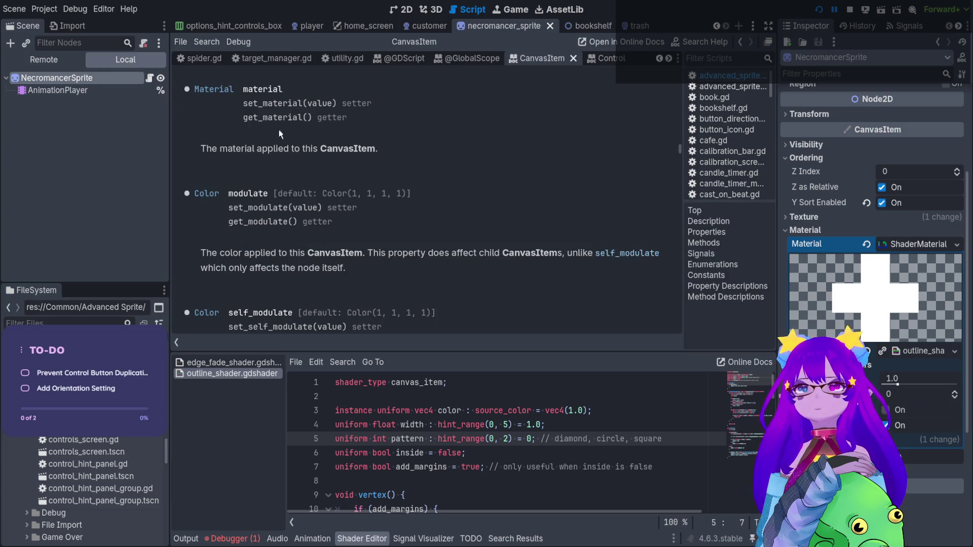
click(208, 90)
scroll(382, 282, down, 3)
scroll(381, 281, up, 3)
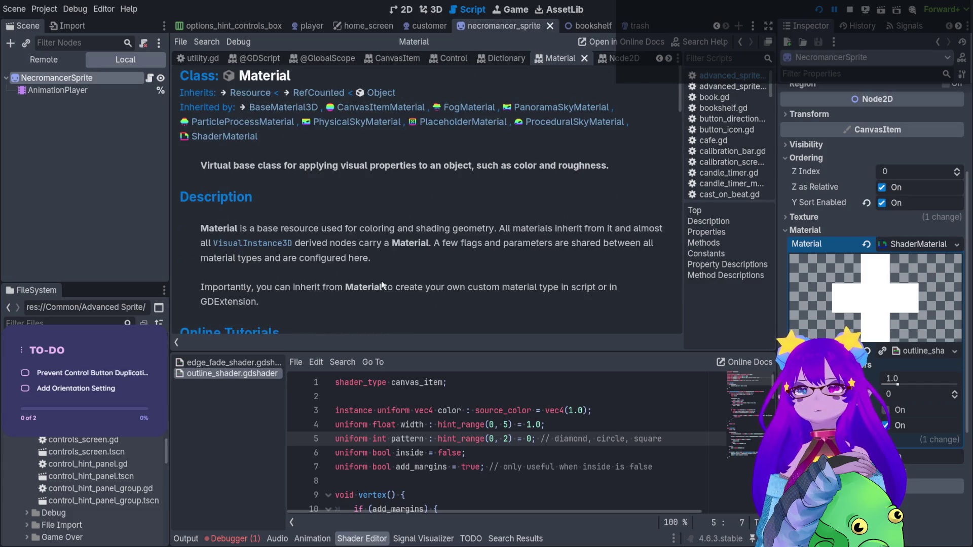
click(246, 136)
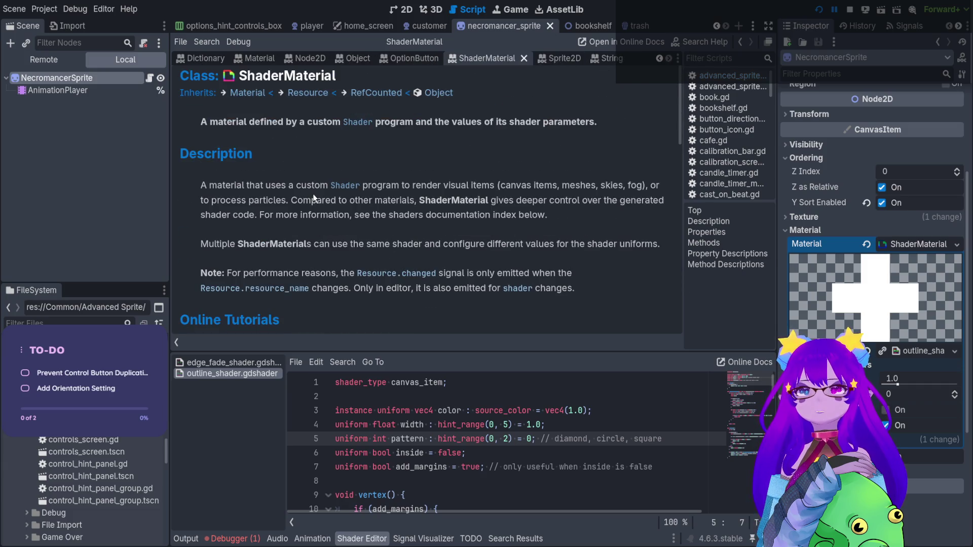
scroll(331, 231, down, 4)
scroll(332, 232, down, 3)
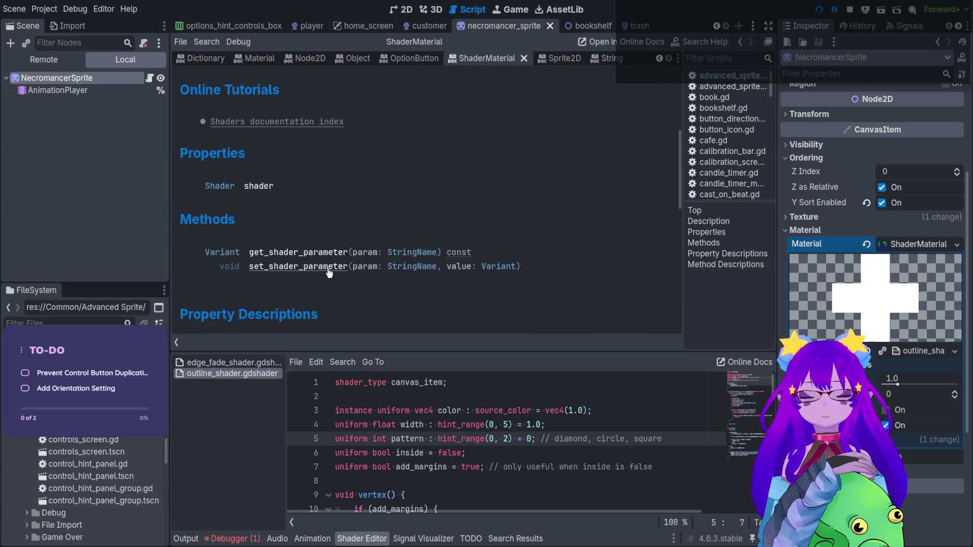
click(150, 77)
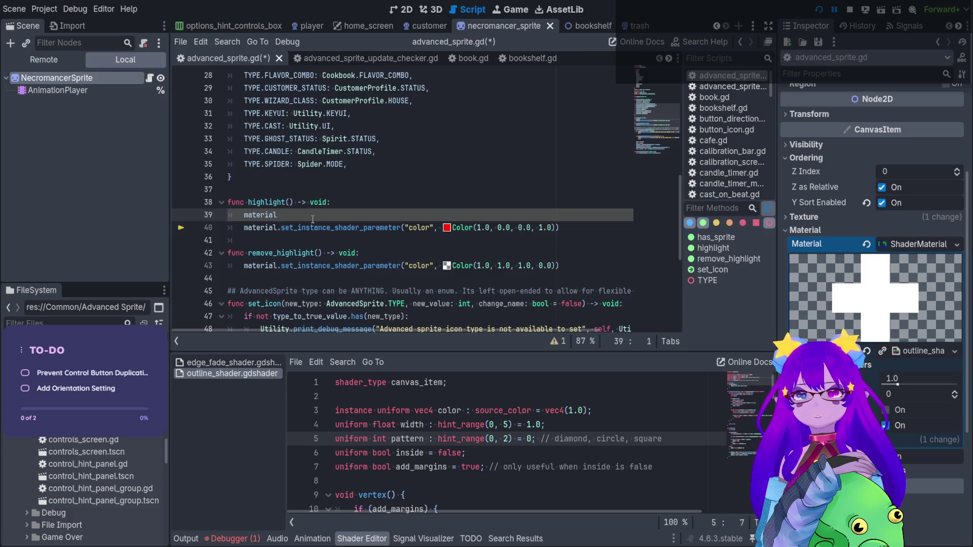
Step: Change 'instance' to 'shader' in the highlight call and delete the stray material line
click(324, 228)
key(shift+Left)
key(shift+Left)
key(shift+Left)
key(BackSpace)
text(shader)
double_click(341, 217)
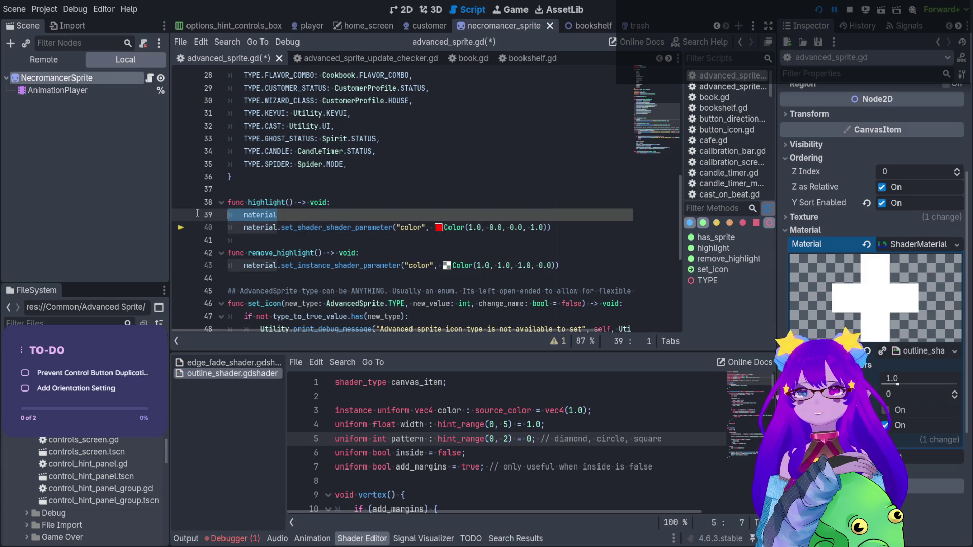
key(BackSpace)
key(BackSpace)
key(BackSpace)
Step: Open the ShaderMaterial class reference via material's docs and locate set_shader_parameter
click(319, 215)
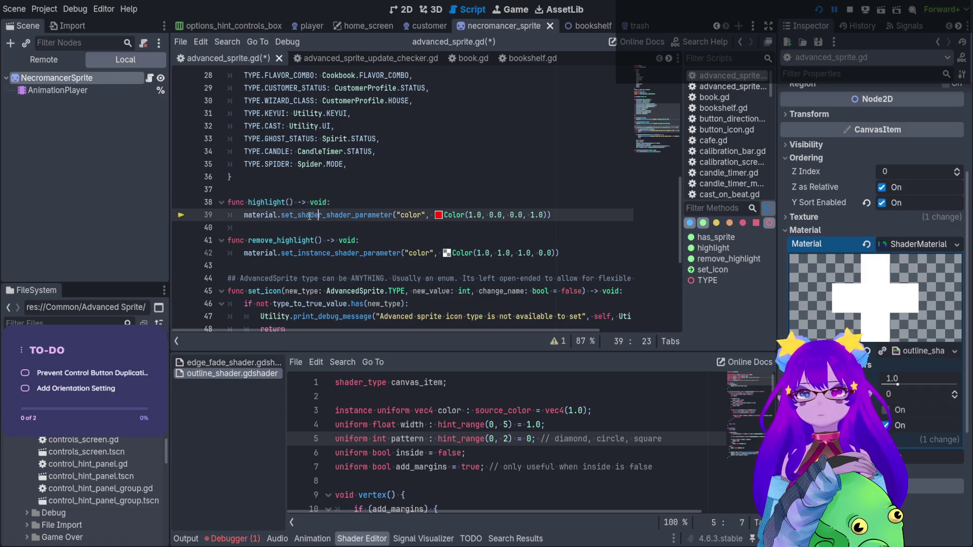
ctrl+click(255, 216)
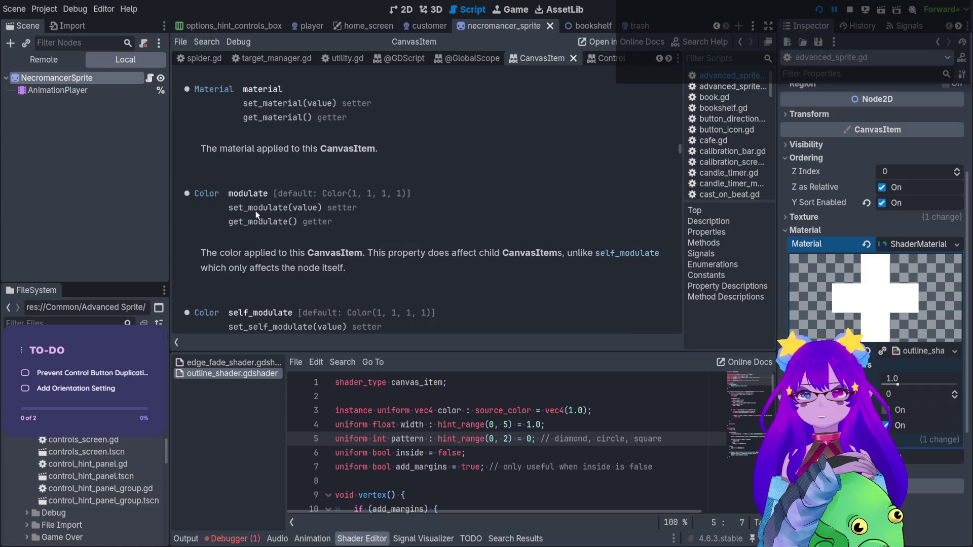
click(214, 89)
click(233, 134)
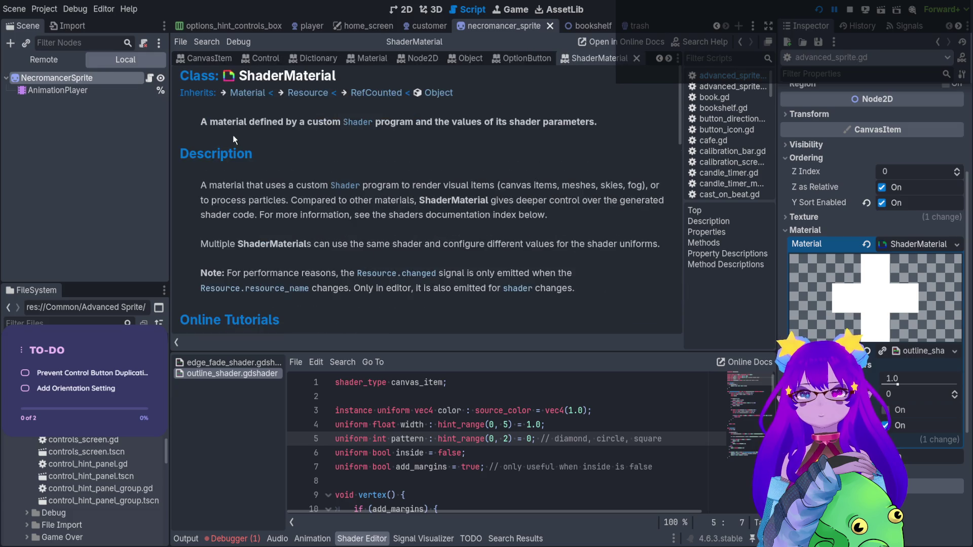
scroll(306, 180, down, 6)
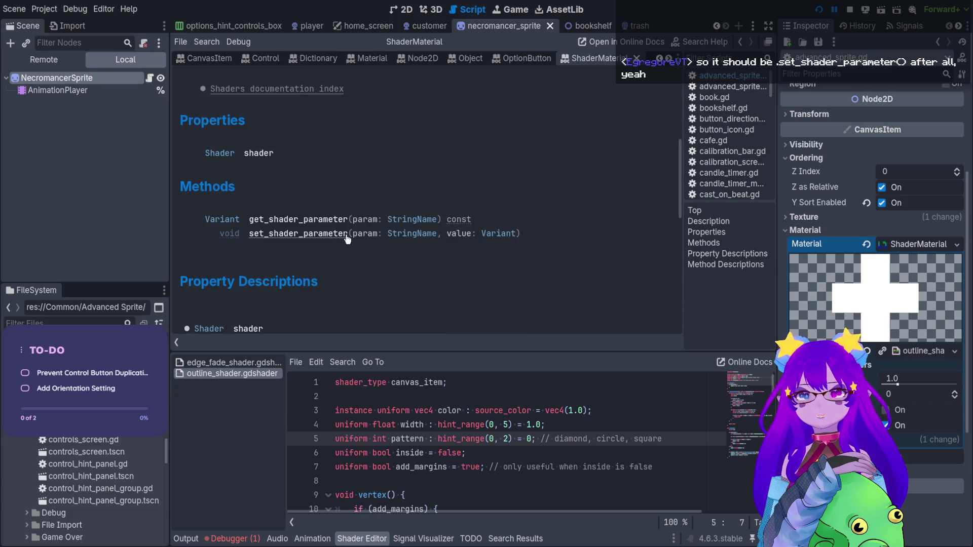
drag(348, 235, 250, 234)
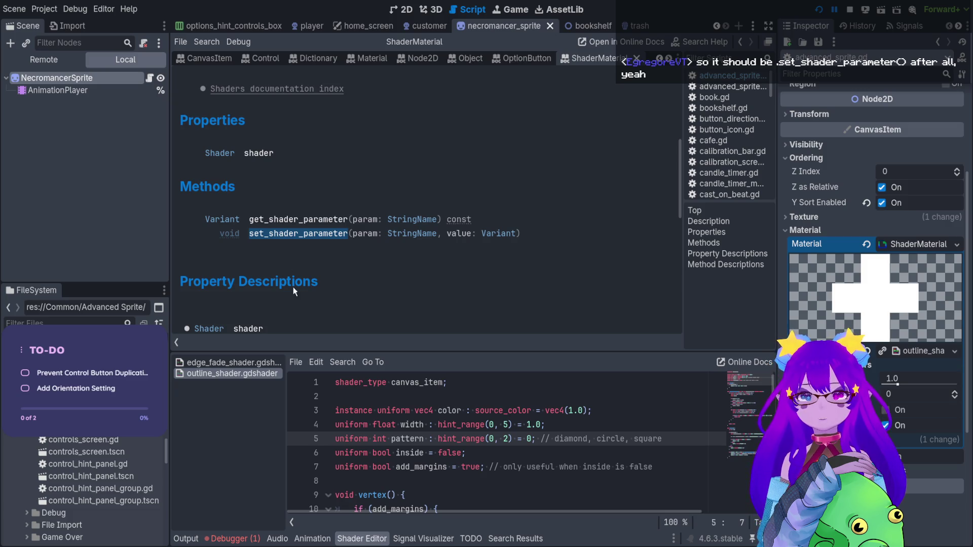
scroll(299, 286, down, 2)
scroll(359, 272, down, 4)
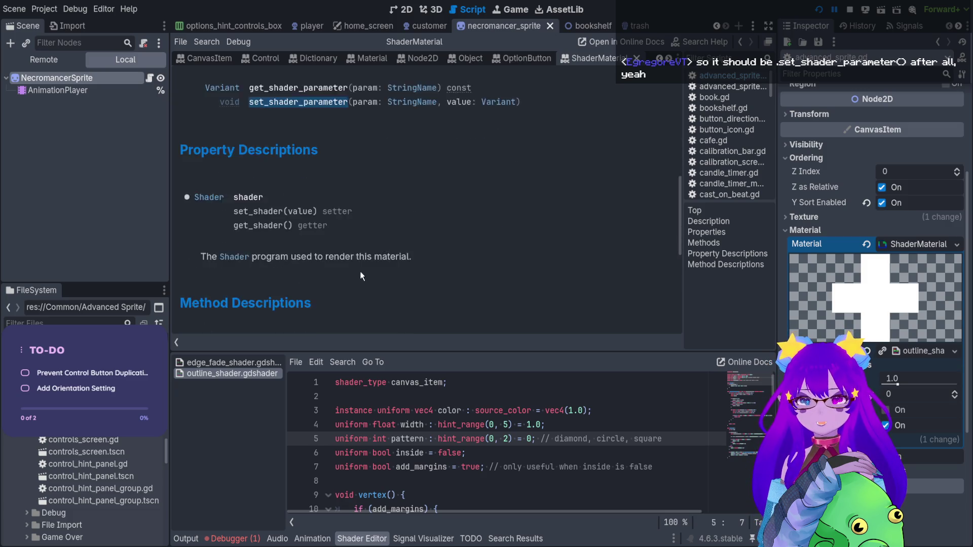
click(149, 78)
Step: Correct line 39's call to set_shader_parameter, keeping the color argument on the same line
double_click(367, 213)
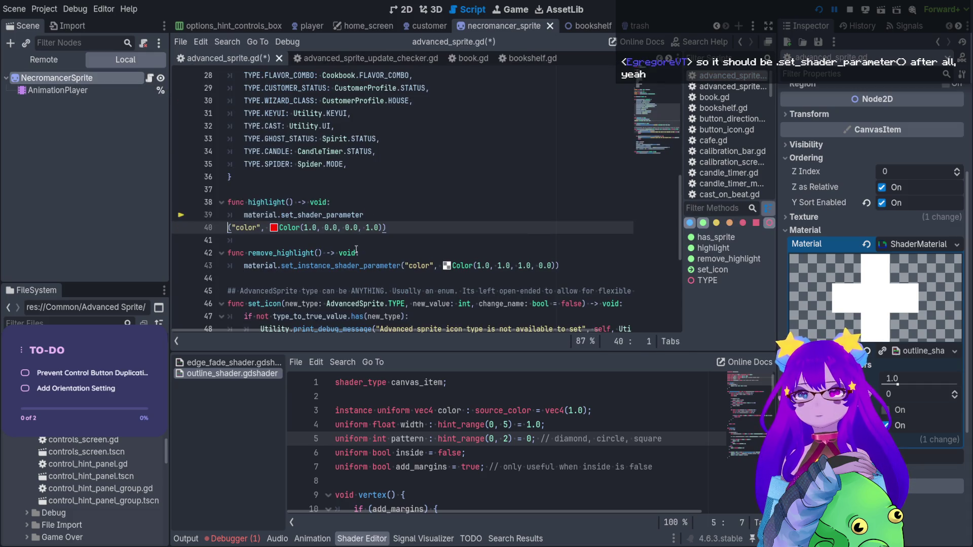
text(set_shader_parameter)
key(Return)
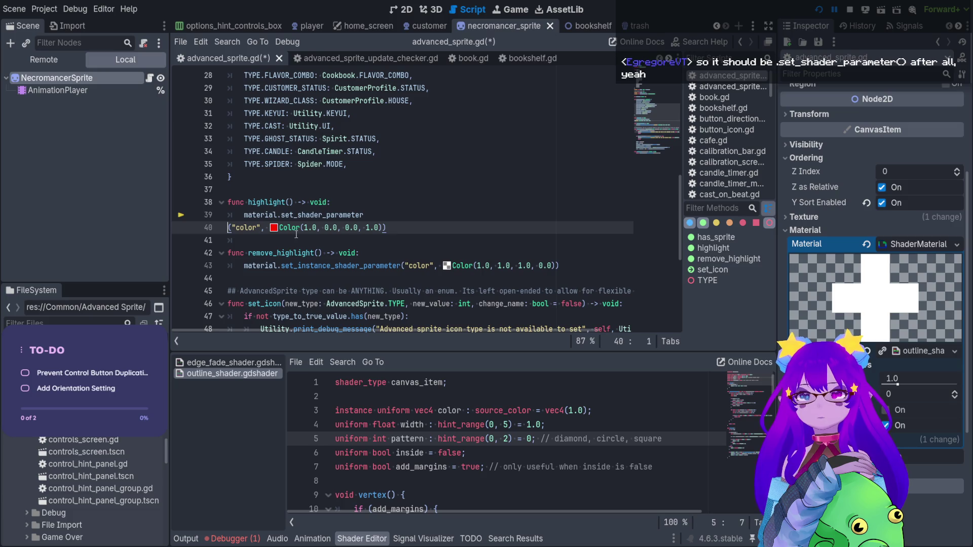
key(BackSpace)
double_click(339, 215)
key(ctrl+c)
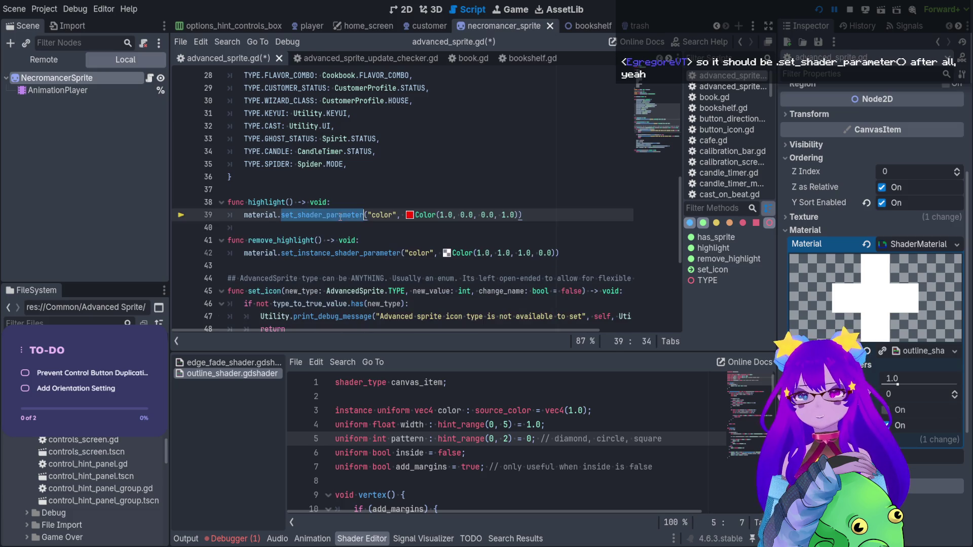
Step: Replace line 42's set_instance_shader_parameter with set_shader_parameter, save, and restart the game
click(350, 252)
double_click(350, 252)
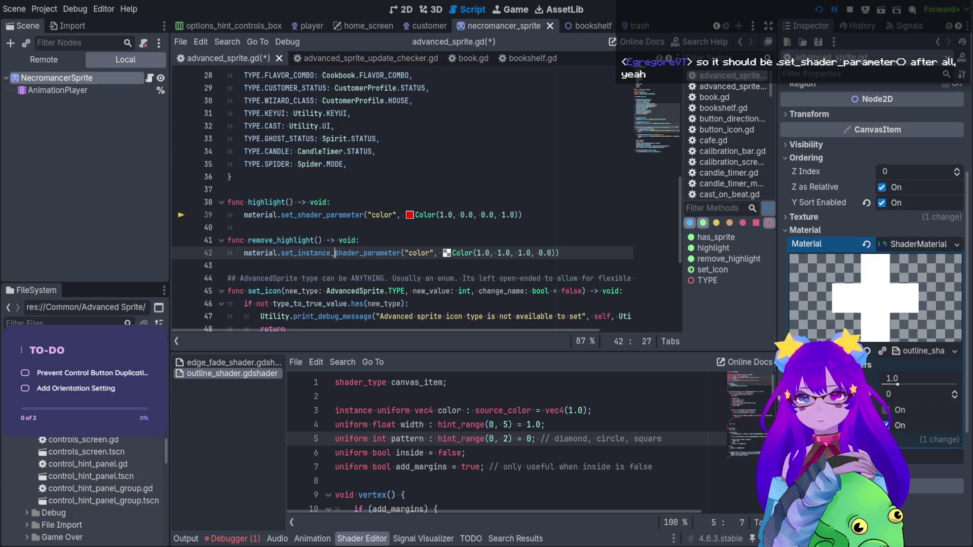
key(ctrl+v)
key(ctrl+s)
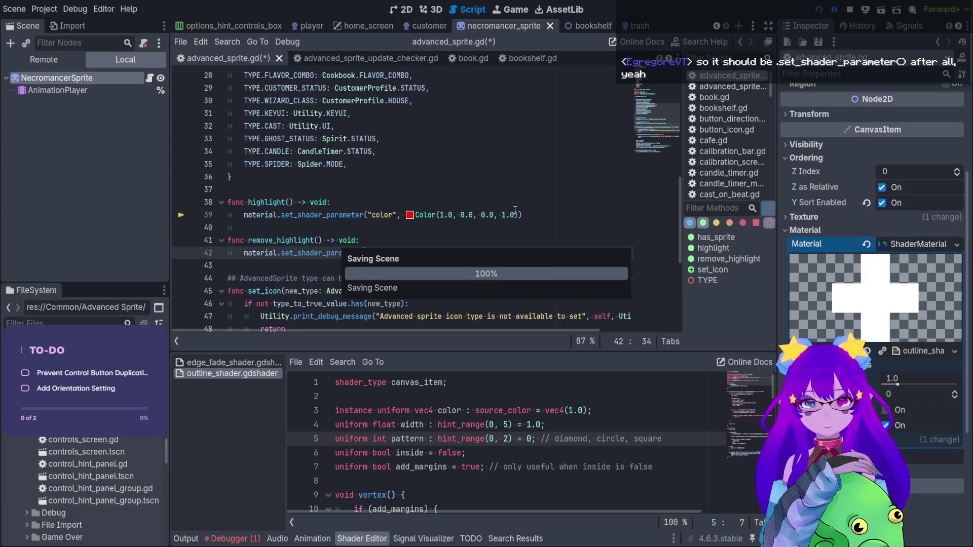
click(849, 9)
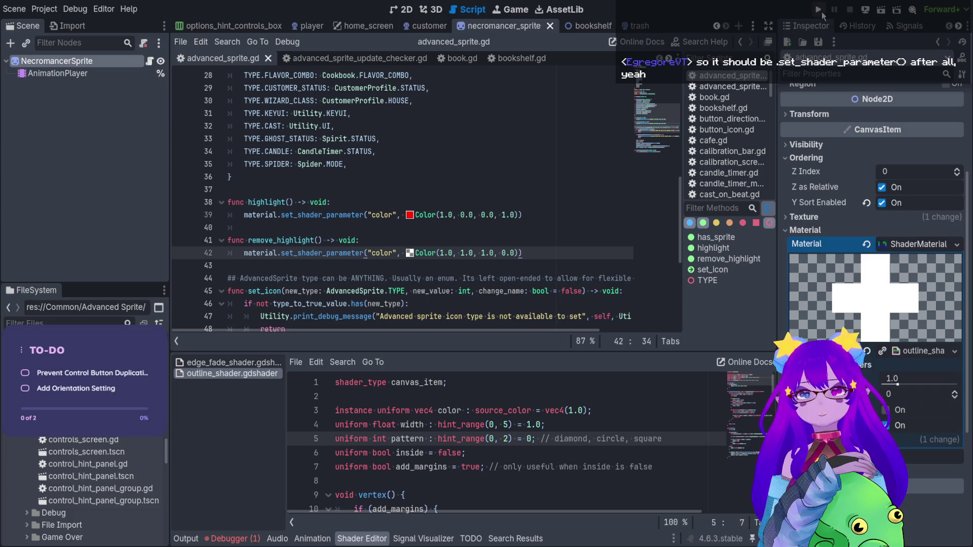
click(818, 10)
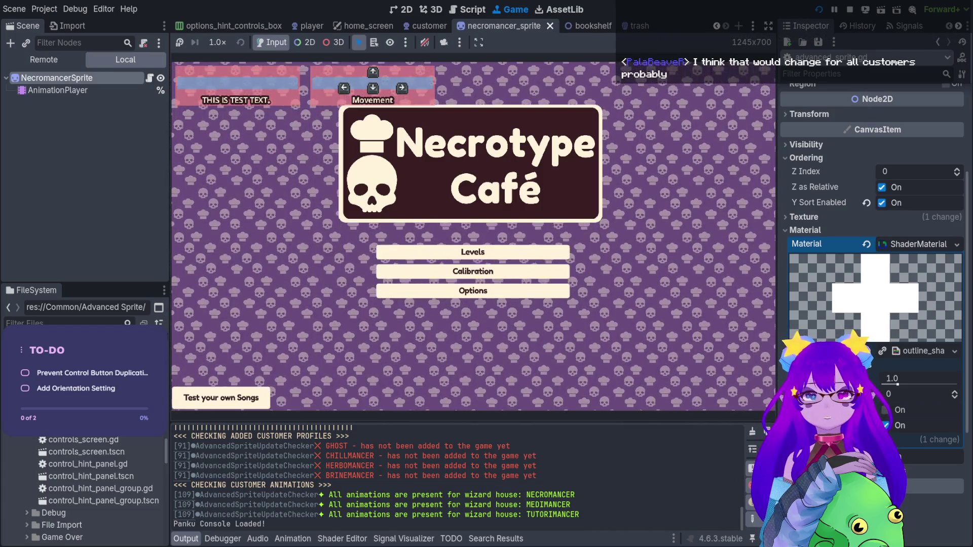
Step: Enter level 4, the café, then stop and restart the game
key(Return)
key(Down)
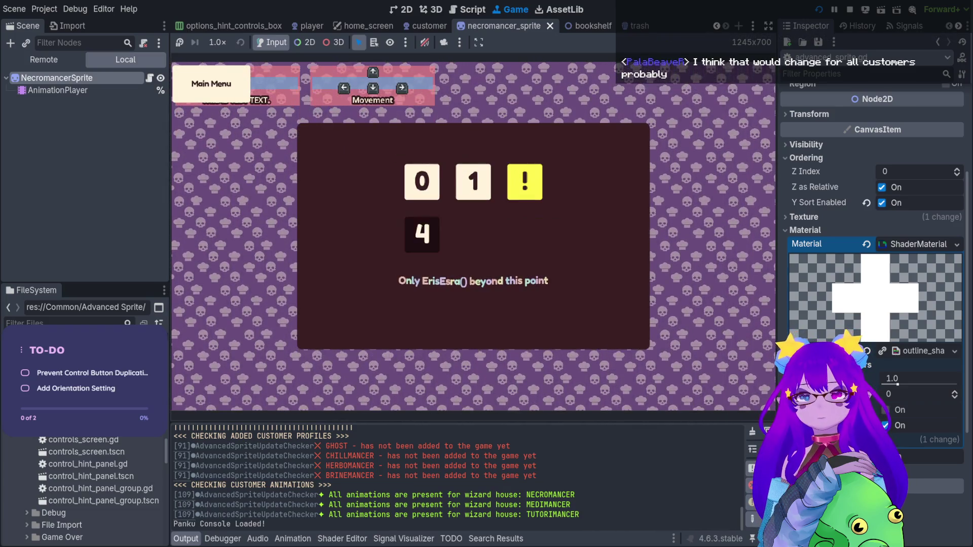
key(Return)
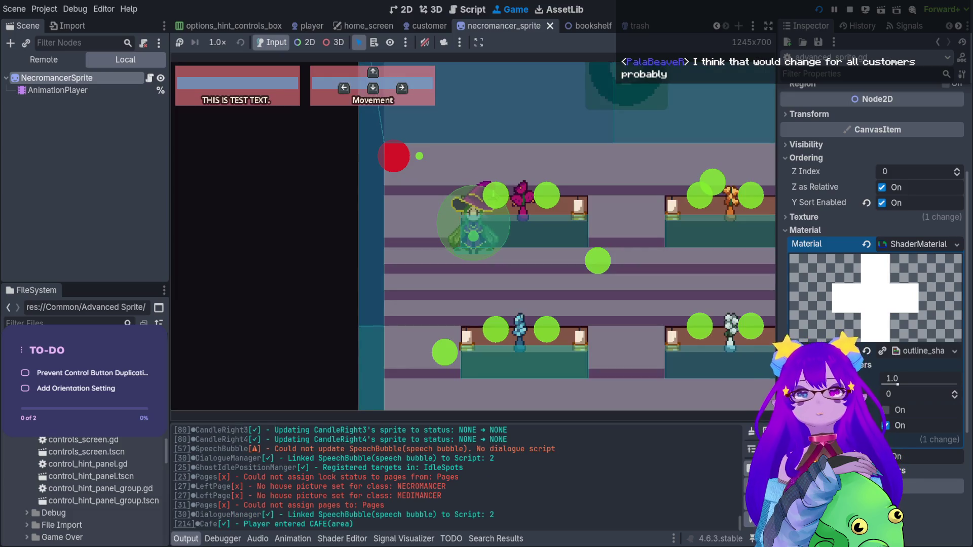
click(850, 10)
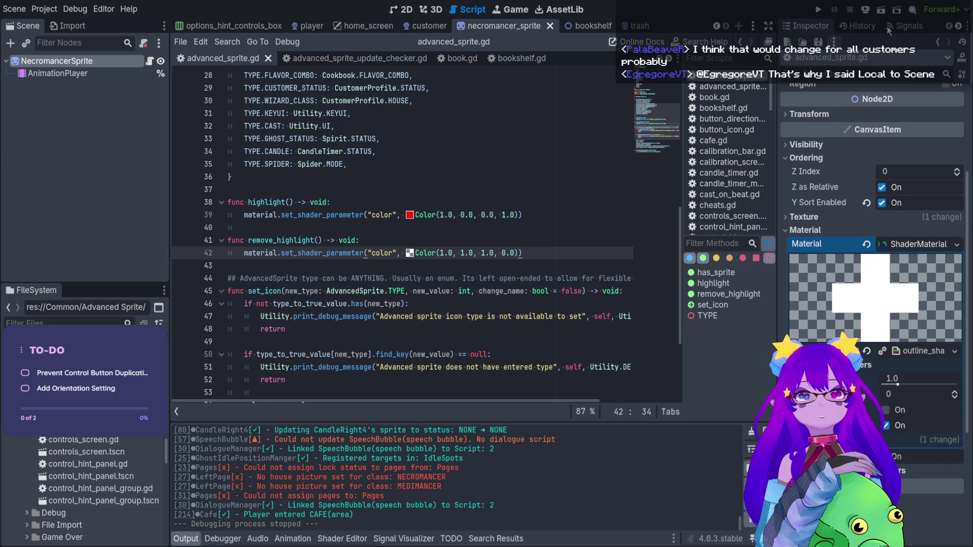
click(818, 9)
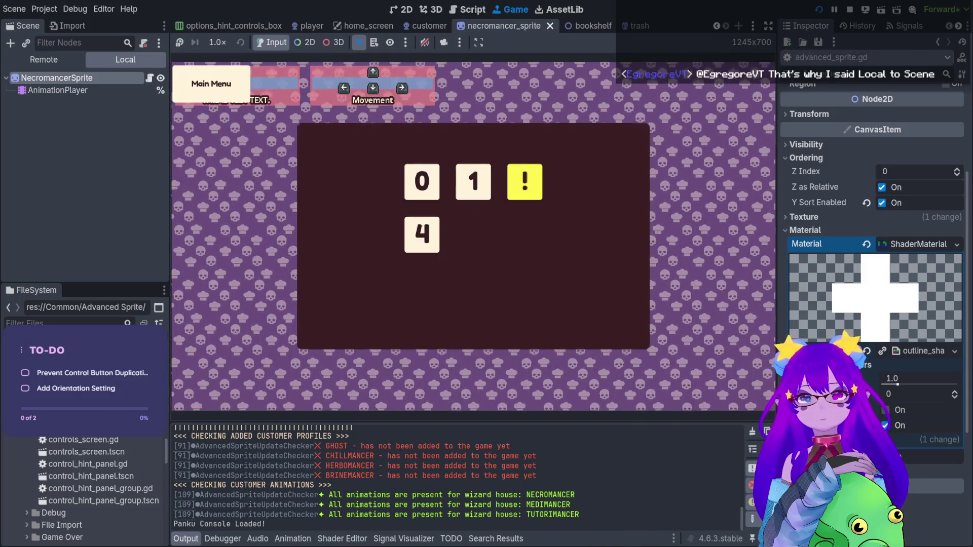
Step: Run Cheats.spawn_customer() from the in-game debug console to spawn a customer
key(grave)
key(Up)
key(Down)
key(Down)
key(Down)
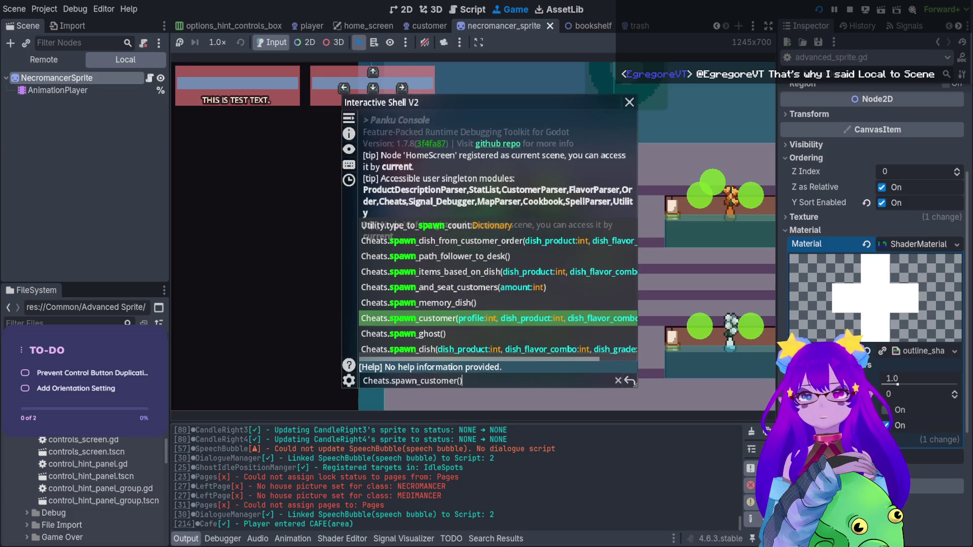
key(Return)
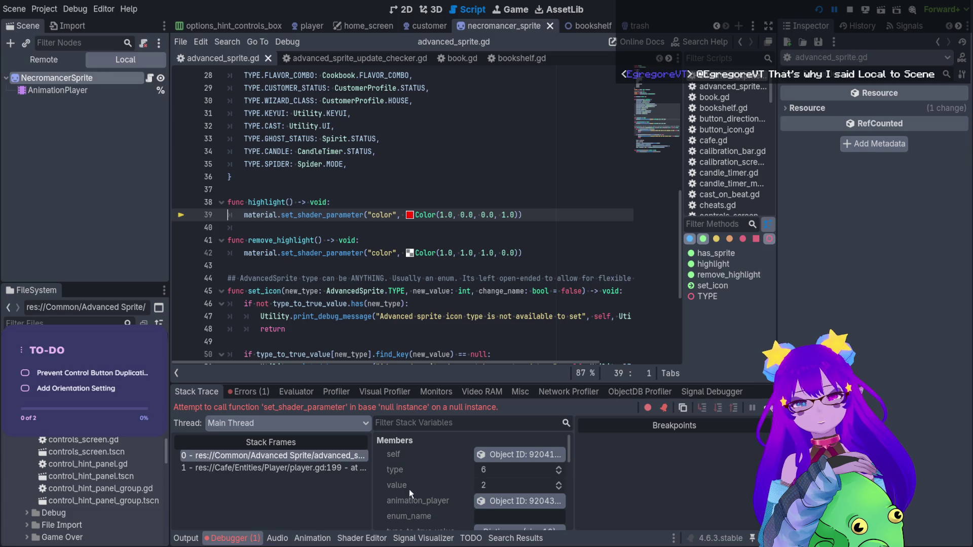
Step: End the debug session, add print(material) as highlight()'s first line, breakpoint line 40, and relaunch
scroll(449, 501, down, 10)
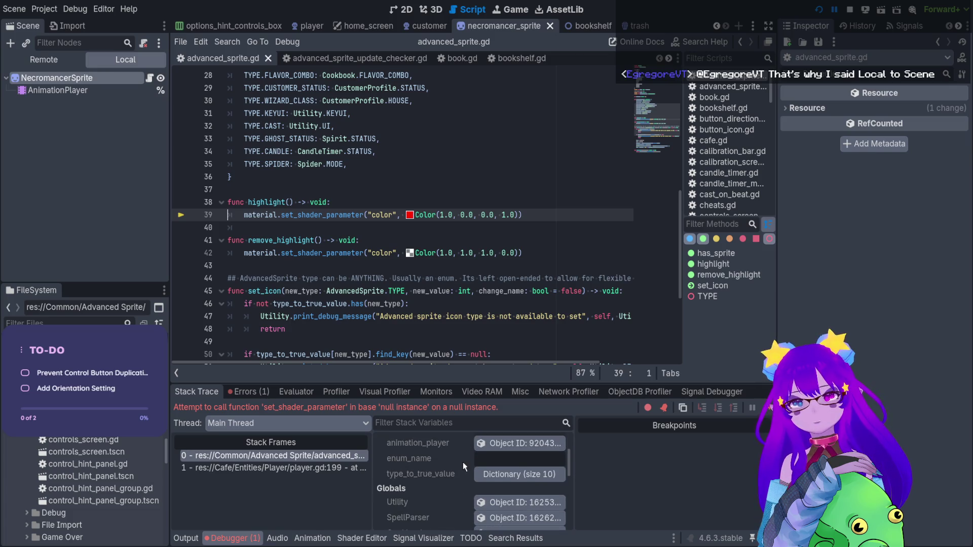
scroll(464, 462, up, 10)
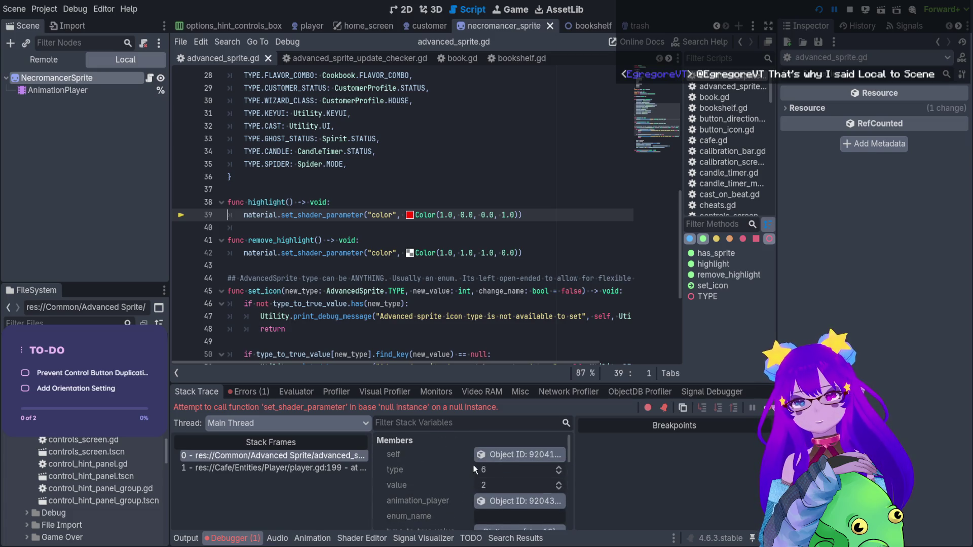
scroll(476, 469, down, 10)
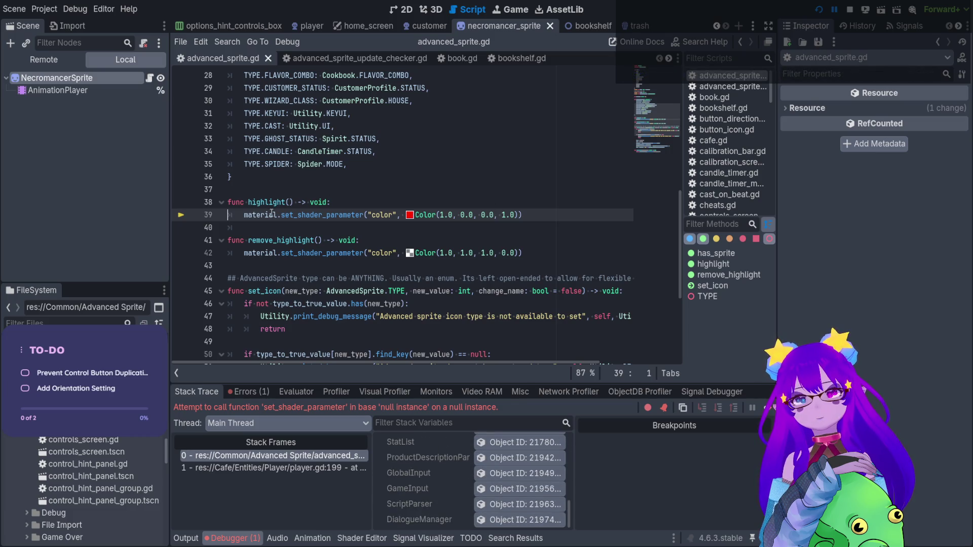
click(352, 206)
key(F8)
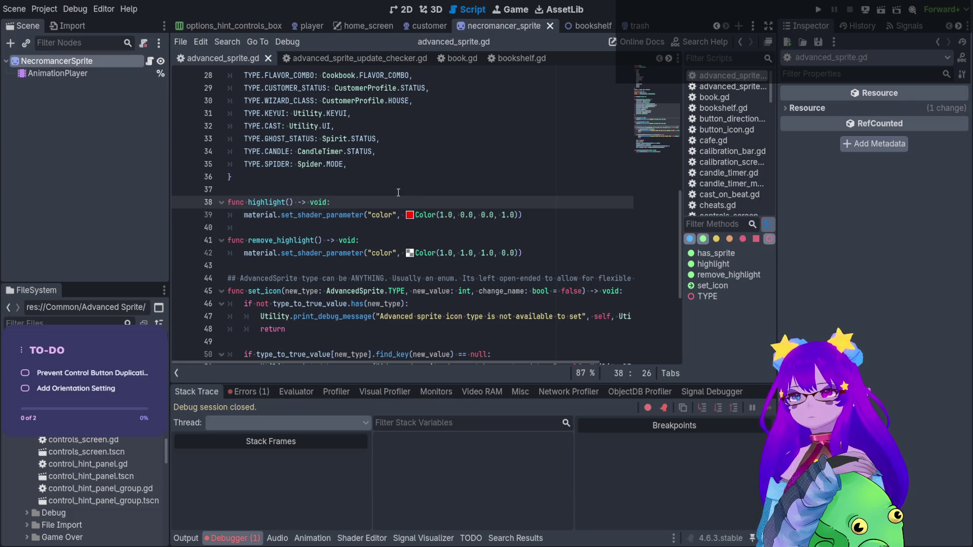
key(Return)
text(prin)
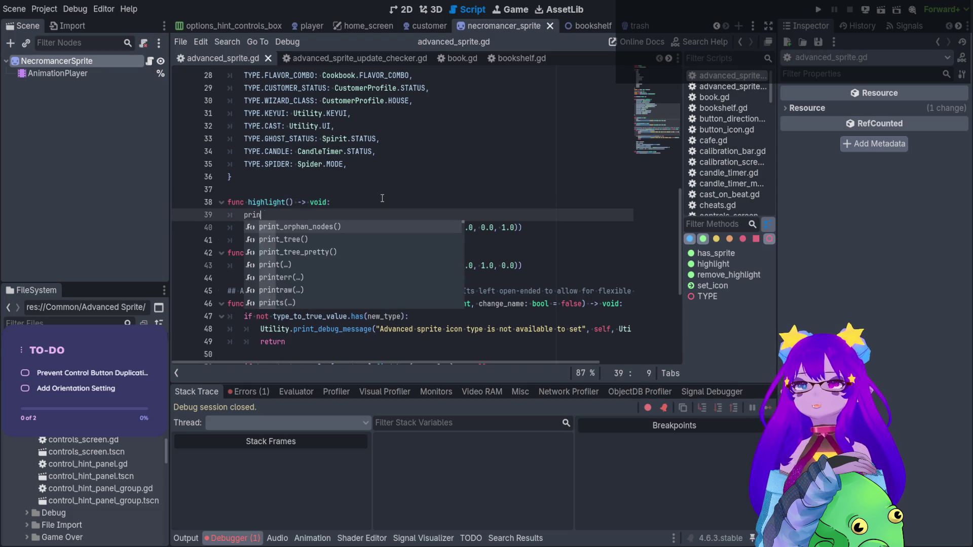
text(t((material)
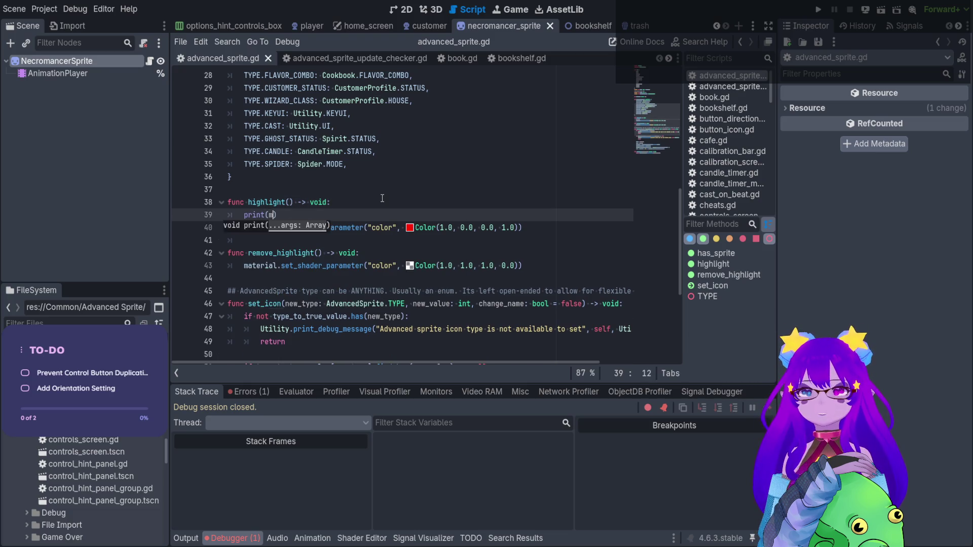
click(182, 227)
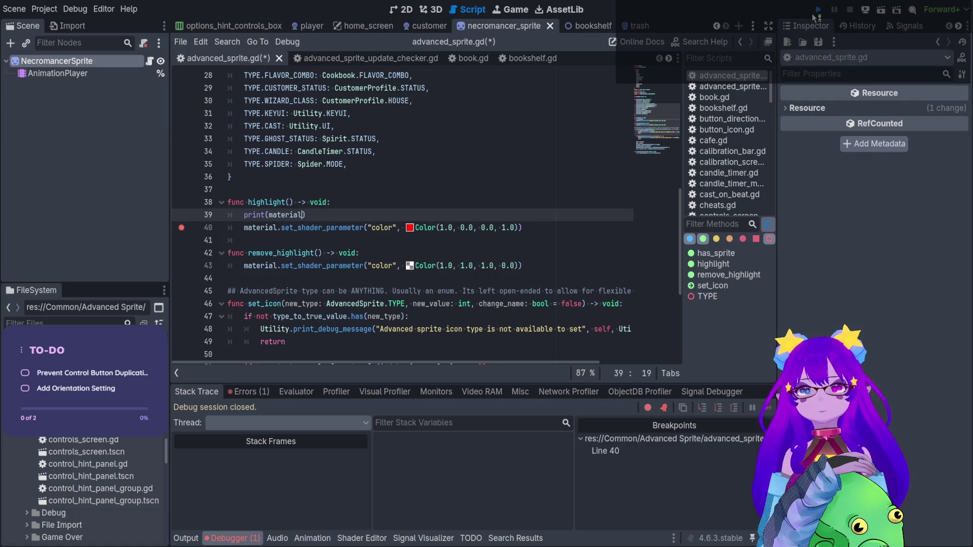
click(817, 10)
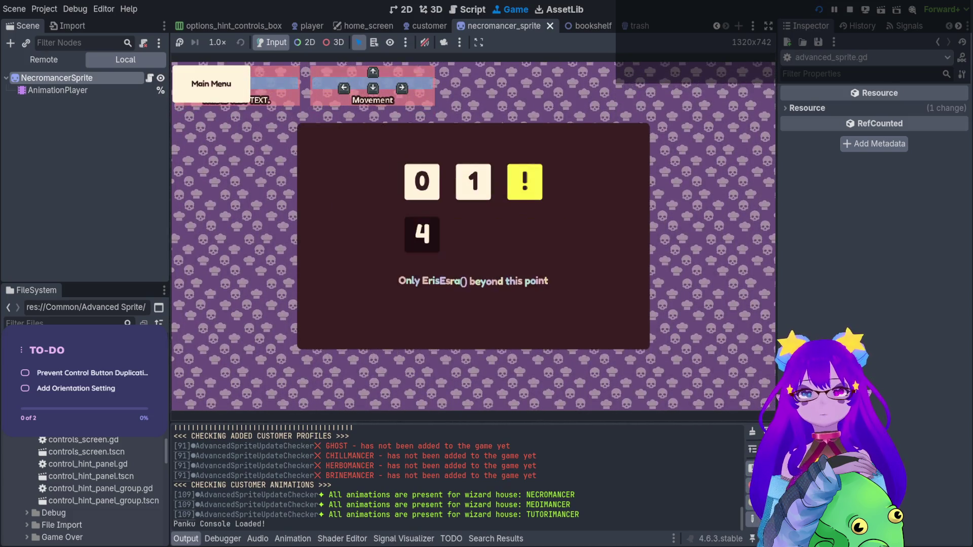
Step: Spawn a customer with Cheats.spawn_customer() and walk the player to it
key(grave)
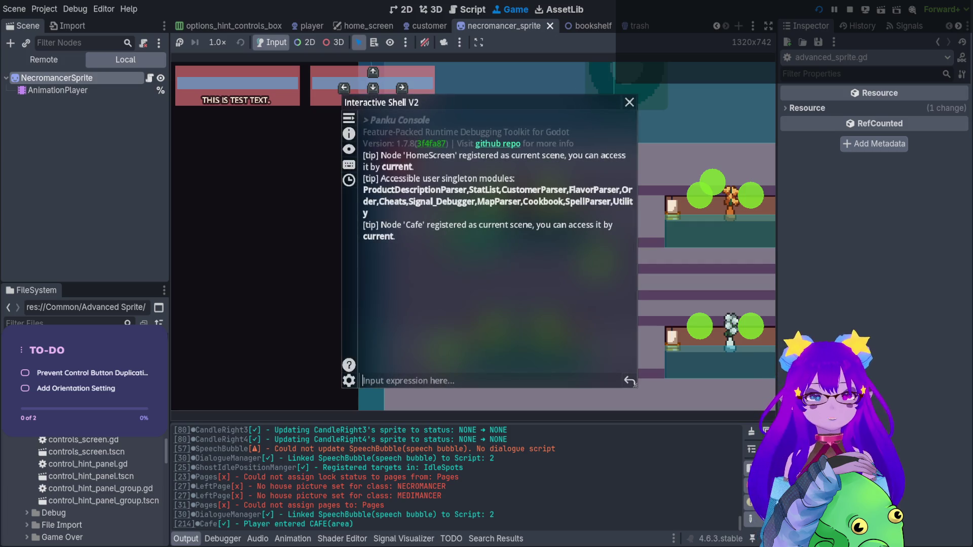
text(spawn)
key(Tab)
key(Tab)
key(Tab)
key(Tab)
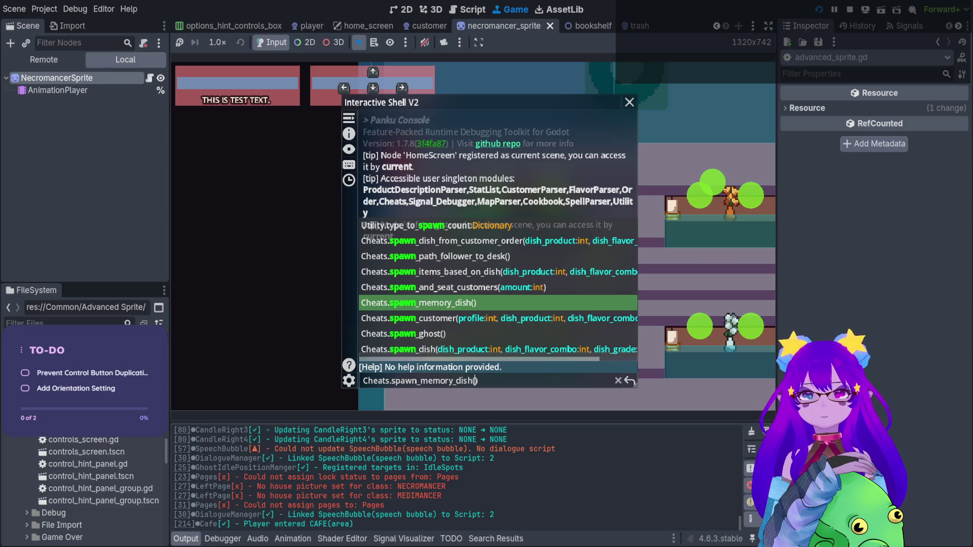
key(Tab)
key(Return)
key(grave)
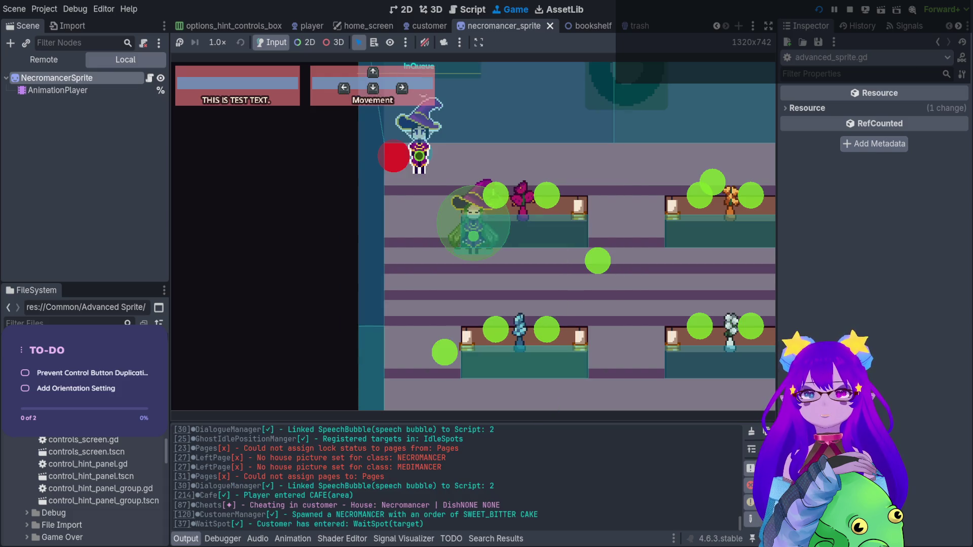
key(Down)
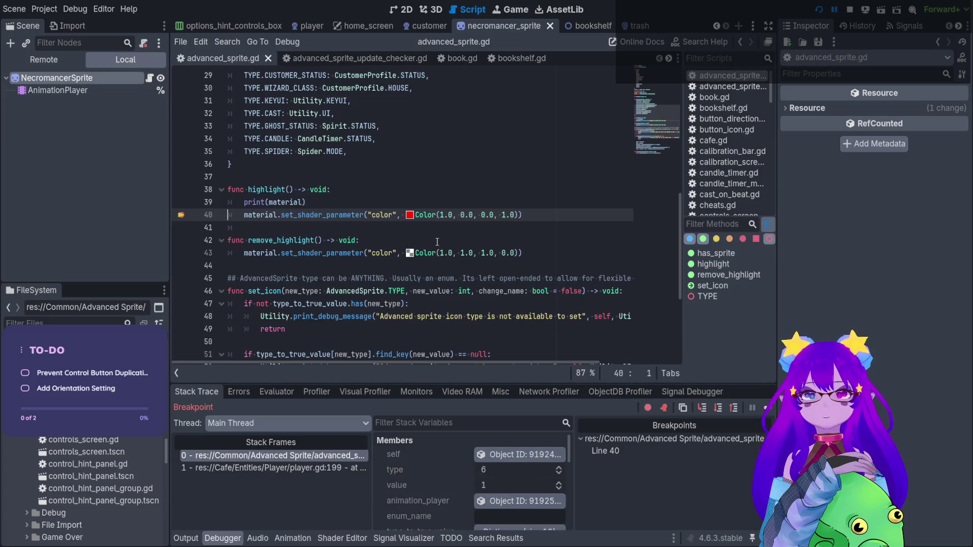
Step: Read the printed ShaderMaterial in Output, stop the game, and remove the line 40 breakpoint
click(184, 539)
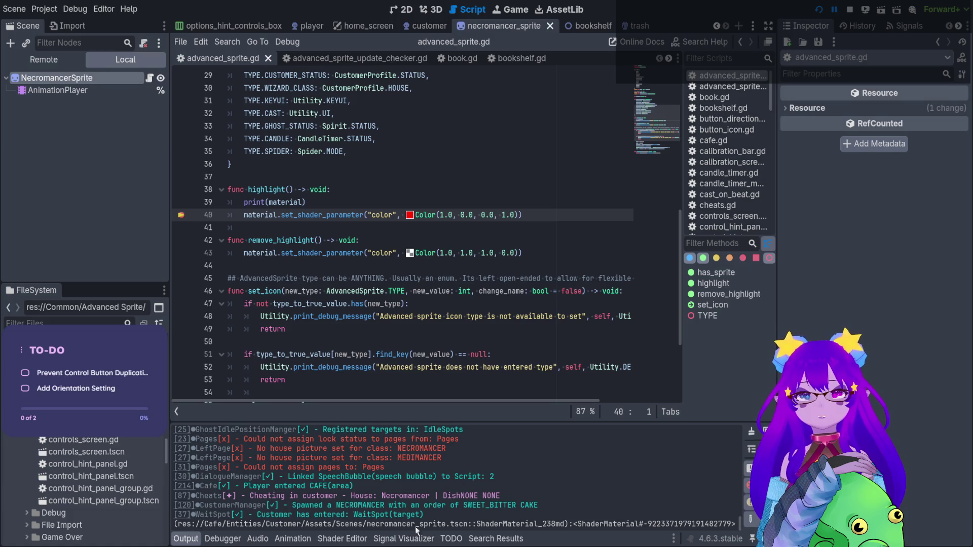
drag(441, 524, 708, 525)
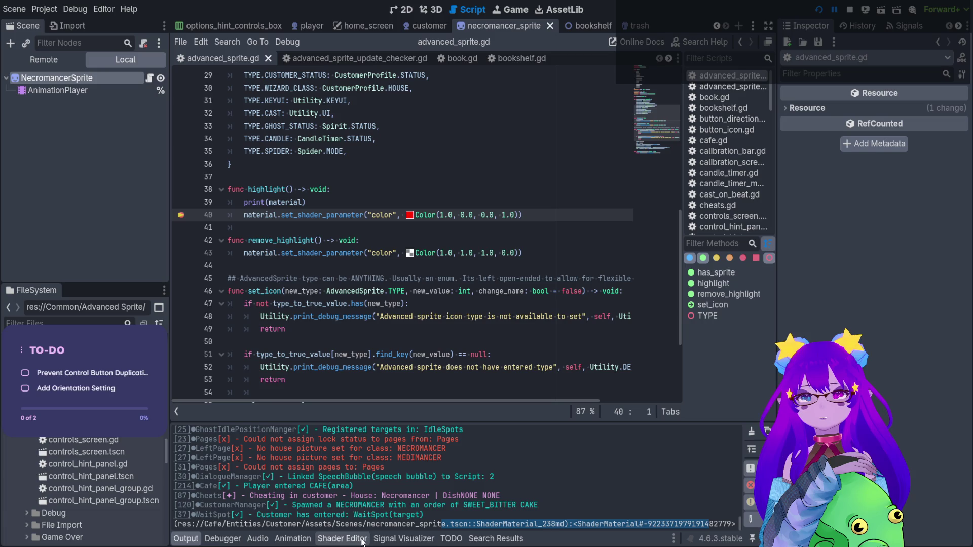
click(849, 10)
click(334, 203)
click(315, 217)
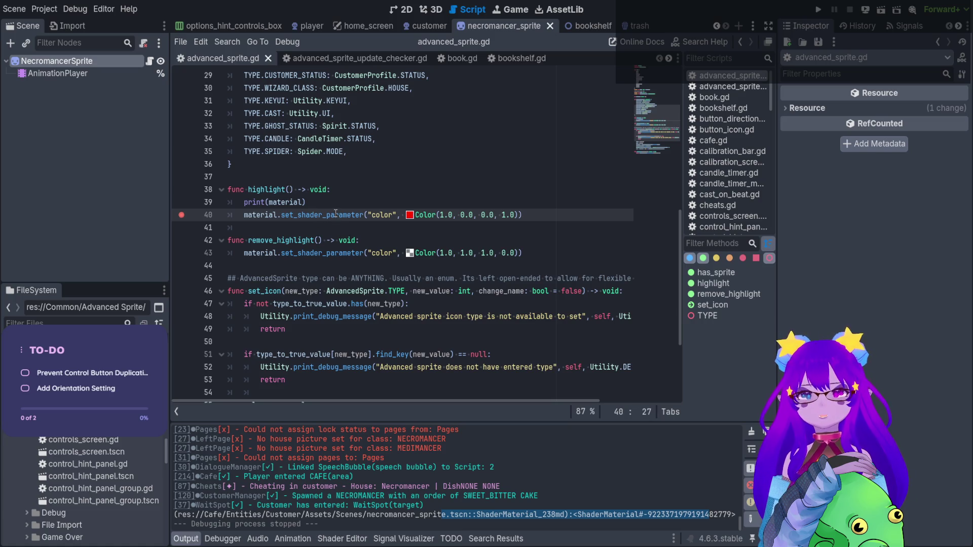
double_click(320, 215)
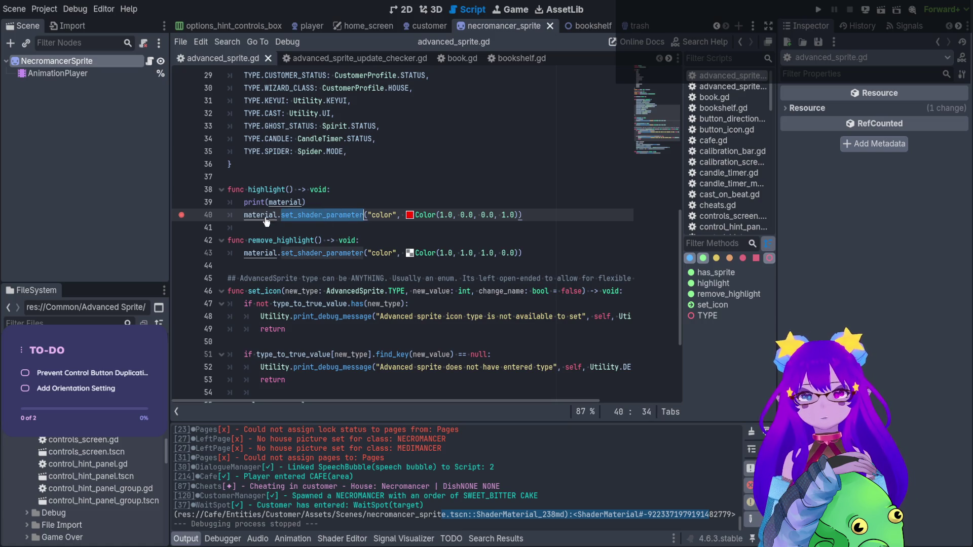
click(181, 215)
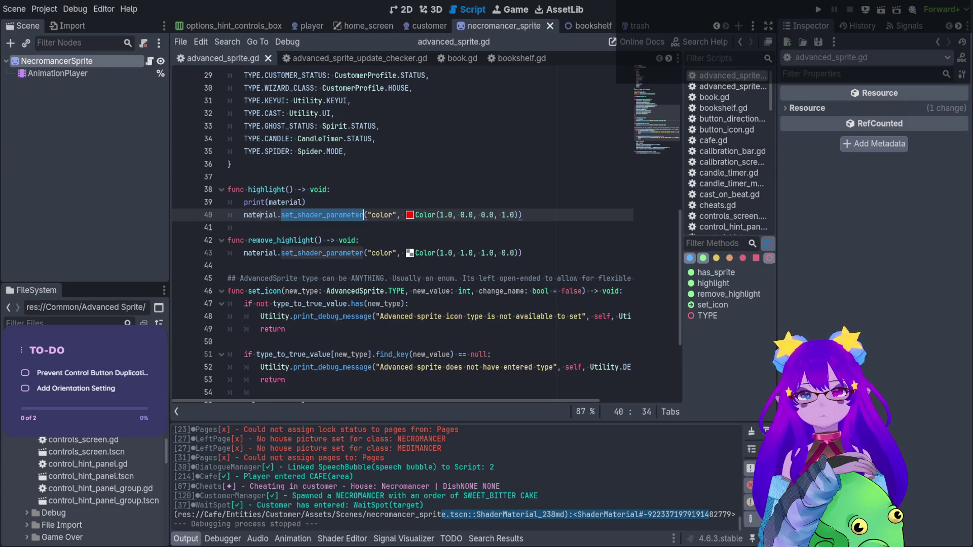
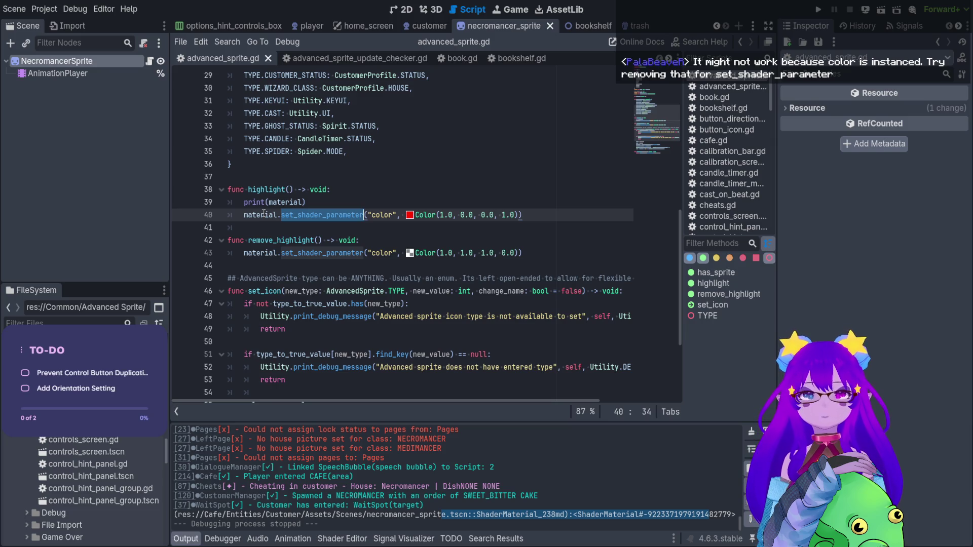
Step: Delete the highlight Color argument on line 40 and the remove_highlight Color on line 43
click(405, 218)
drag(405, 218, 522, 215)
key(BackSpace)
click(407, 251)
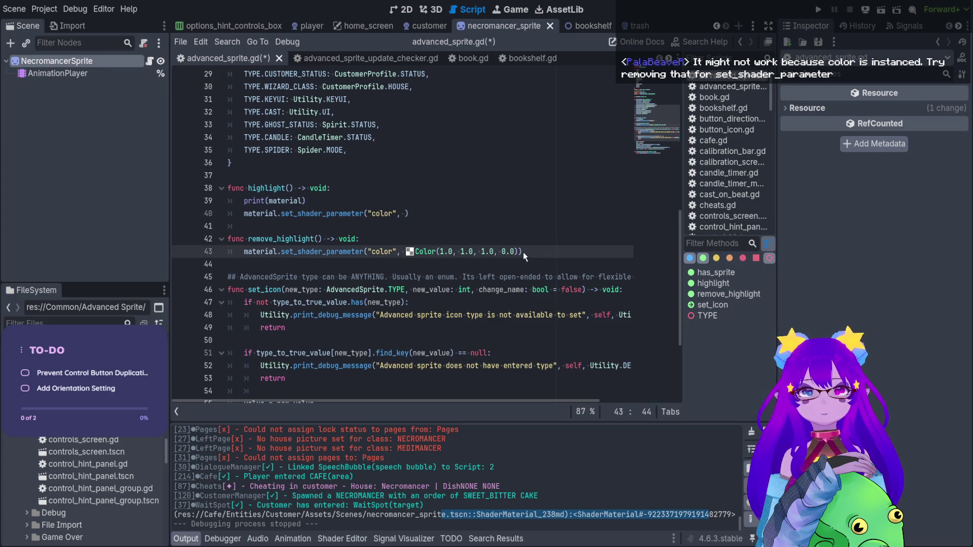
drag(518, 251, 405, 251)
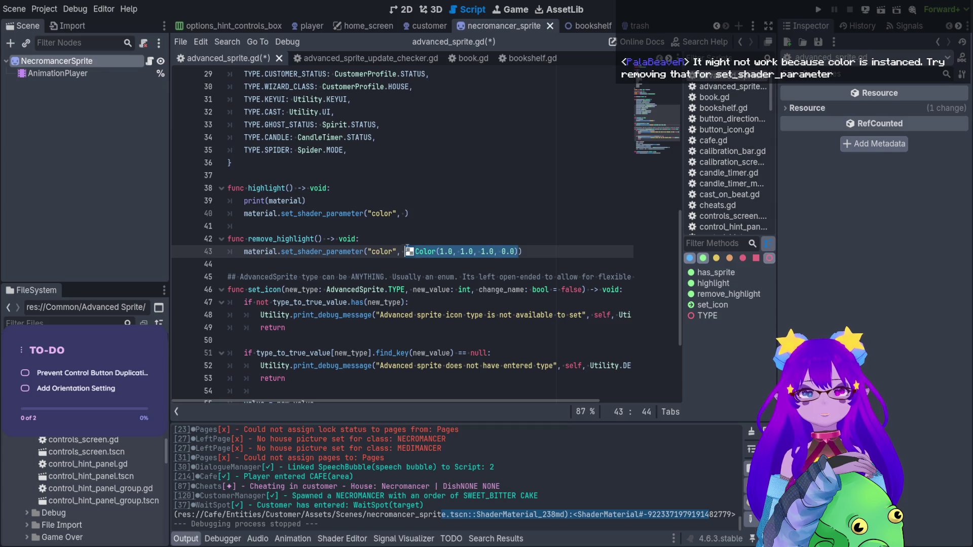
key(BackSpace)
Step: Undo both deletions to keep the original colours, and bring up outline_shader.gdshader
click(357, 251)
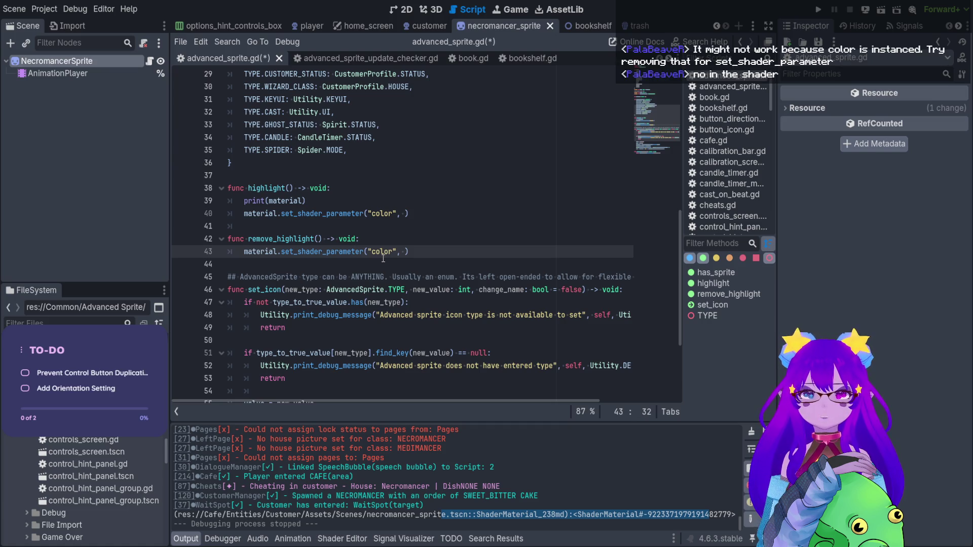
key(ctrl+z)
key(ctrl+z)
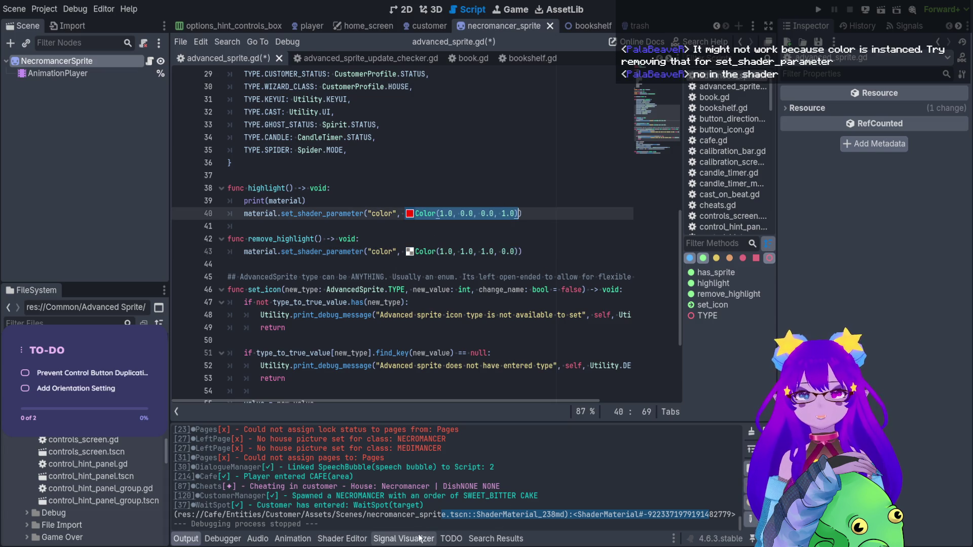
click(343, 539)
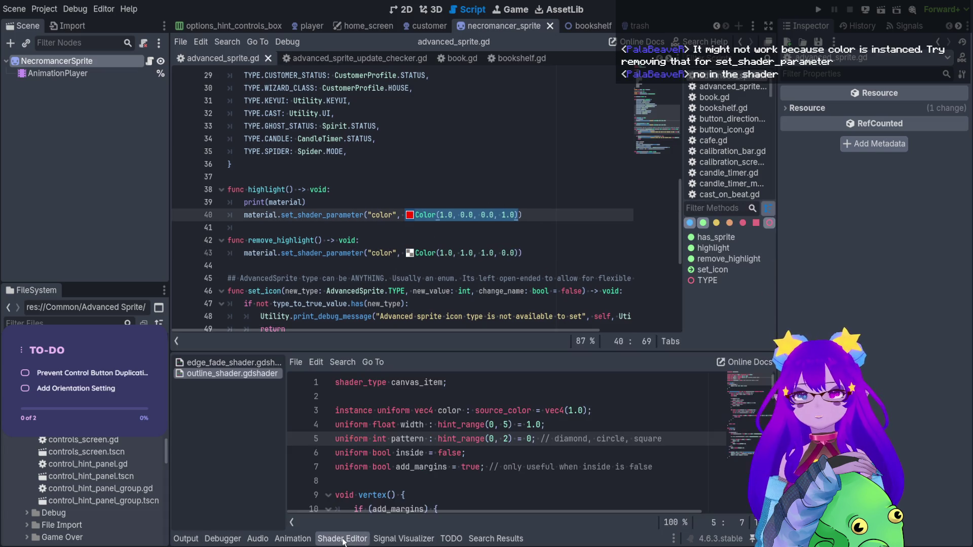
Step: Try deleting the color uniform's vec4(1.0) default on shader line 3, save, then restore it
click(595, 411)
key(ctrl+shift+Left)
key(ctrl+shift+Left)
key(ctrl+shift+Left)
key(BackSpace)
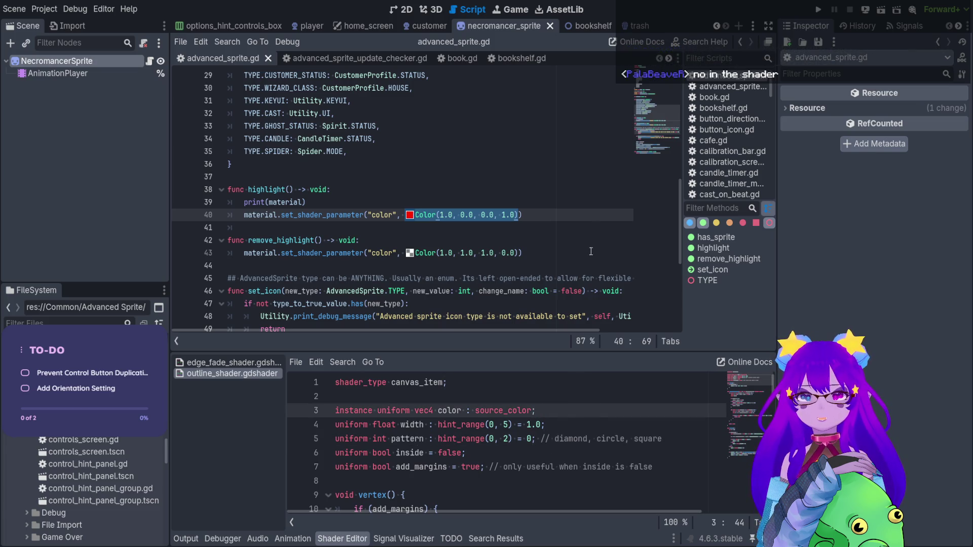
click(595, 211)
key(ctrl+s)
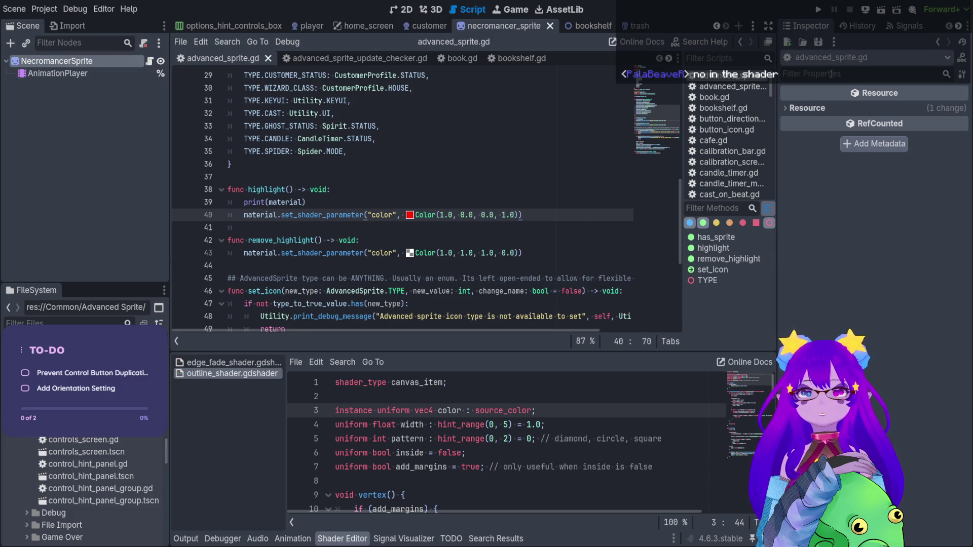
click(793, 109)
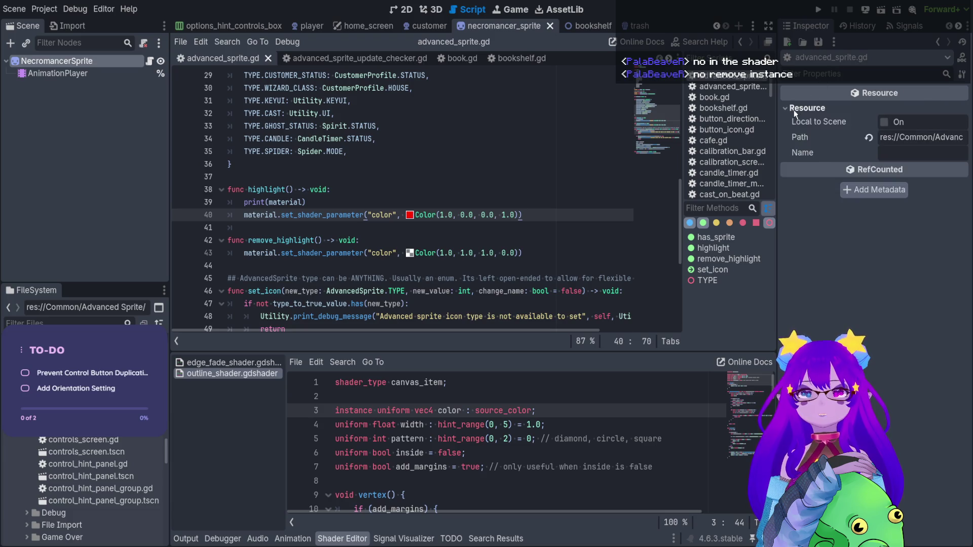
click(793, 111)
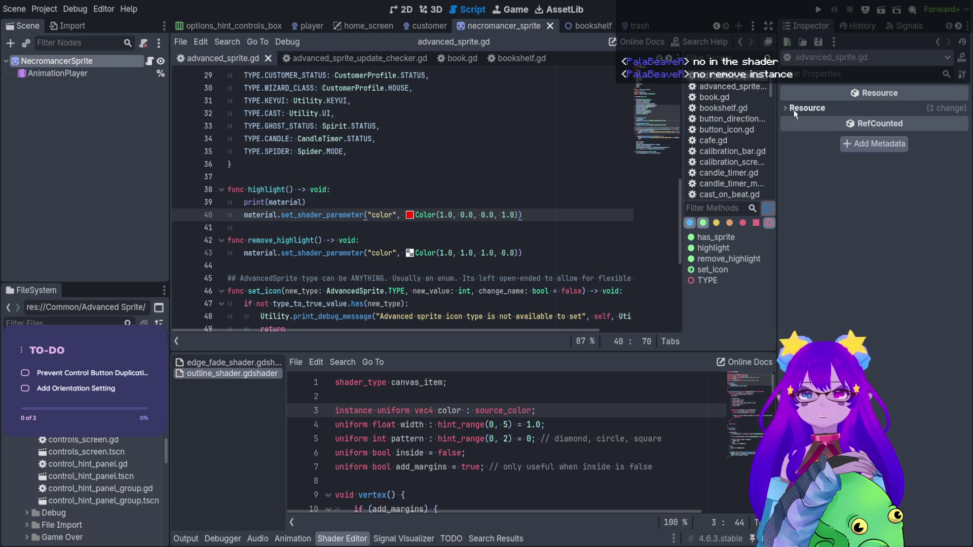
key(ctrl+z)
Step: Remove the instance keyword from the color uniform on line 3, save, and run the project
click(378, 411)
drag(377, 411, 334, 411)
key(BackSpace)
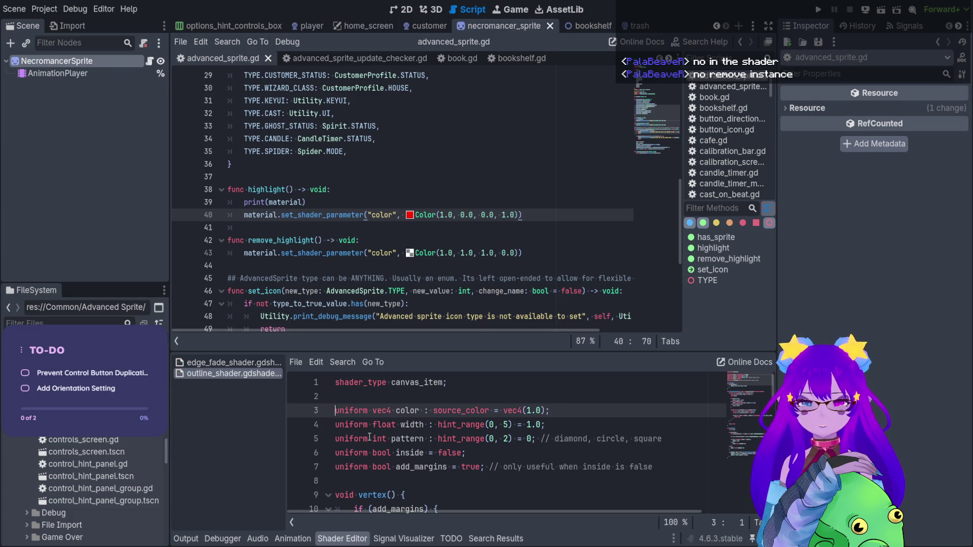
click(369, 438)
key(ctrl+s)
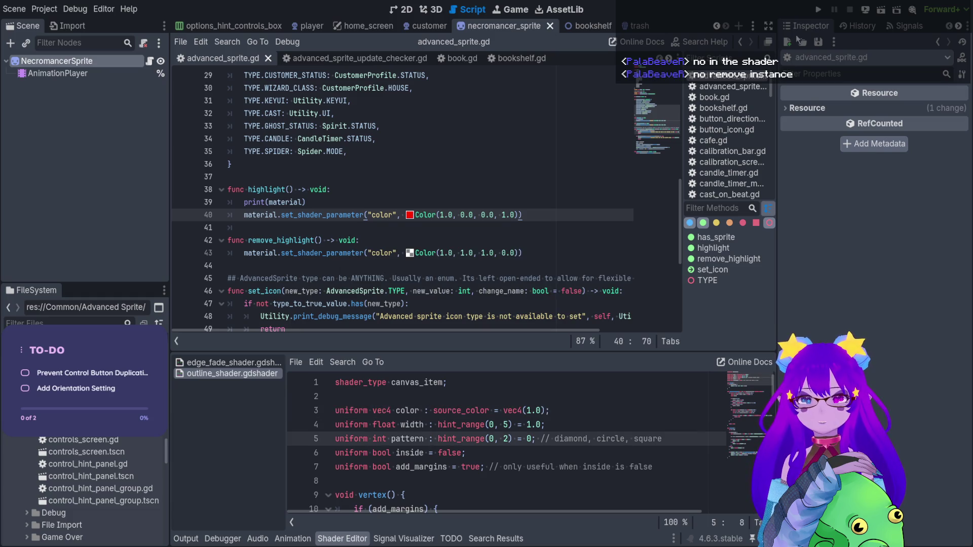
click(817, 9)
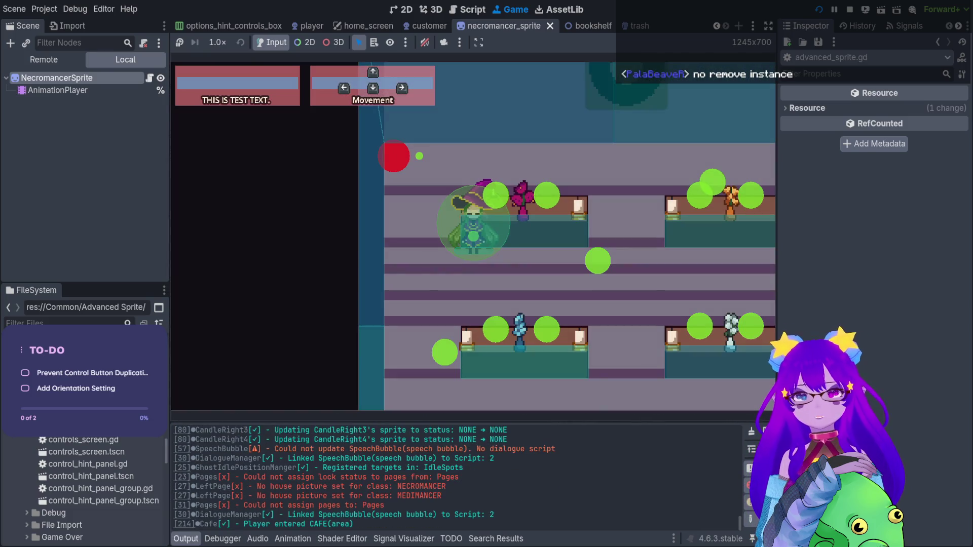
Step: Spawn a necromancer via Cheats.spawn_customer() in the Panku console, walk the player down, then stop
key(grave)
text(spawn)
key(Tab)
key(Tab)
key(Tab)
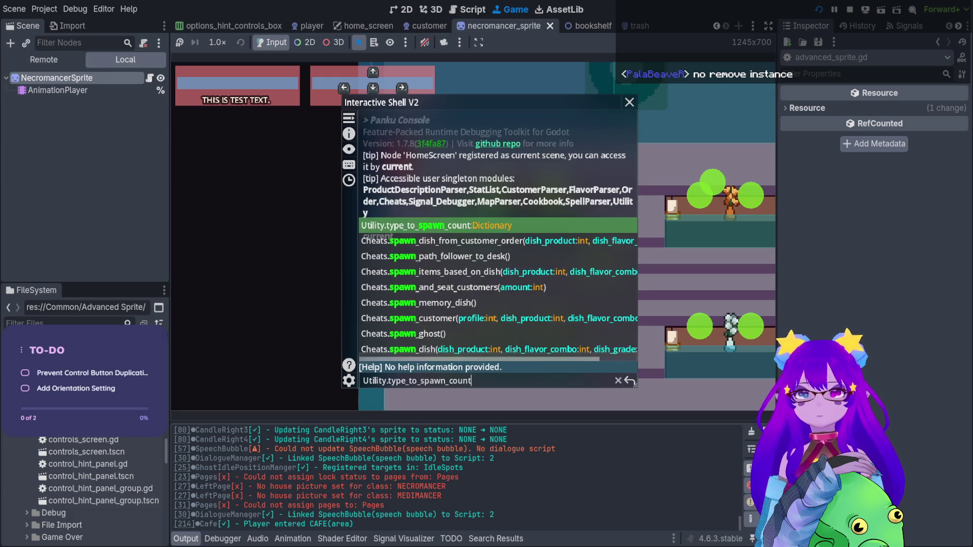
key(Return)
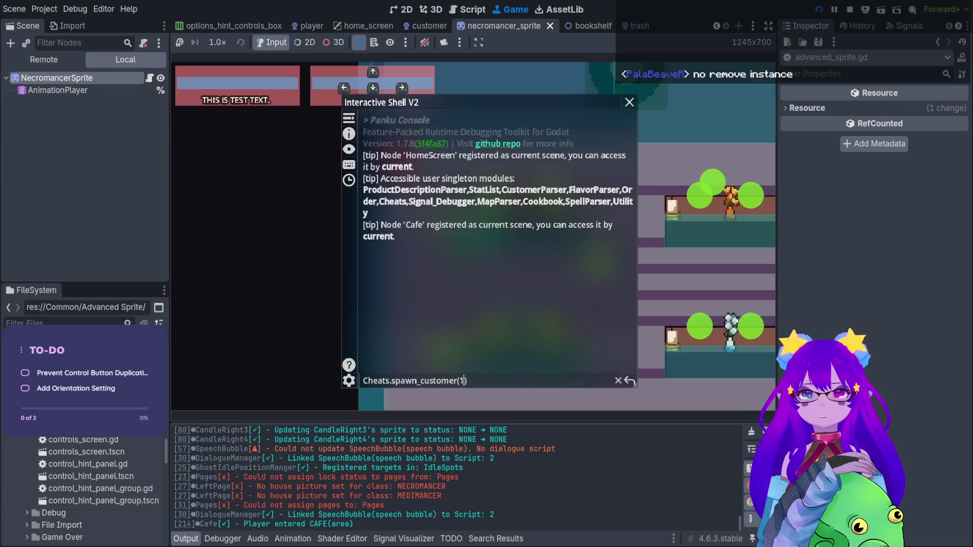
key(grave)
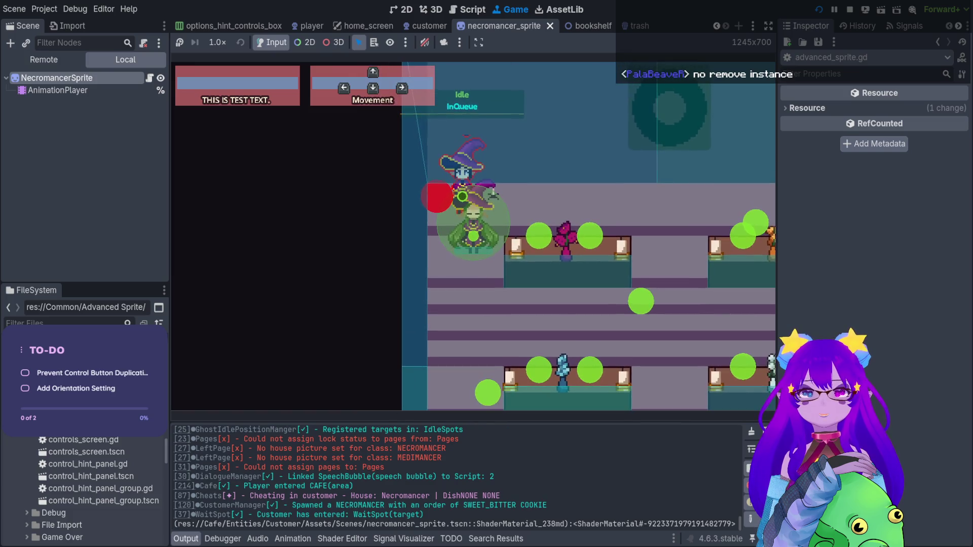
key(Down)
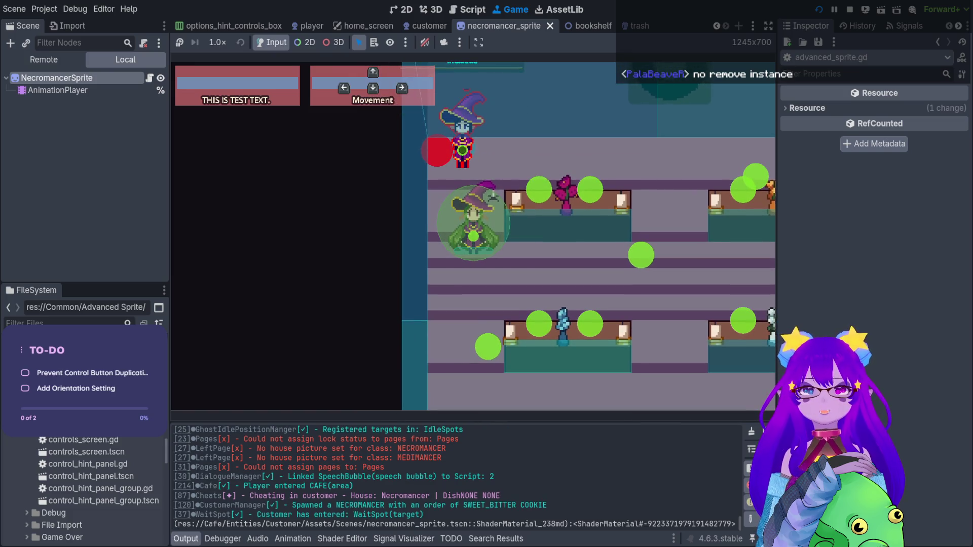
click(850, 9)
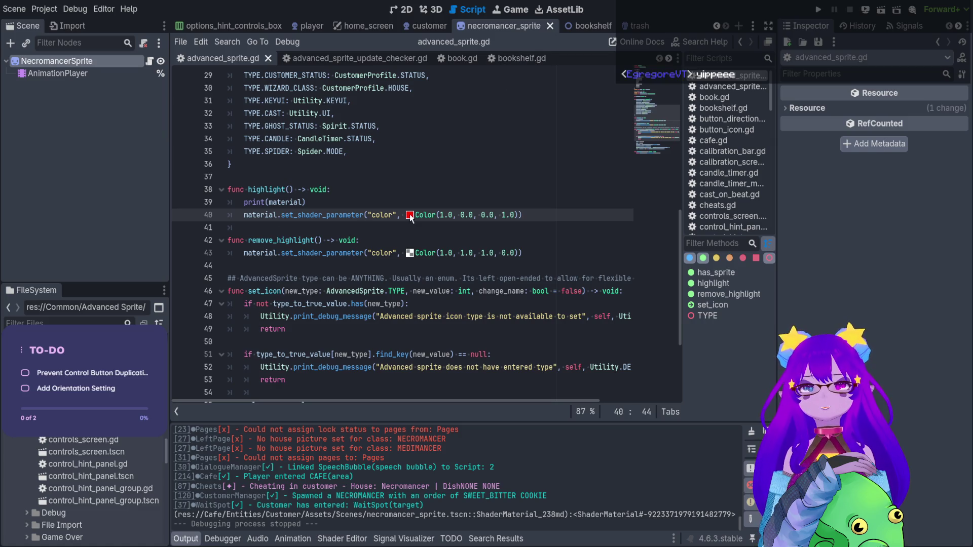
Step: Set line 40's highlight colour to Color(1.0, 1.0, 1.0, 1.0), save the script, and rerun the game
key(ctrl+z)
key(ctrl+s)
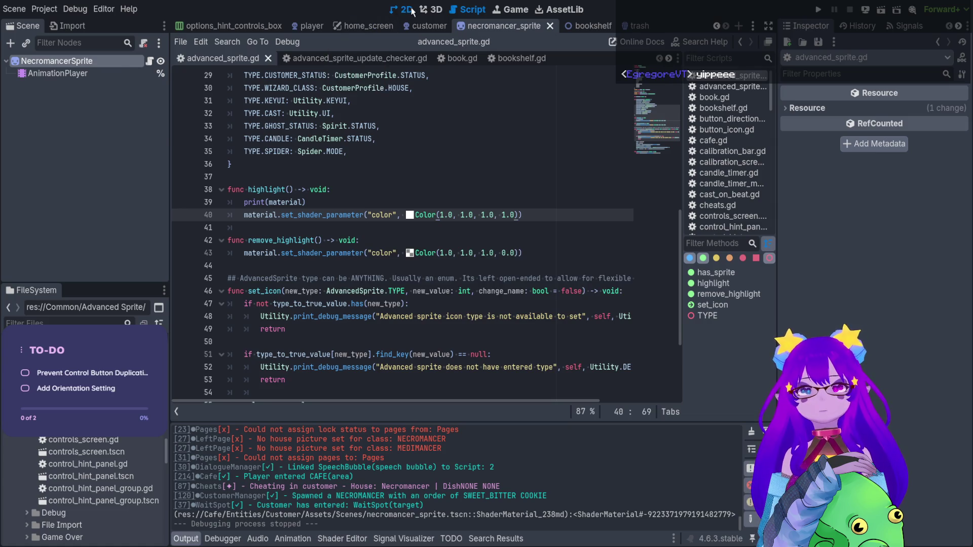
click(412, 11)
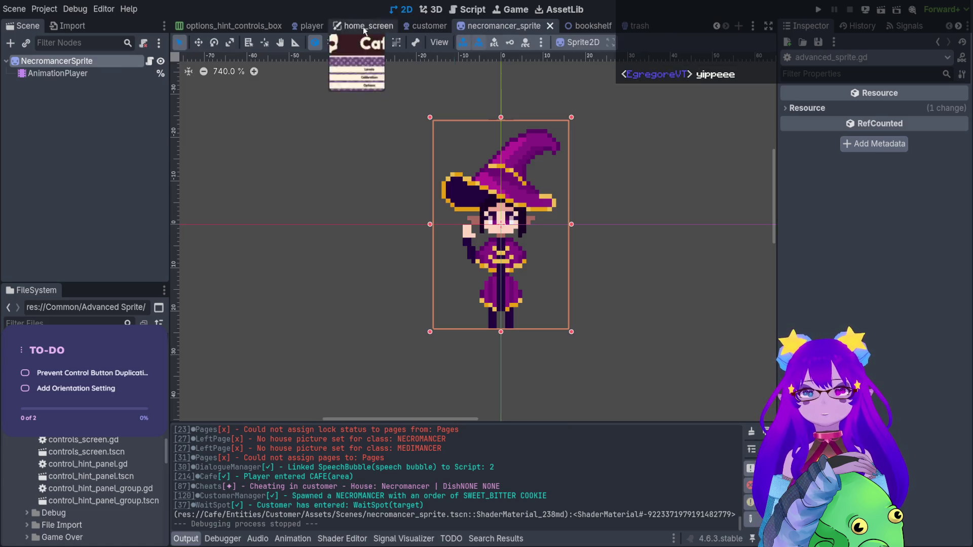
click(149, 60)
scroll(408, 267, up, 4)
scroll(360, 292, down, 8)
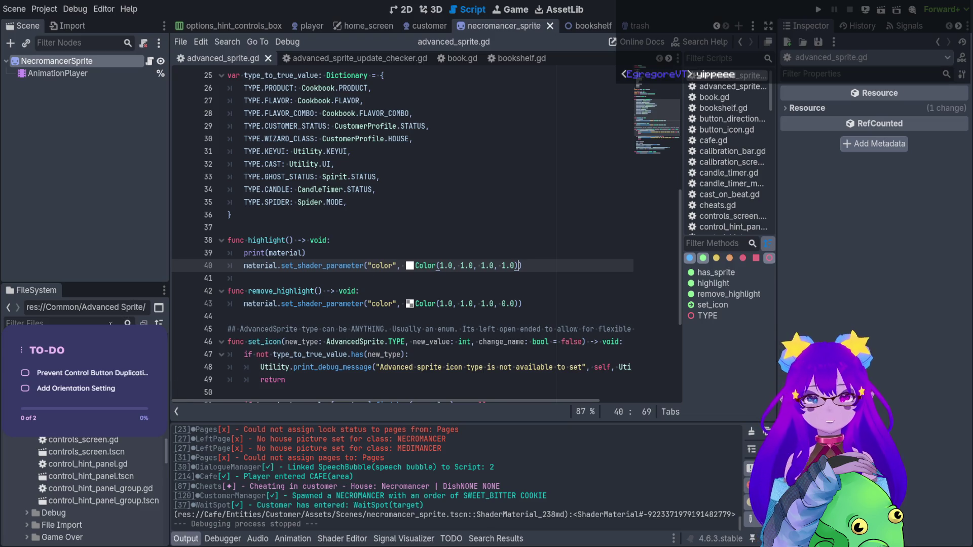
click(818, 9)
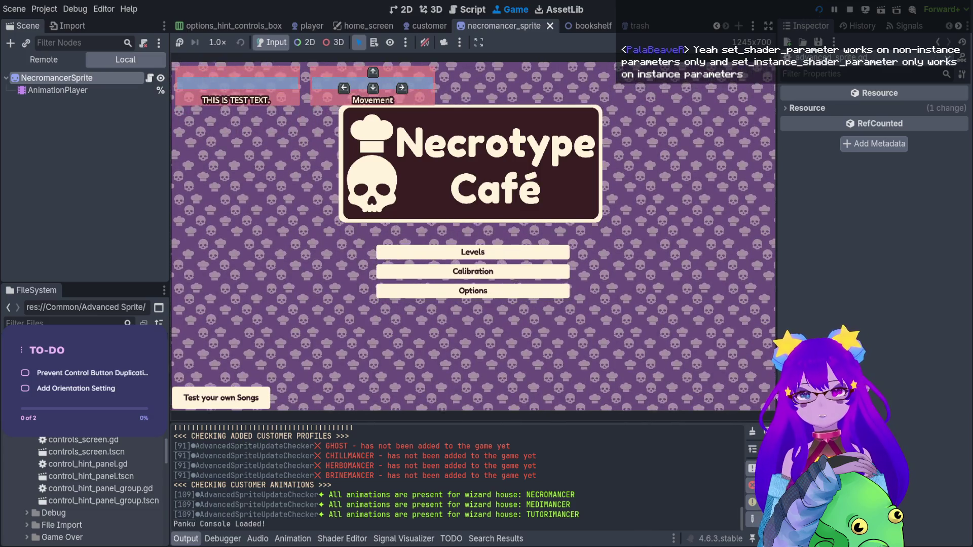
Step: Start café level 4 and spawn a customer with Cheats.spawn_customer() from the debug console
key(Return)
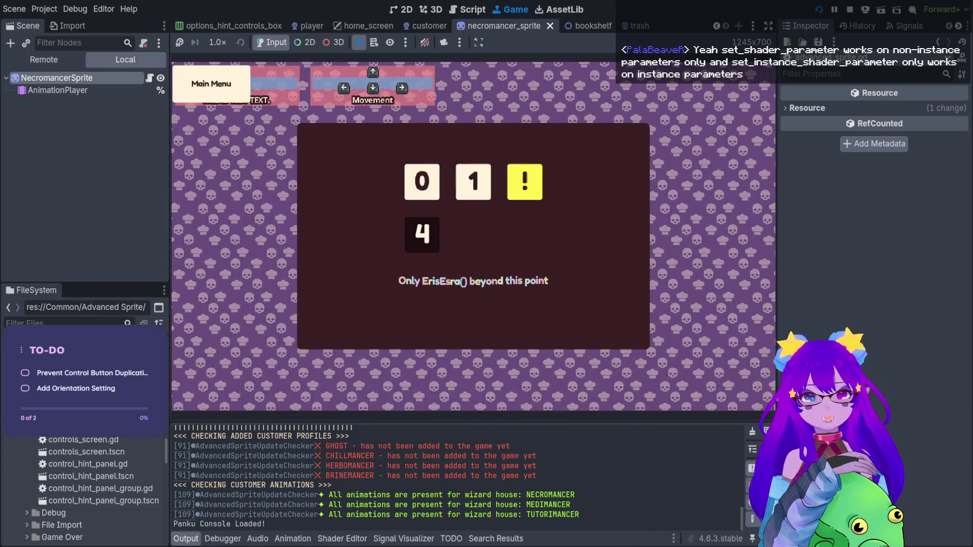
key(Return)
key(grave)
text(spawn)
key(Tab)
key(Tab)
key(Tab)
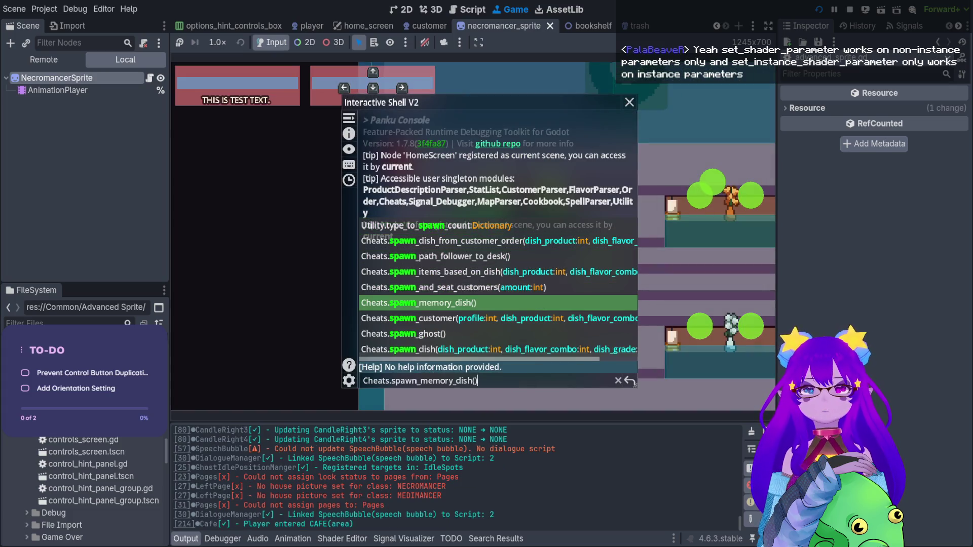
key(Tab)
key(Return)
key(grave)
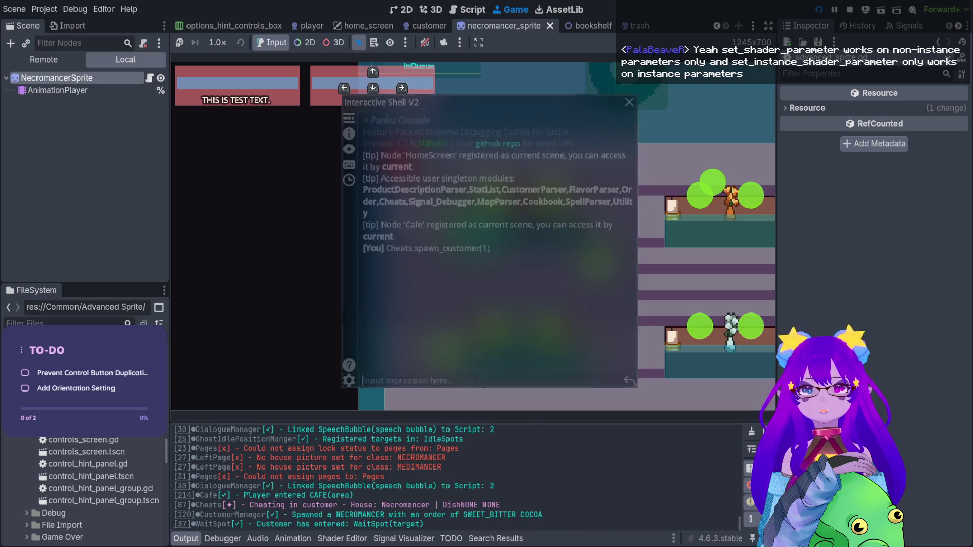
Step: Recall spawn_customer(1) from the console history, then stop the game with F8
key(grave)
key(Up)
key(Up)
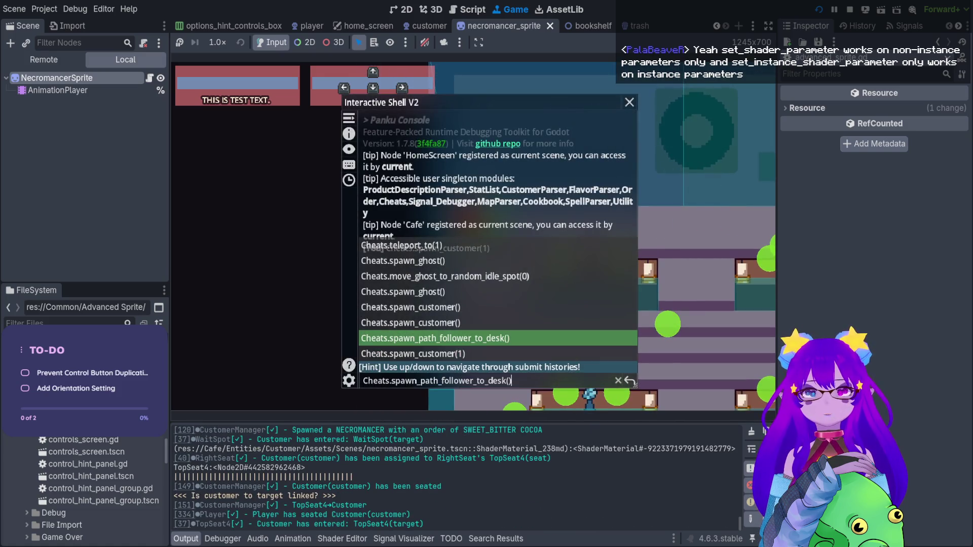
key(Down)
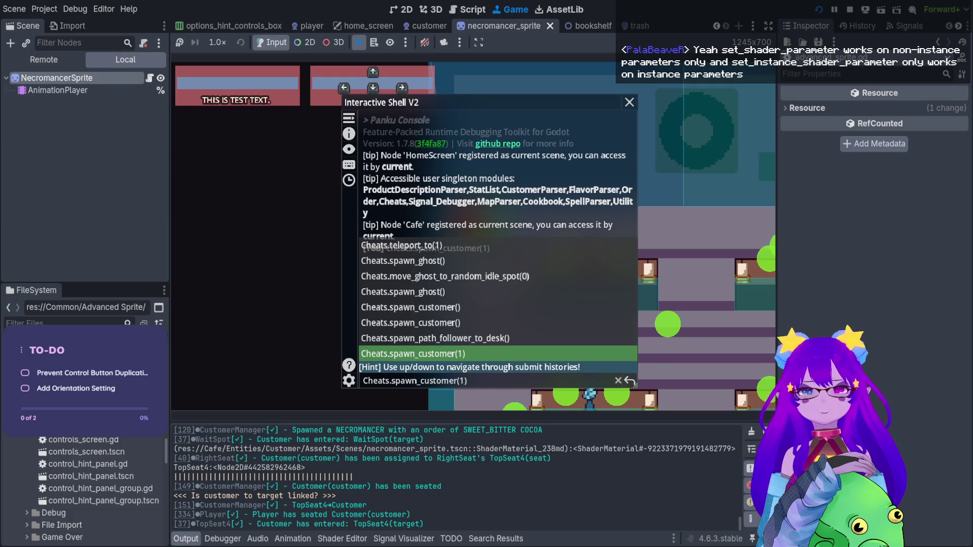
key(F8)
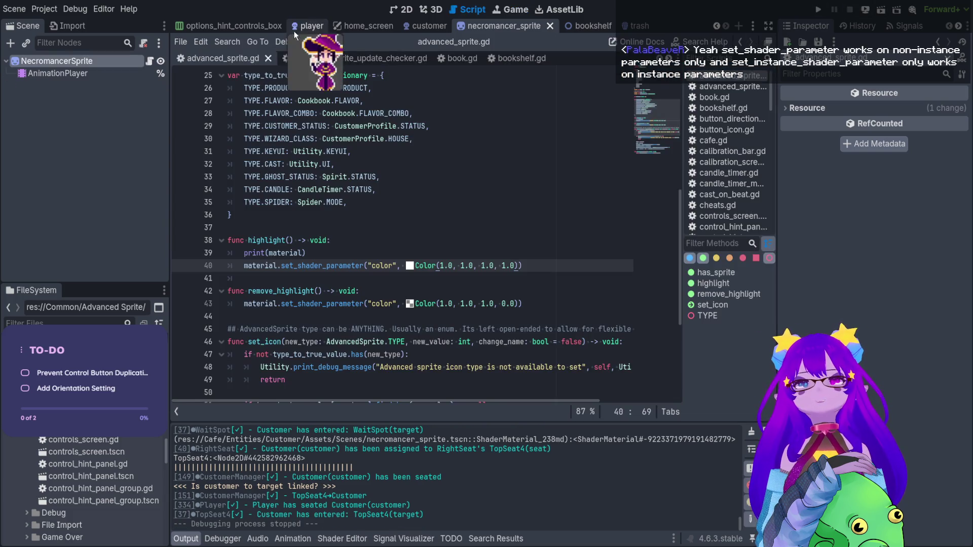
Step: Uncomment the remove_highlight() call on player.gd line 208, then save and run with F5
click(149, 61)
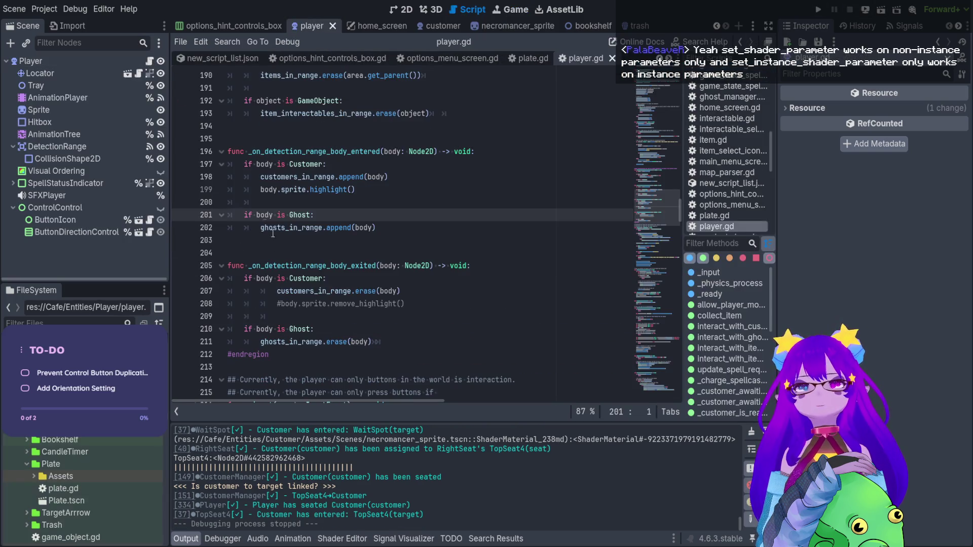
click(283, 302)
key(ctrl+k)
key(F5)
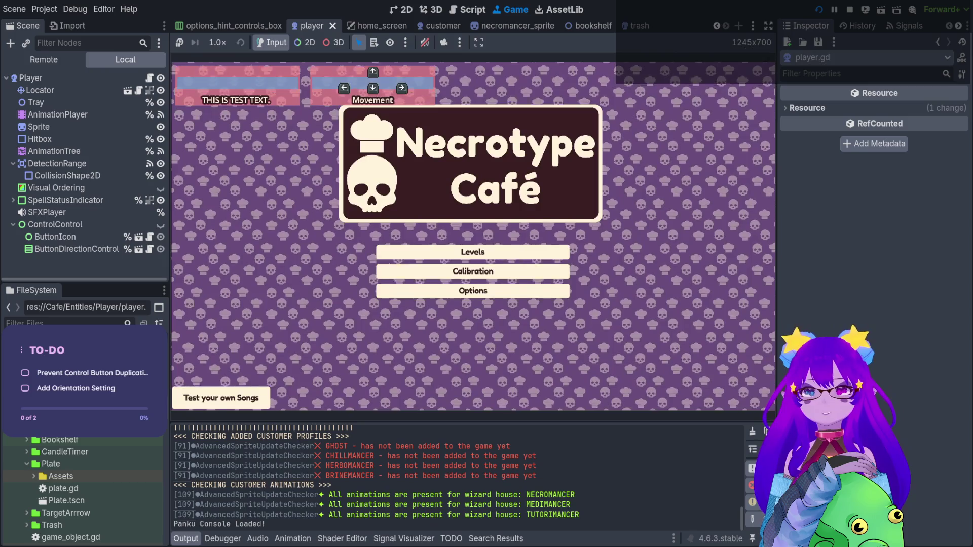
Step: Spawn two necromancer customers with spawn_customer(1), recalling it from history, then stop with F8
key(grave)
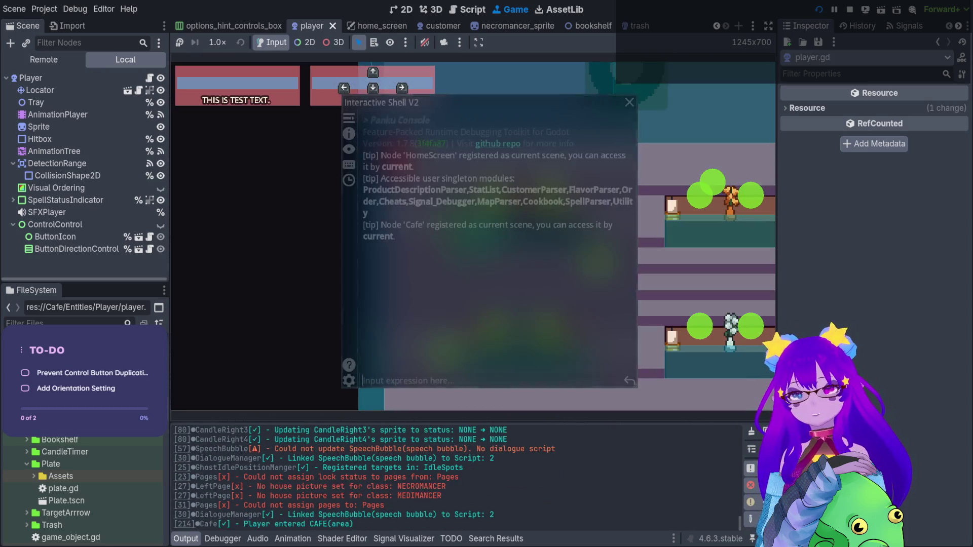
text(spawn)
key(Tab)
key(Tab)
key(Tab)
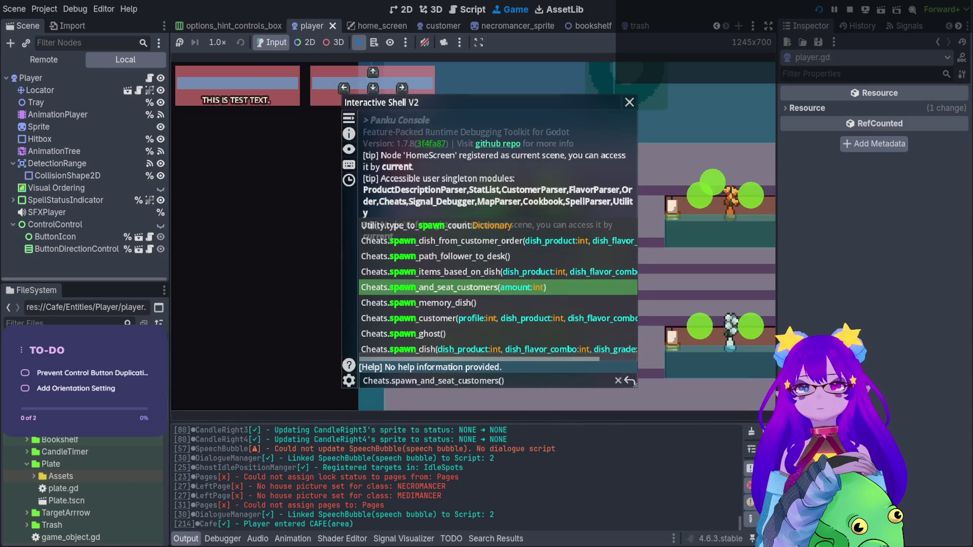
key(Return)
key(grave)
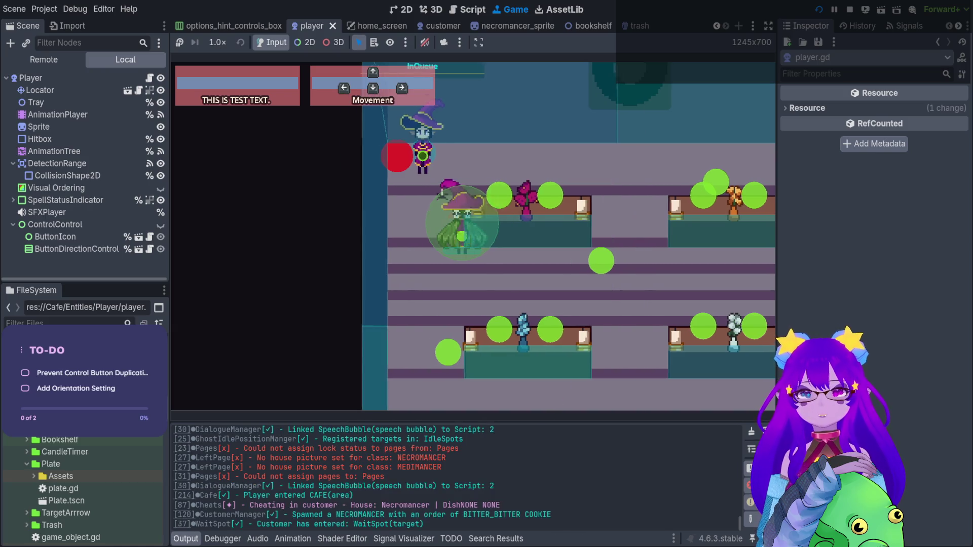
key(grave)
key(Up)
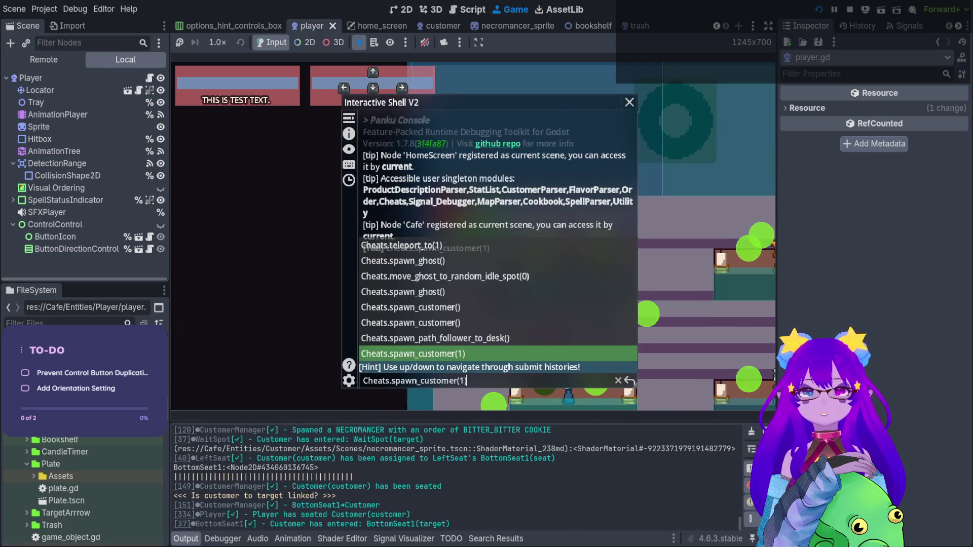
key(Return)
key(grave)
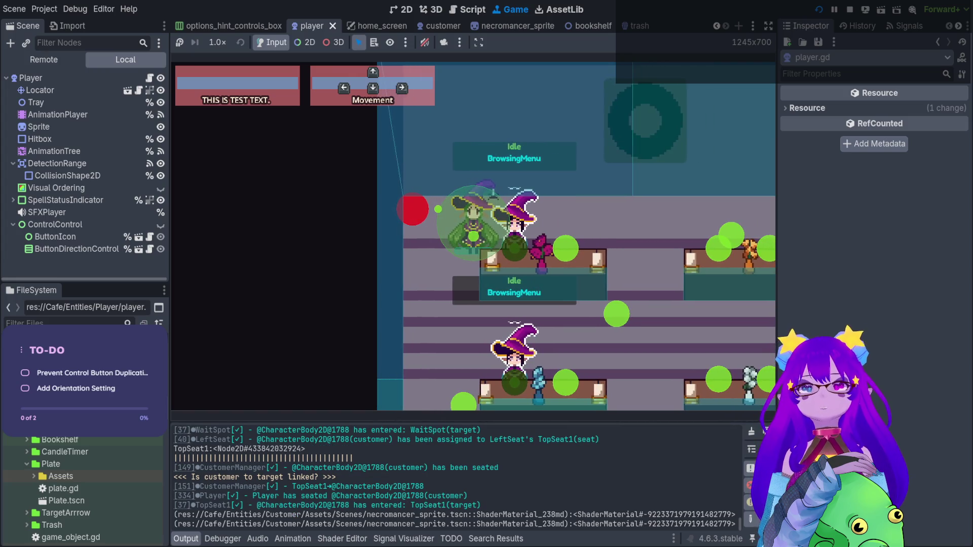
key(F8)
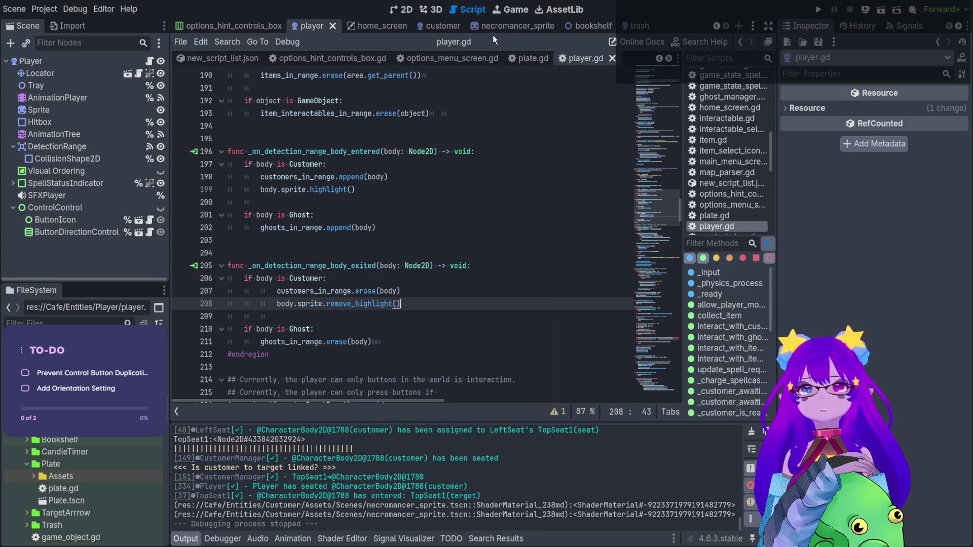
Step: Switch to the necromancer_sprite scene and launch the game with Run Project
click(524, 28)
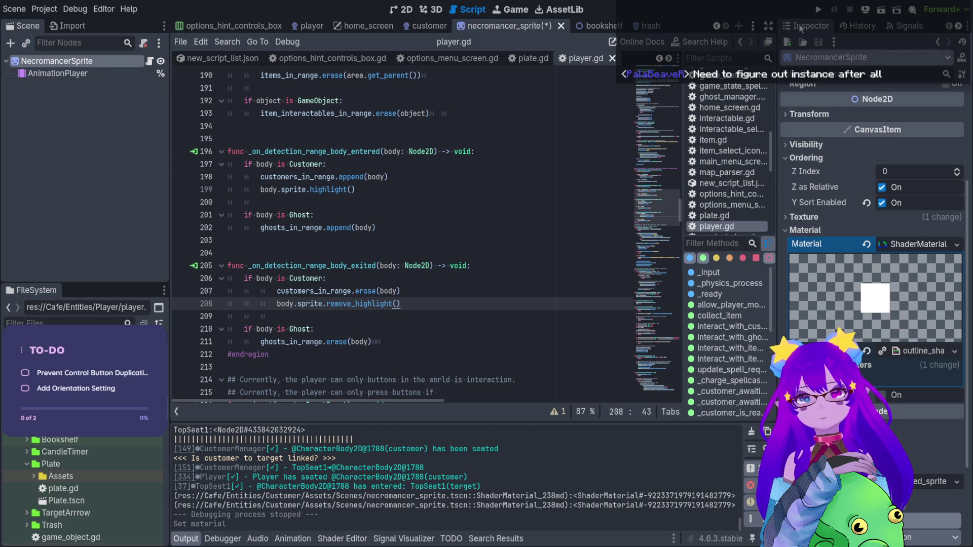
click(818, 9)
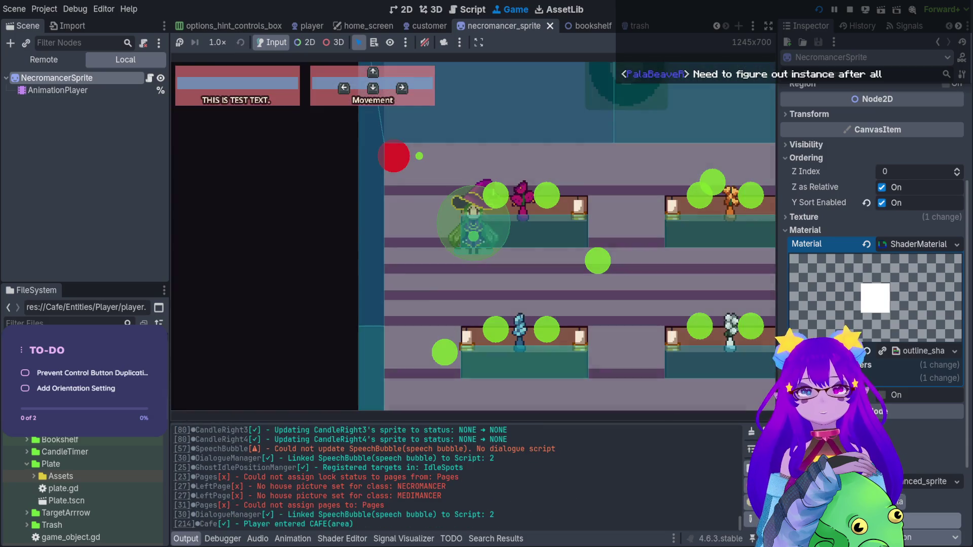
Step: Spawn a necromancer customer and run the seating cheat from the Panku console
key(grave)
text(spawn)
key(Tab)
key(Tab)
key(Tab)
key(Tab)
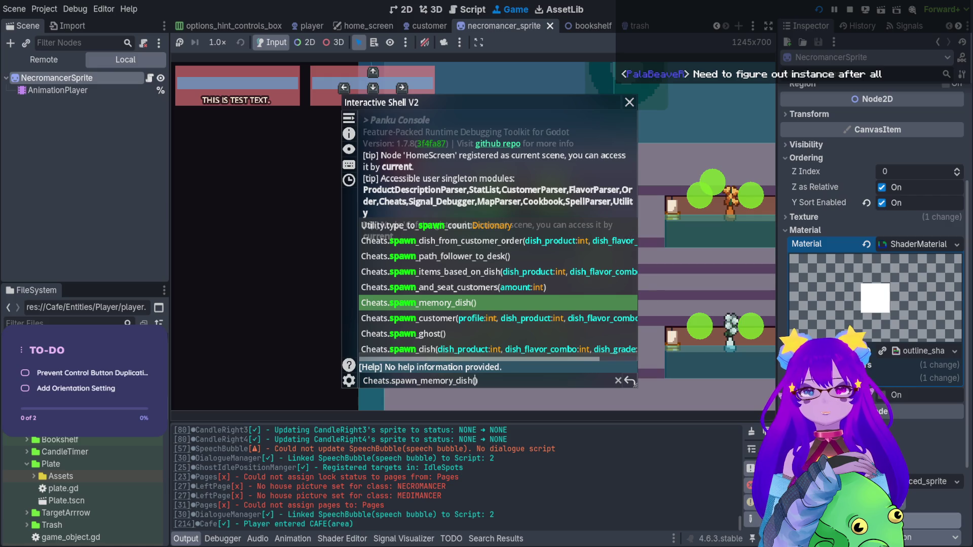
key(Tab)
key(Return)
key(grave)
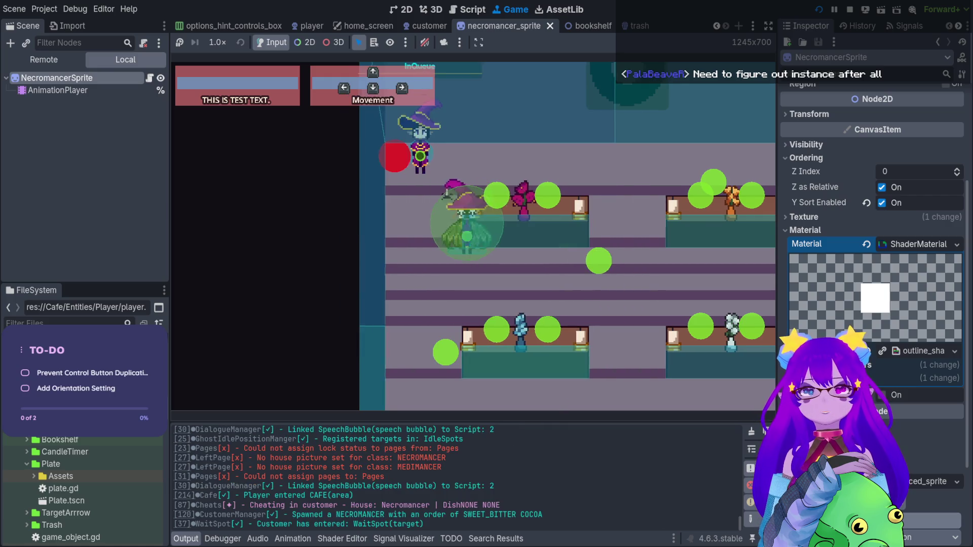
key(grave)
key(Tab)
key(Return)
key(grave)
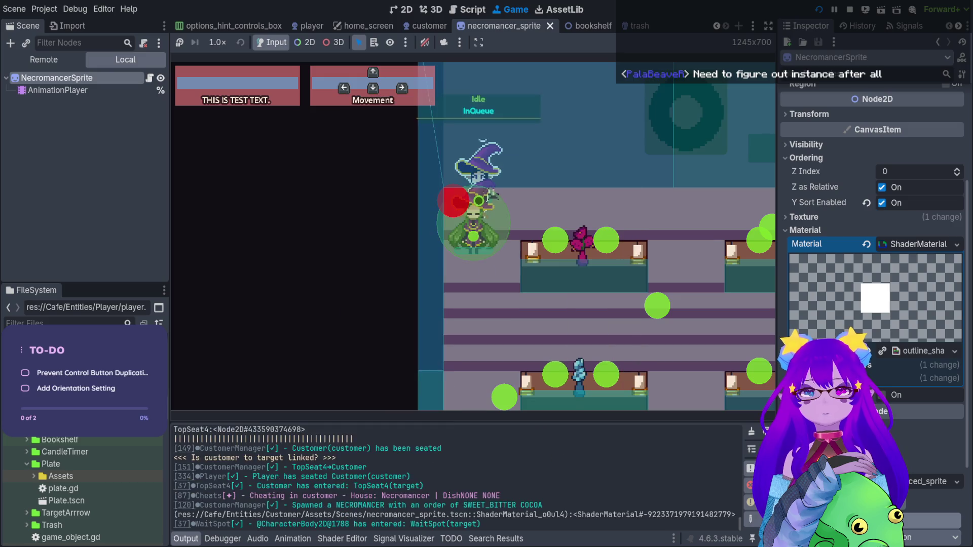
Step: Walk the player around the tables to check the outline, then stop the game
key(Down)
key(Right)
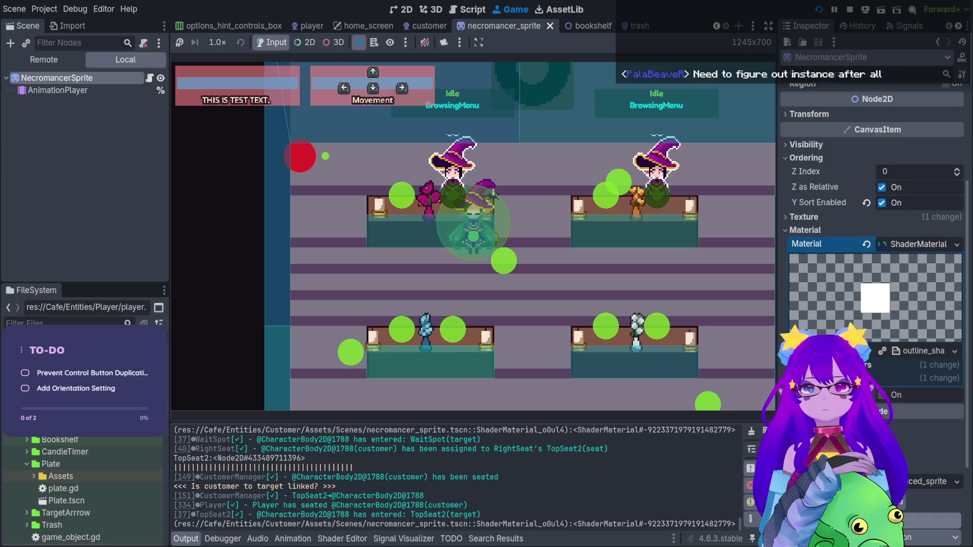
key(Up)
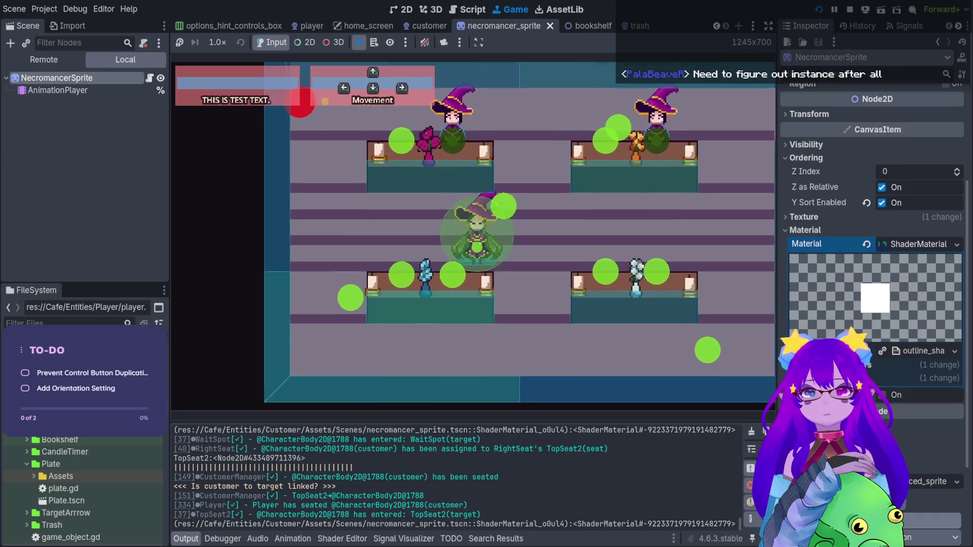
key(Right)
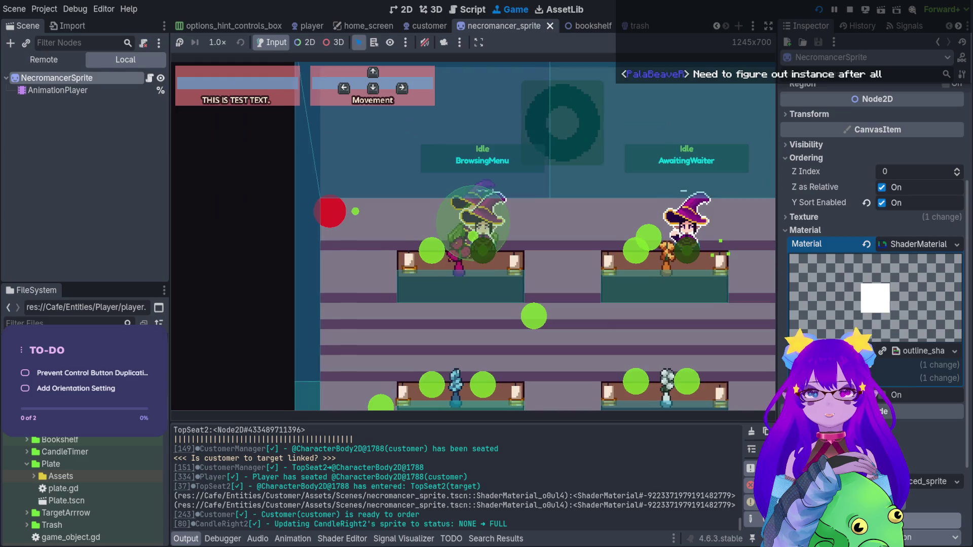
key(Left)
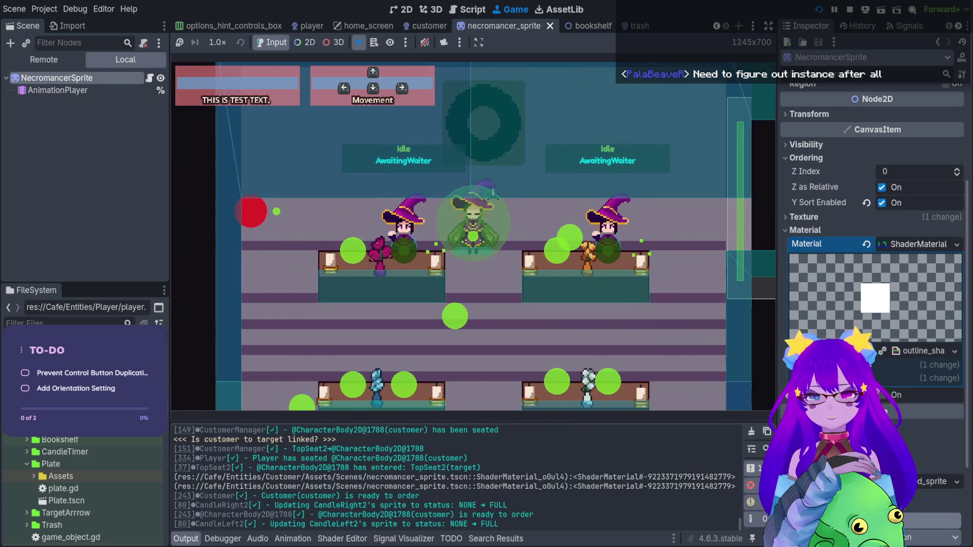
key(Left)
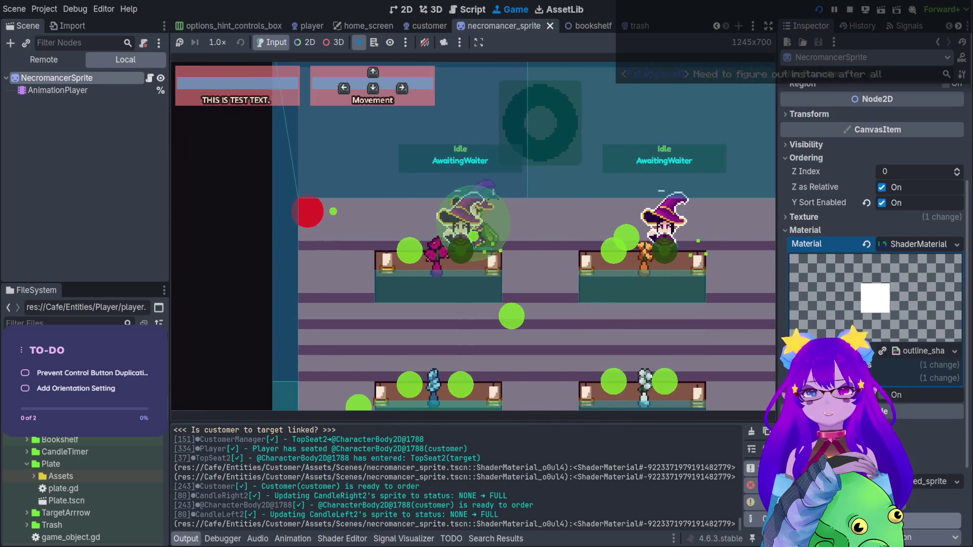
key(Right)
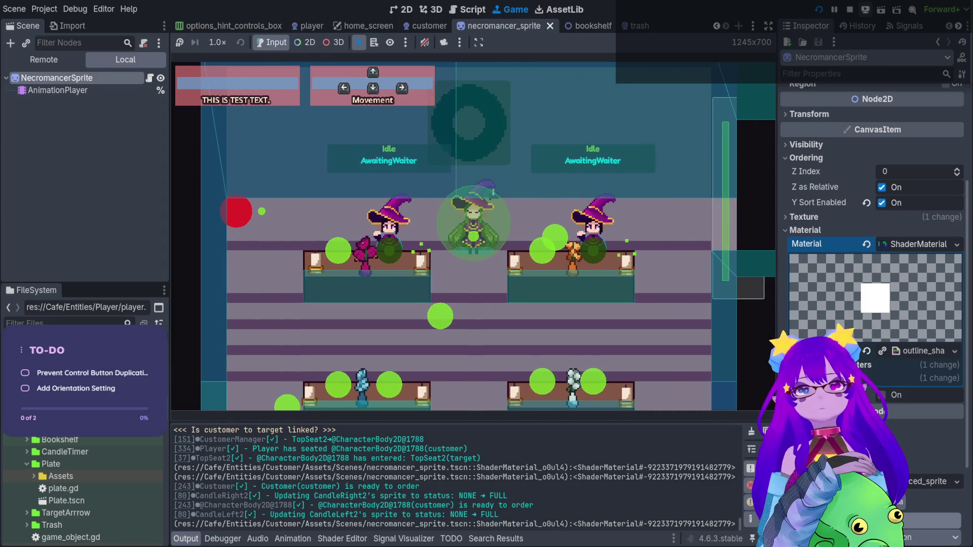
click(850, 10)
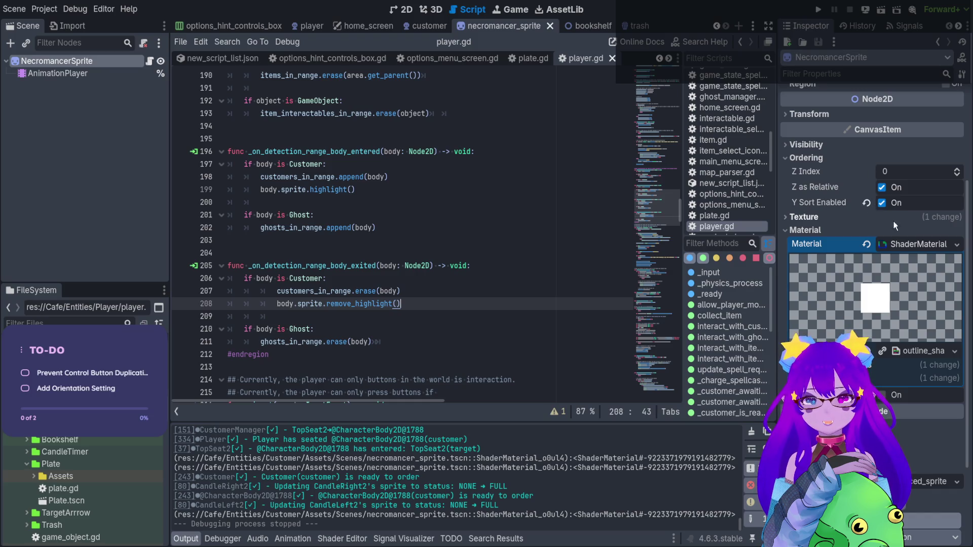
click(896, 241)
Step: Re-expand the ShaderMaterial properties and show outline_shader.gdshader's code in the Shader Editor
click(900, 257)
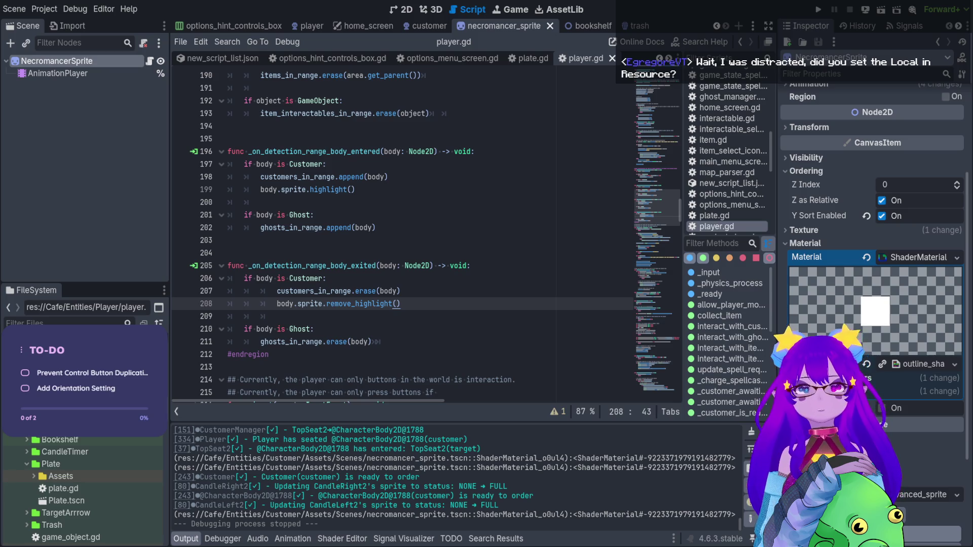
click(342, 539)
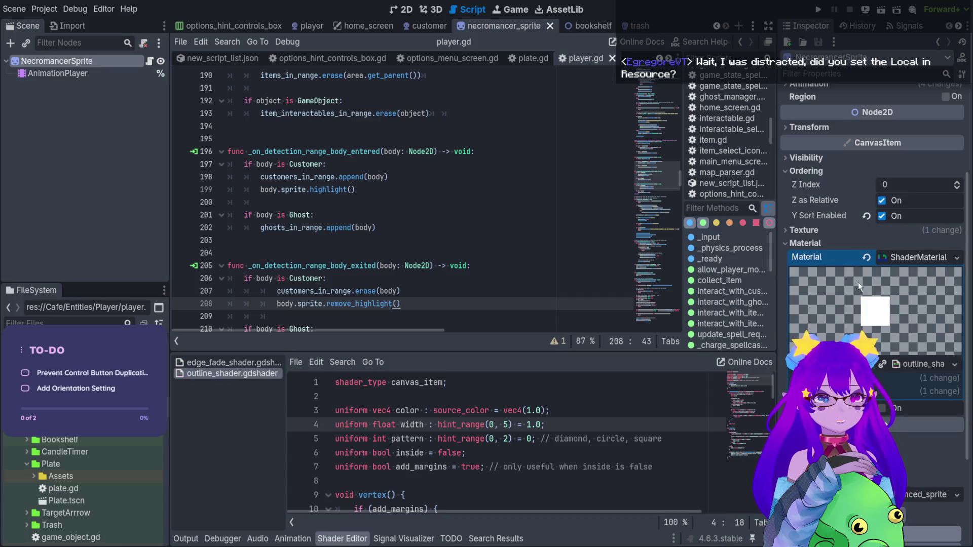
Step: Clear the sprite's Material and drag in outline_shader.gdshader, found by filtering for 'outline'; repeat once
click(866, 257)
scroll(81, 486, up, 3)
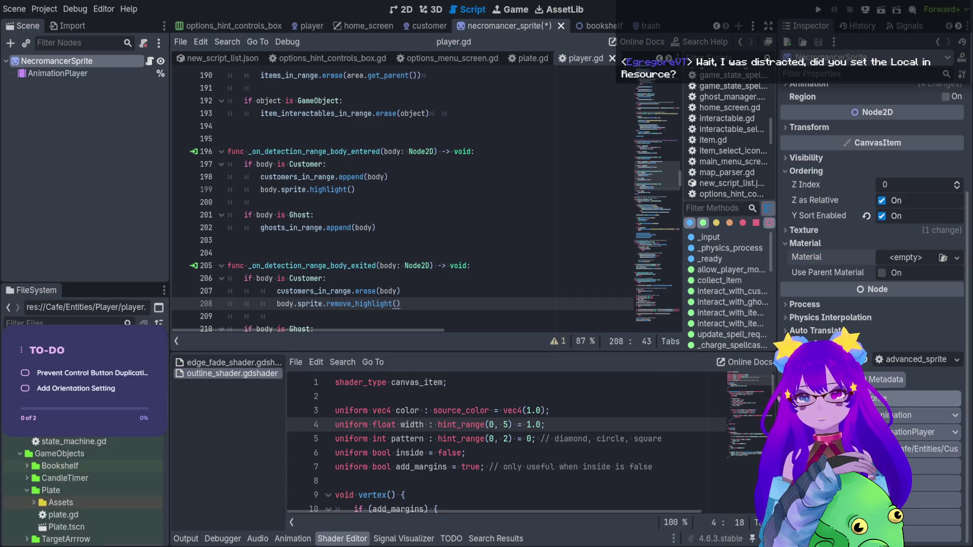
text(outline)
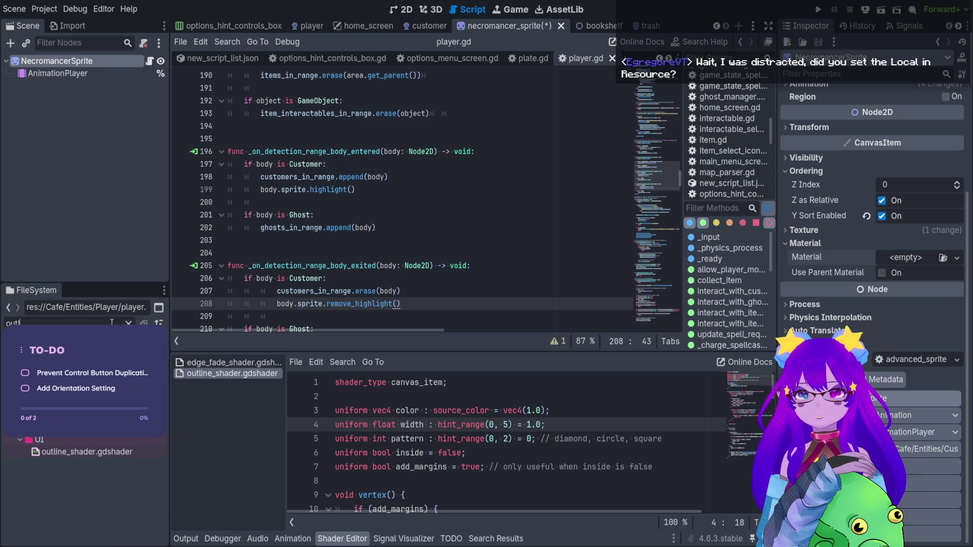
mouse_move(87, 451)
mouse_down()
mouse_move(456, 355)
mouse_move(917, 259)
mouse_up()
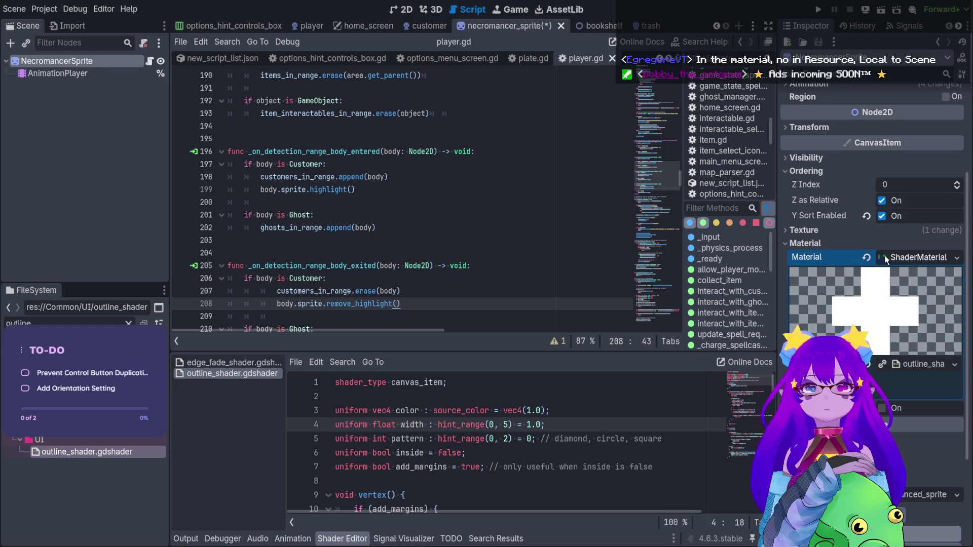
click(911, 257)
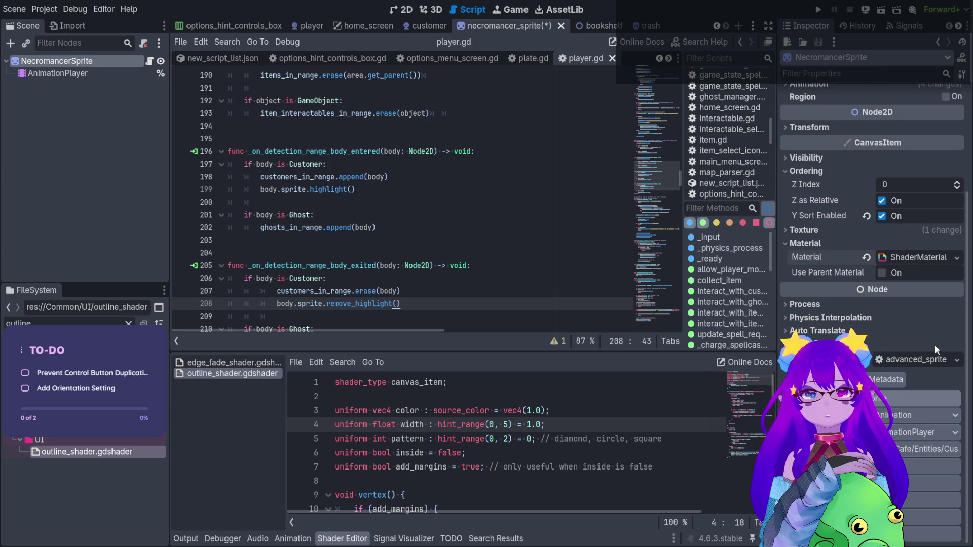
click(867, 257)
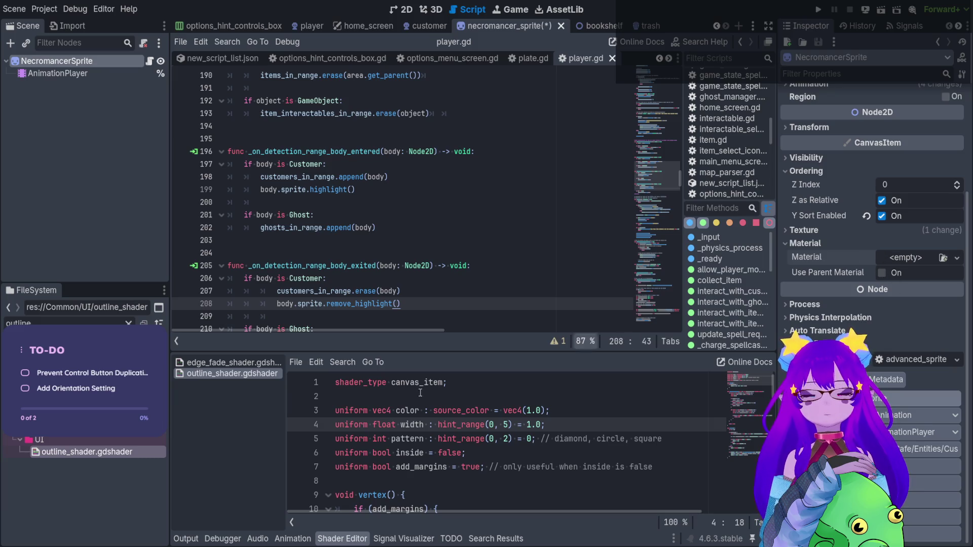
mouse_move(148, 452)
mouse_down()
mouse_move(557, 395)
mouse_move(904, 283)
mouse_move(895, 262)
mouse_up()
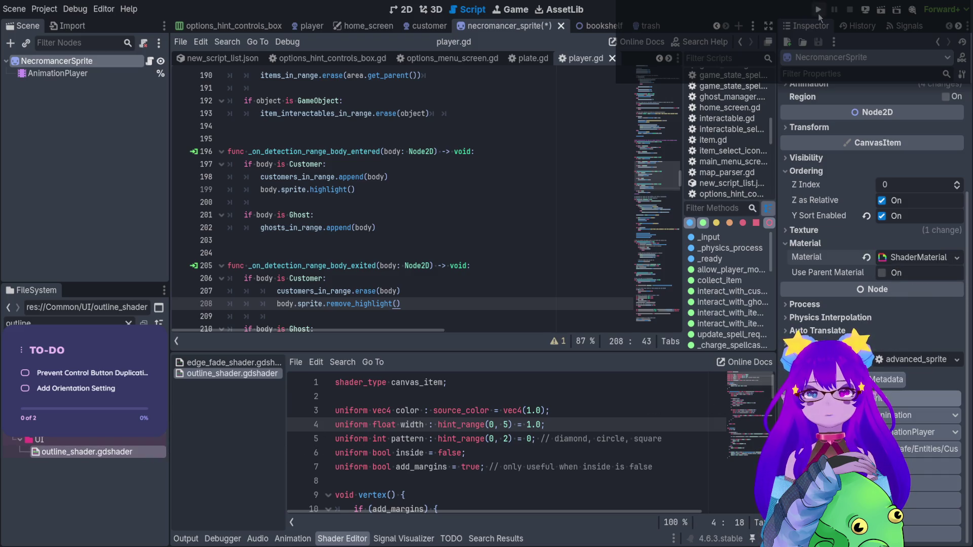
Step: Save and run the game, then expand the NecromancerSprite's ShaderMaterial to view its parameters
click(817, 11)
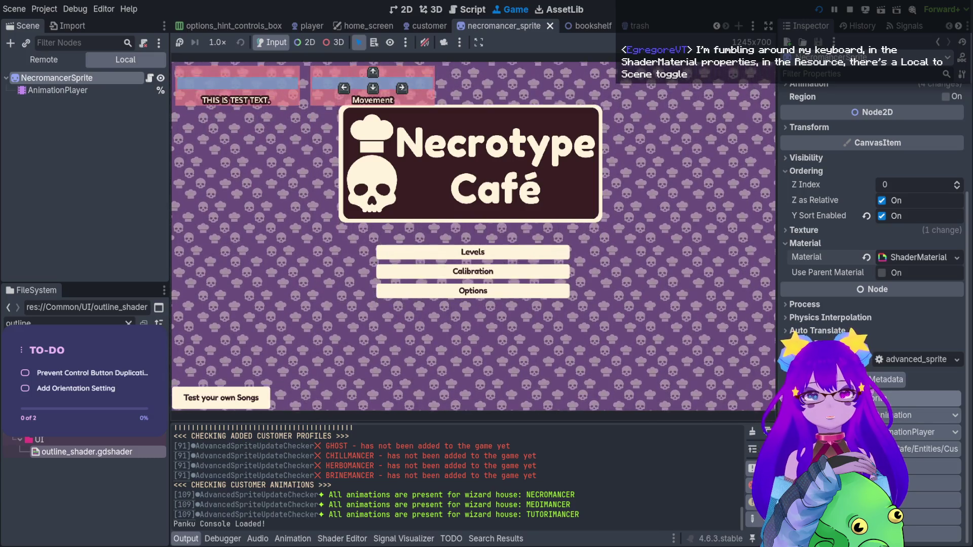
click(918, 257)
scroll(839, 331, down, 2)
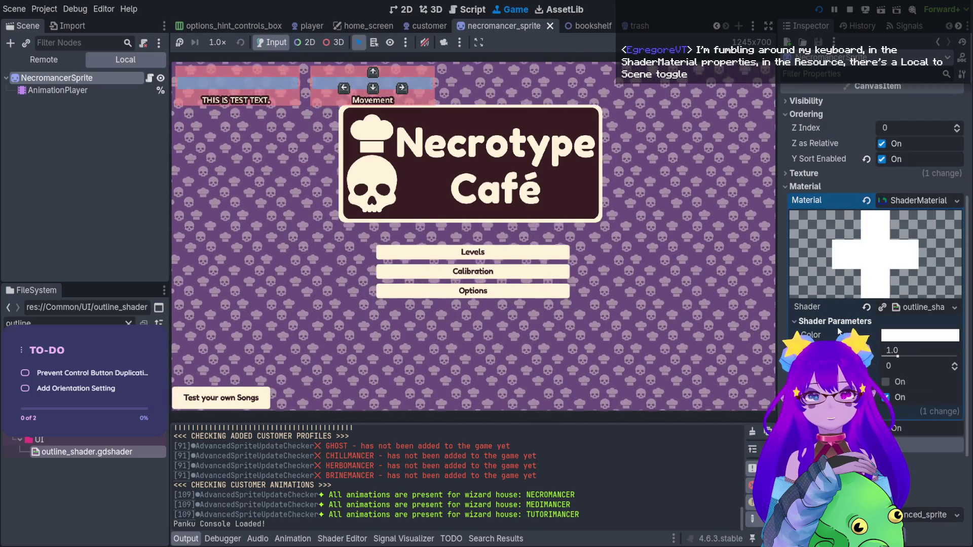
scroll(839, 331, down, 2)
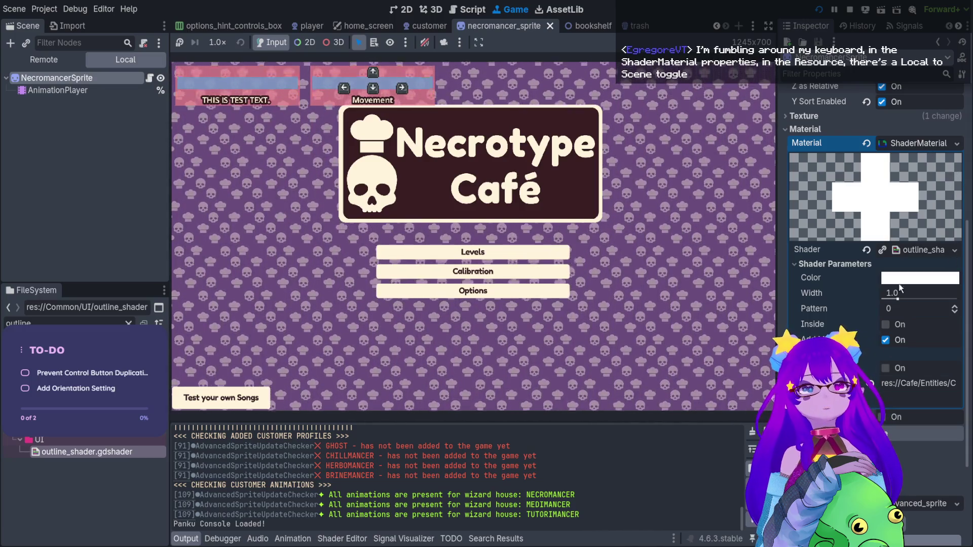
Step: Stop the game, turn on Local to Scene for the material, and relaunch
key(F8)
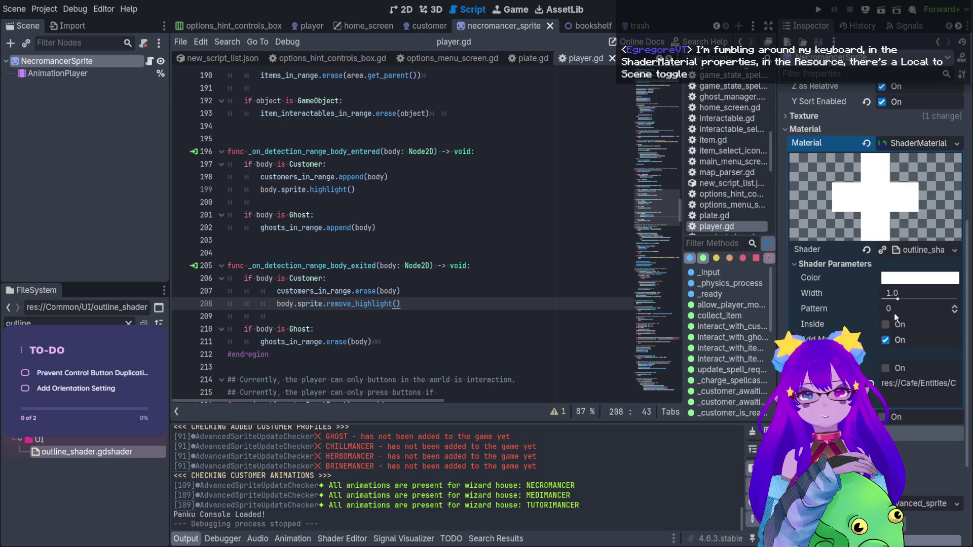
click(886, 368)
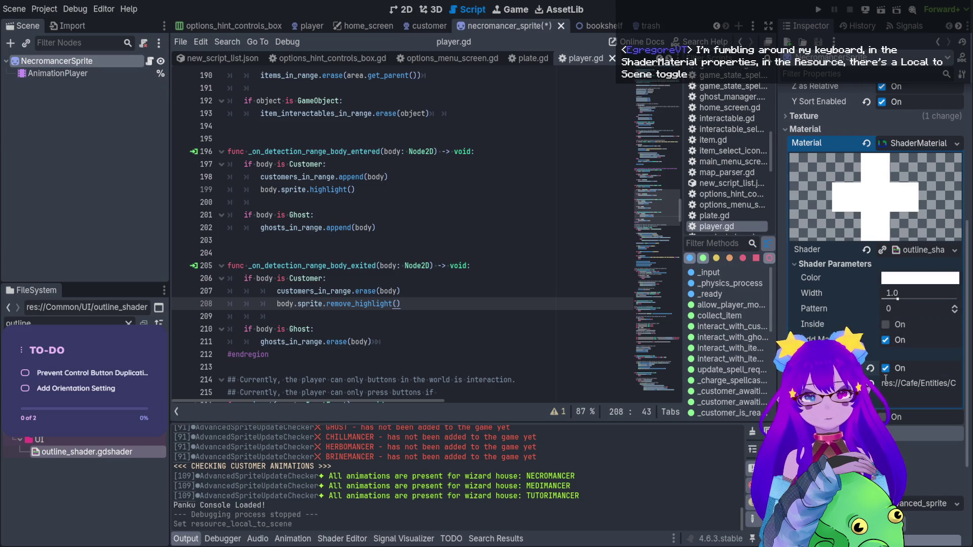
click(814, 12)
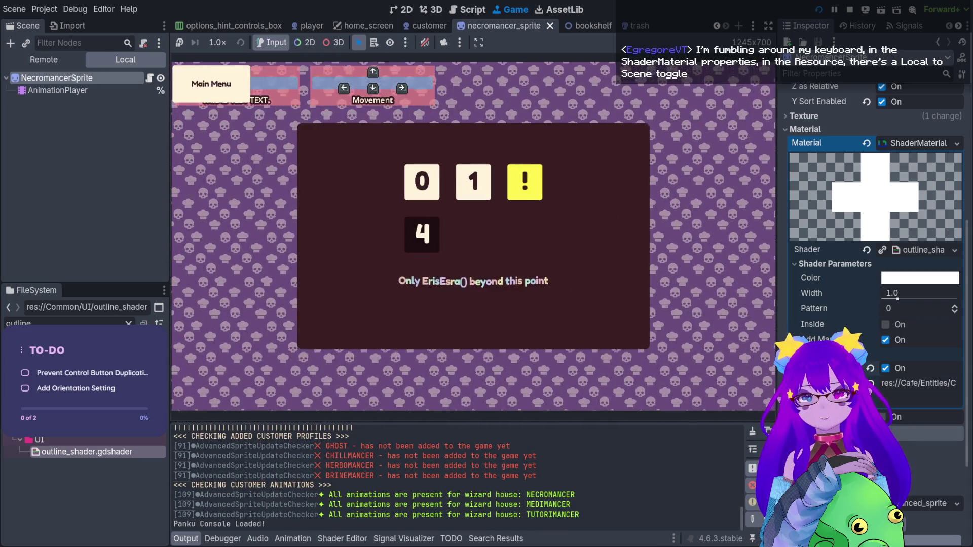
Step: Enter the café level and spawn two customers with Cheats.spawn_customer(1) in the debug console
key(Return)
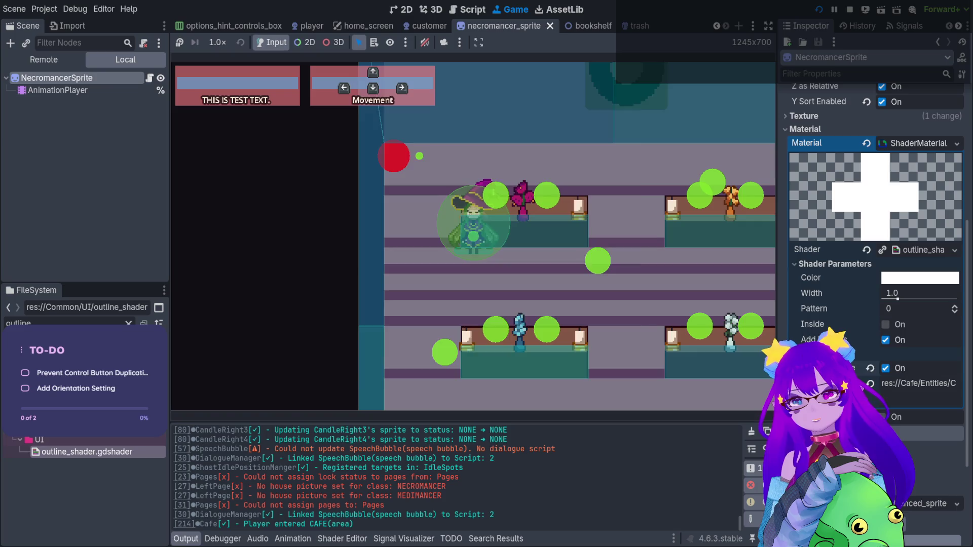
key(grave)
text(spawn)
key(Tab)
key(Down)
key(Down)
key(Down)
key(Up)
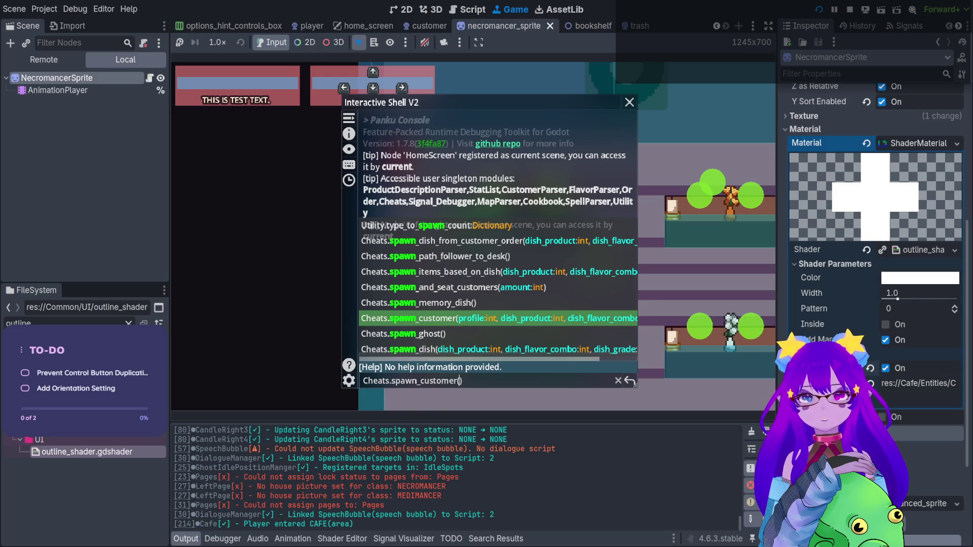
text(1)
key(Return)
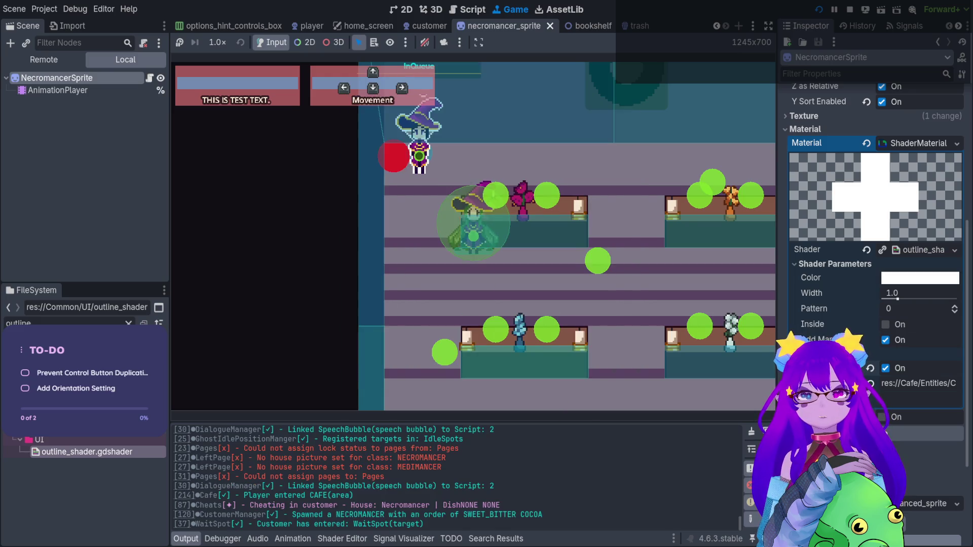
key(Up)
key(Return)
key(grave)
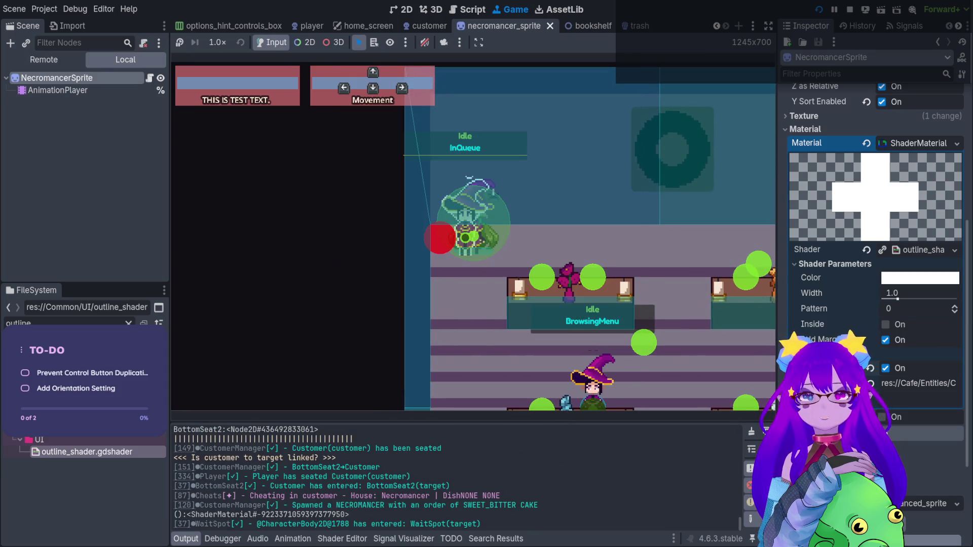
Step: Walk the player past the customers to check their outlines, then stop the game
key(Right)
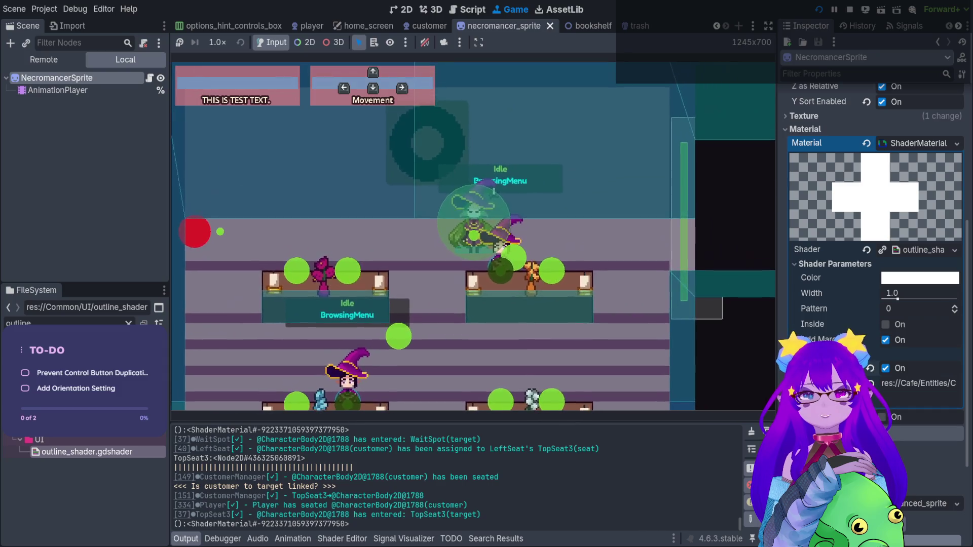
key(Down)
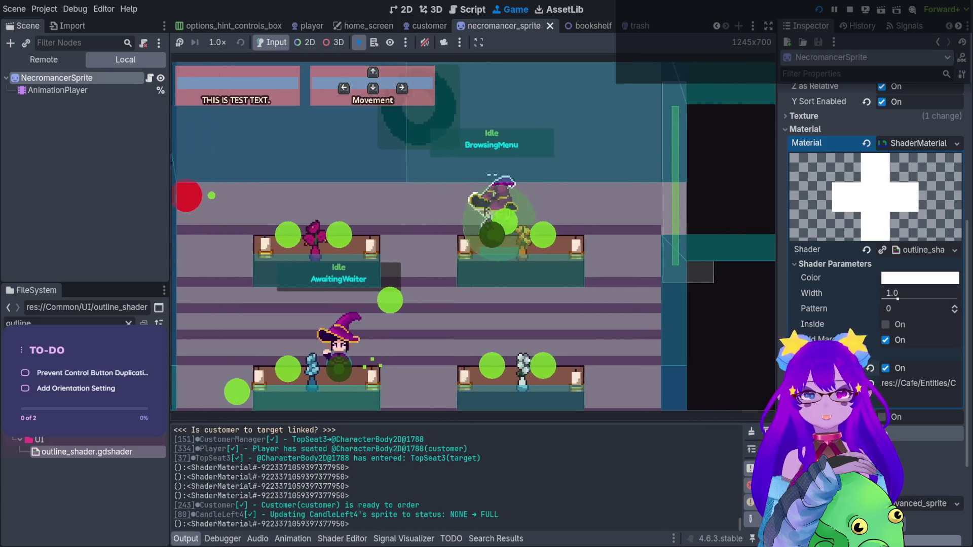
key(Down)
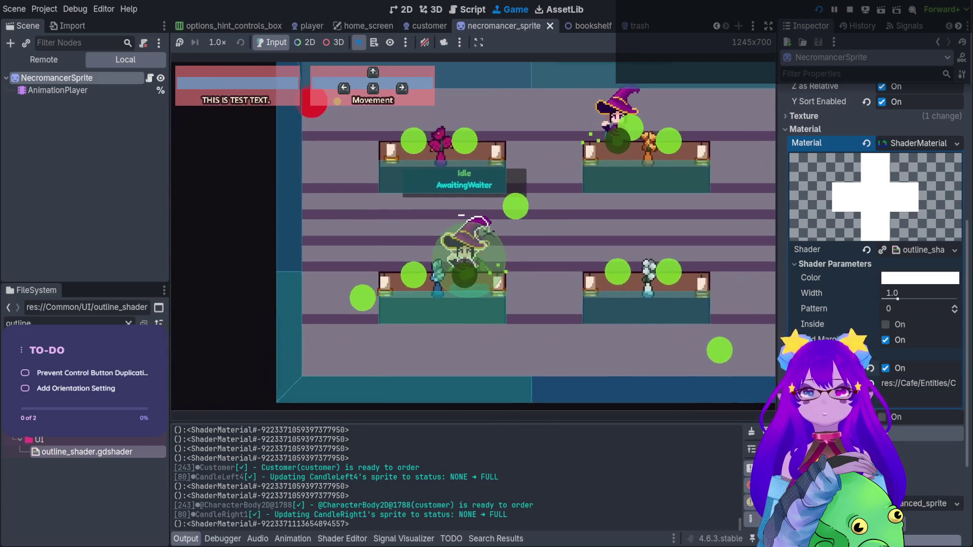
key(Up)
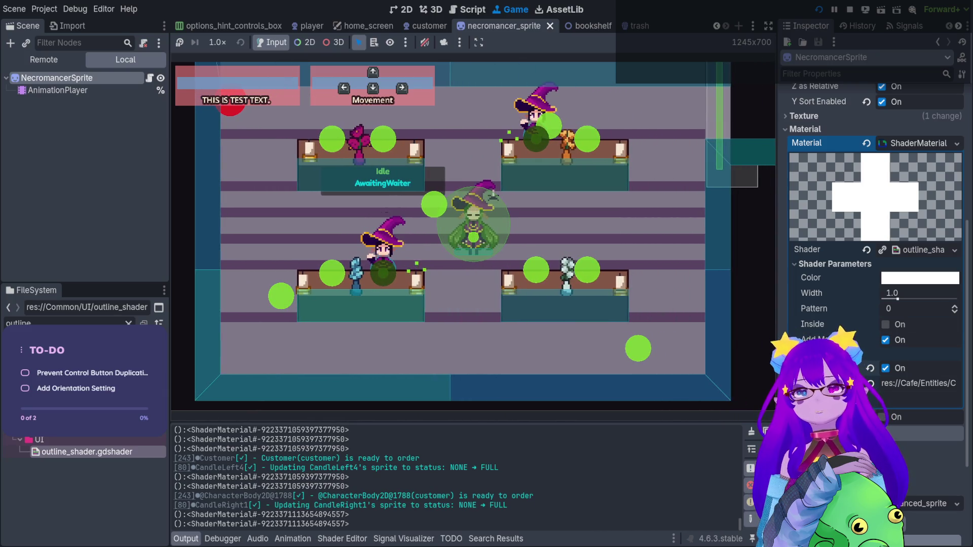
key(grave)
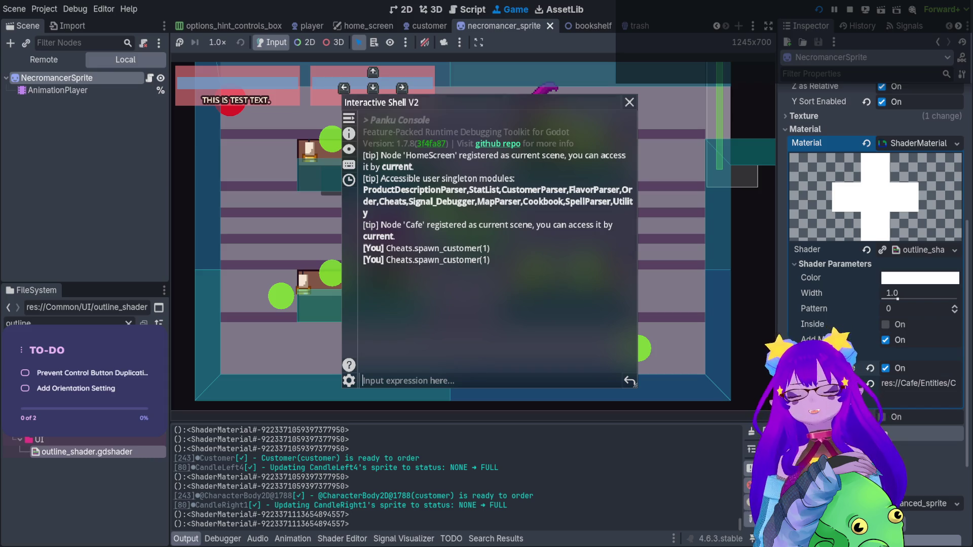
click(849, 9)
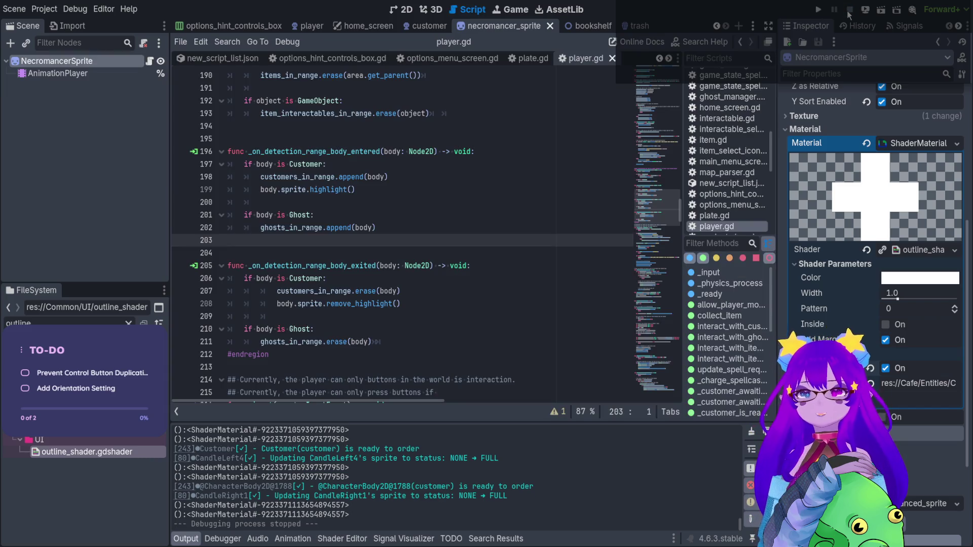
Step: Save the scene, filter the FileSystem dock for 'sprite', and open CakeDishSprite in the 2D editor
key(ctrl+s)
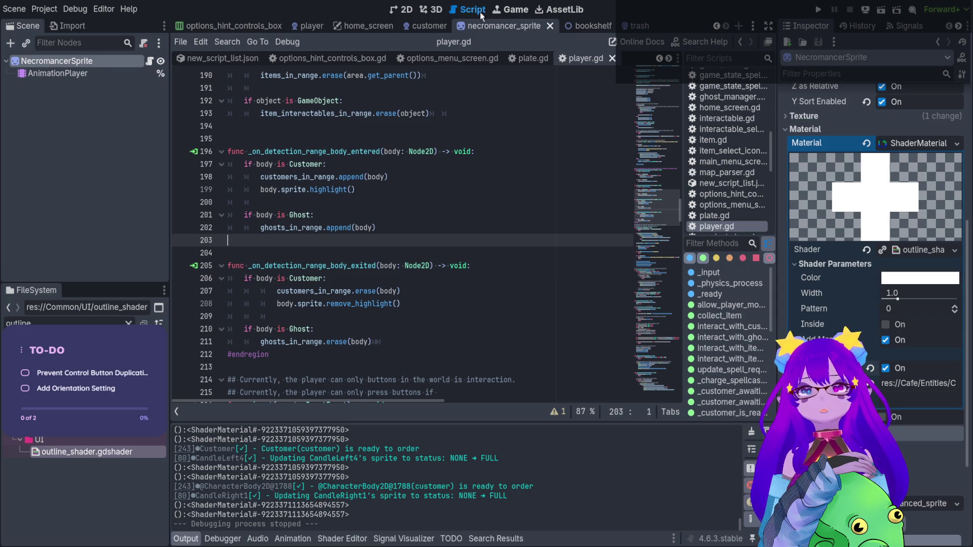
click(405, 10)
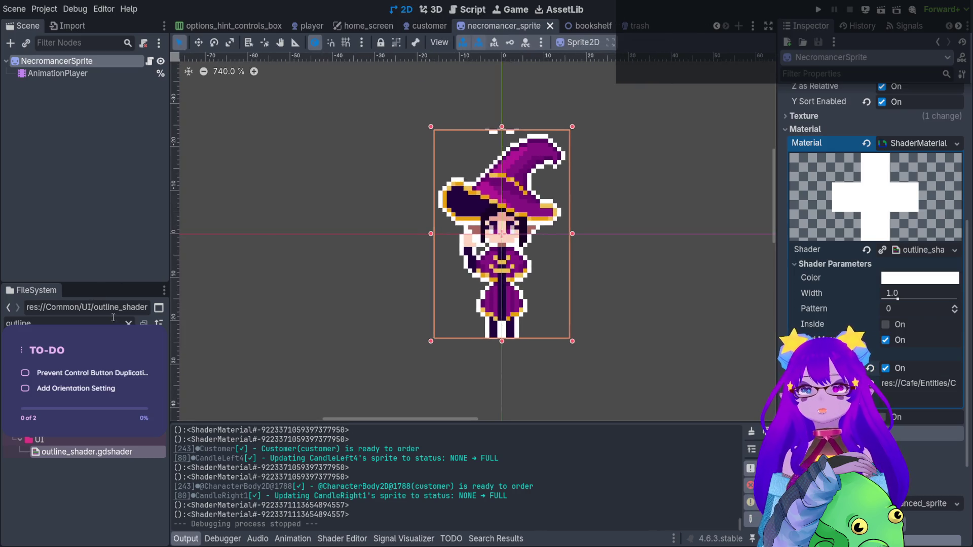
click(128, 322)
text(sprite)
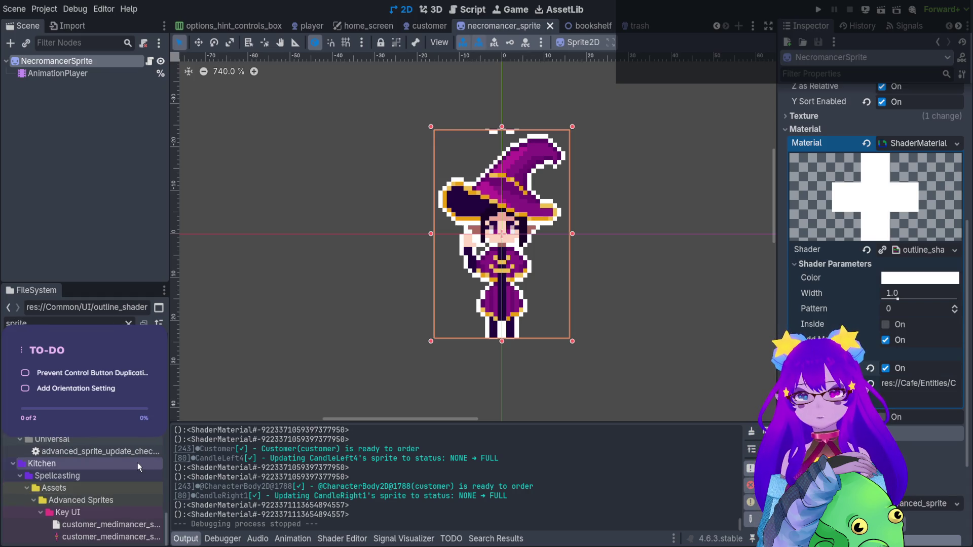
scroll(131, 475, up, 3)
scroll(132, 478, up, 3)
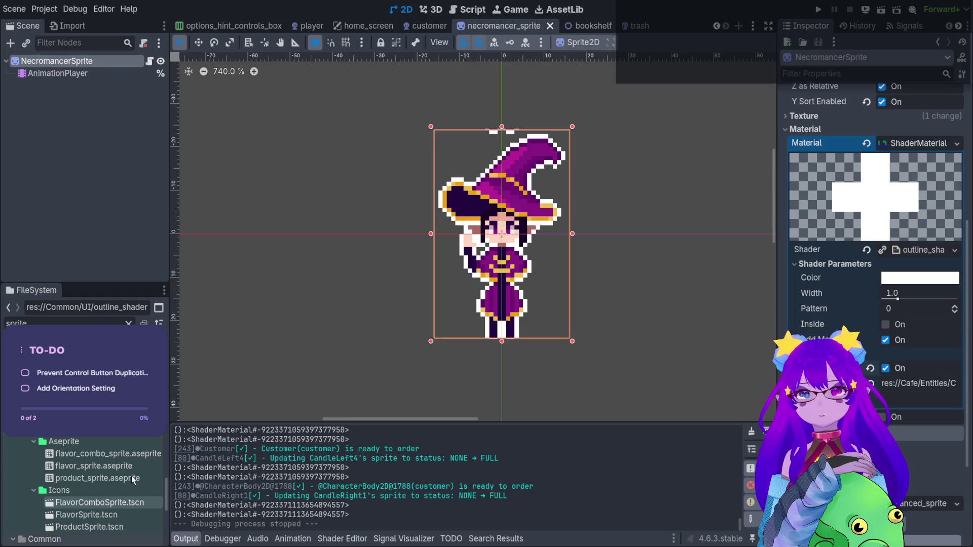
key(Return)
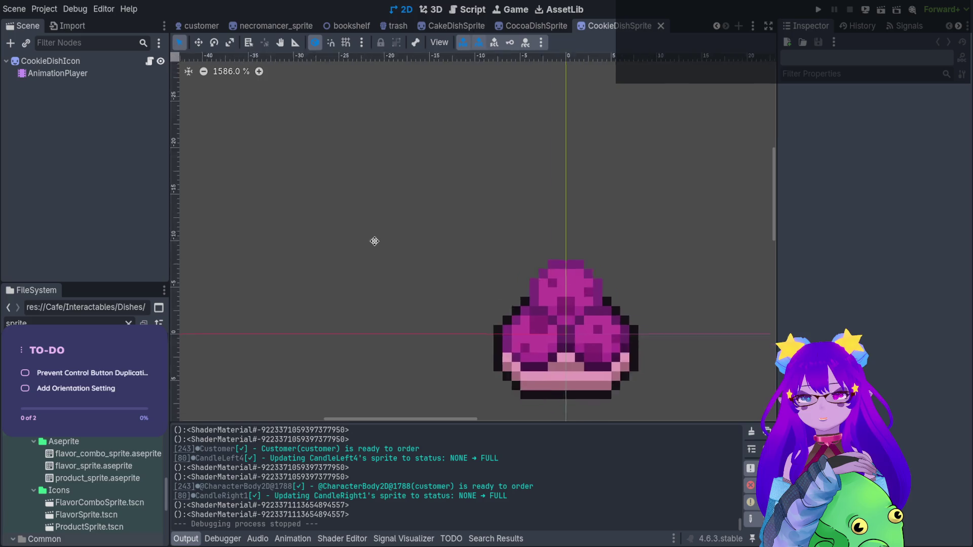
Step: Open and close FlavorComboSprite, then filter for 'item' and open the Item scene
double_click(102, 503)
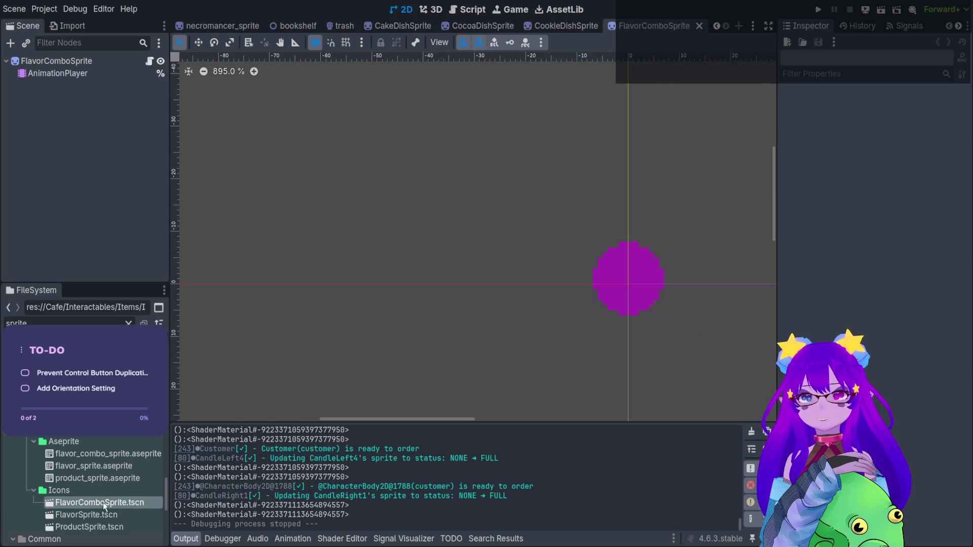
click(698, 26)
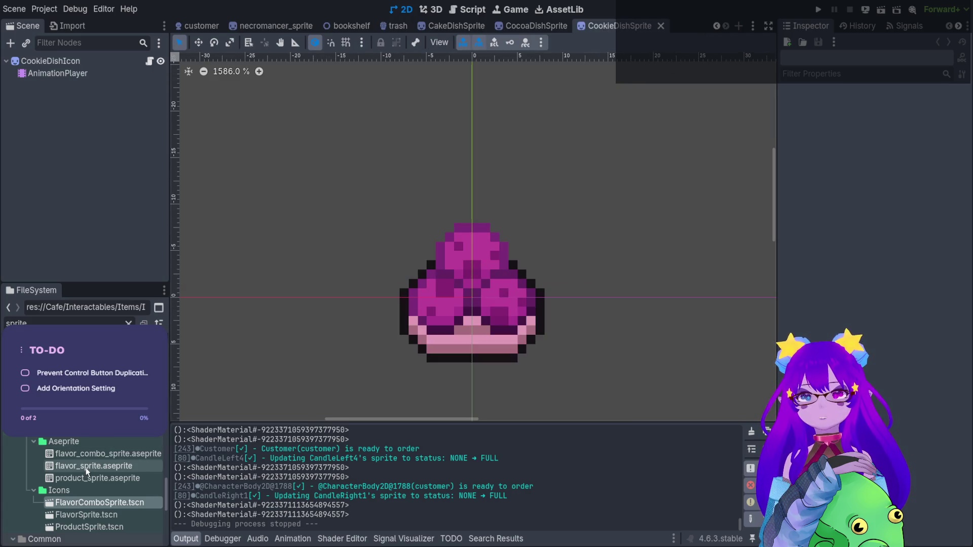
scroll(86, 467, up, 2)
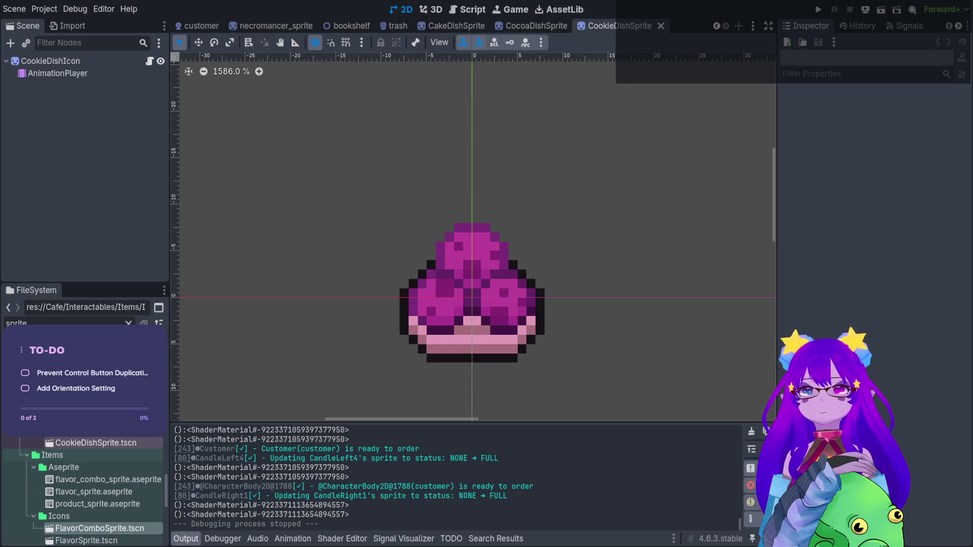
scroll(86, 481, up, 5)
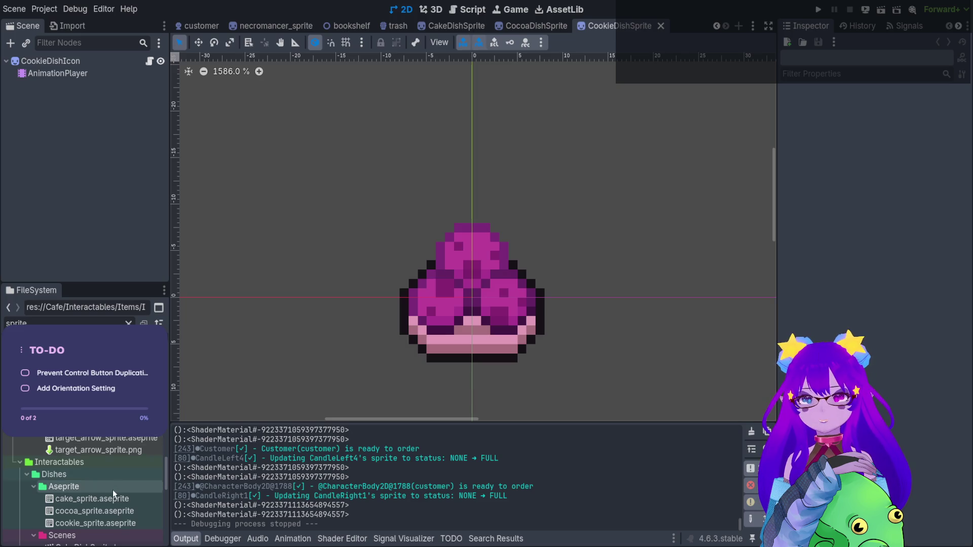
scroll(113, 491, up, 2)
key(BackSpace)
key(BackSpace)
key(BackSpace)
text(item)
double_click(107, 525)
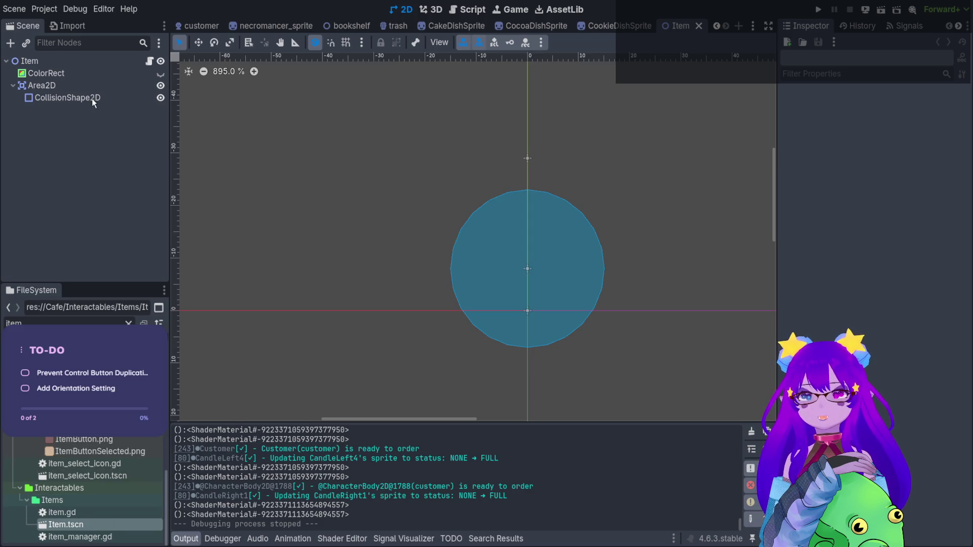
Step: Inspect the Item root node, then open the FlavorSprite and ProductSprite scenes
click(102, 62)
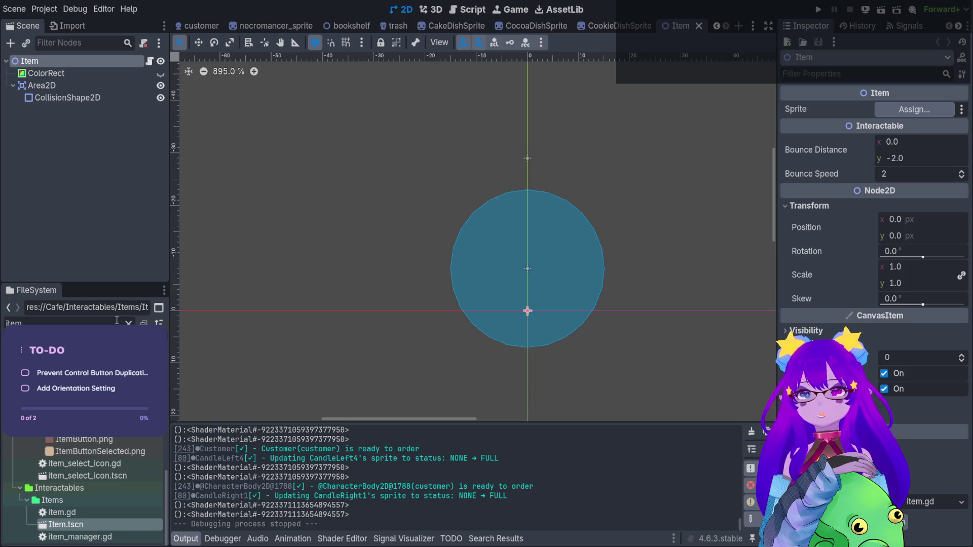
text(flavor)
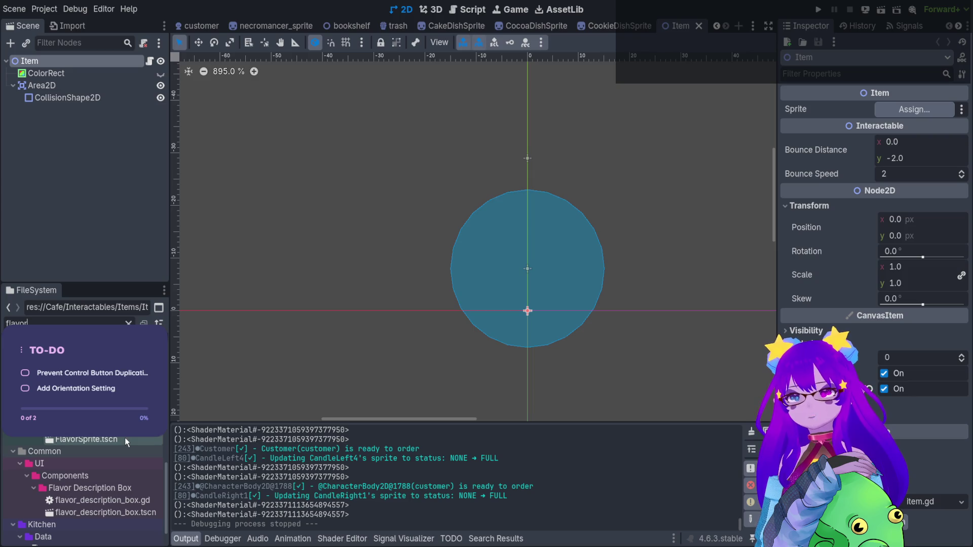
double_click(125, 437)
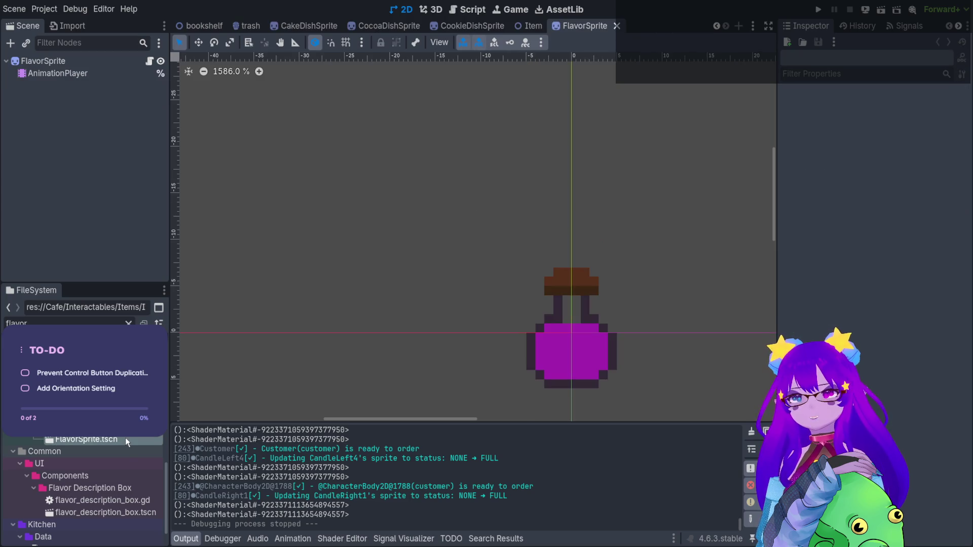
drag(510, 316, 462, 285)
click(128, 323)
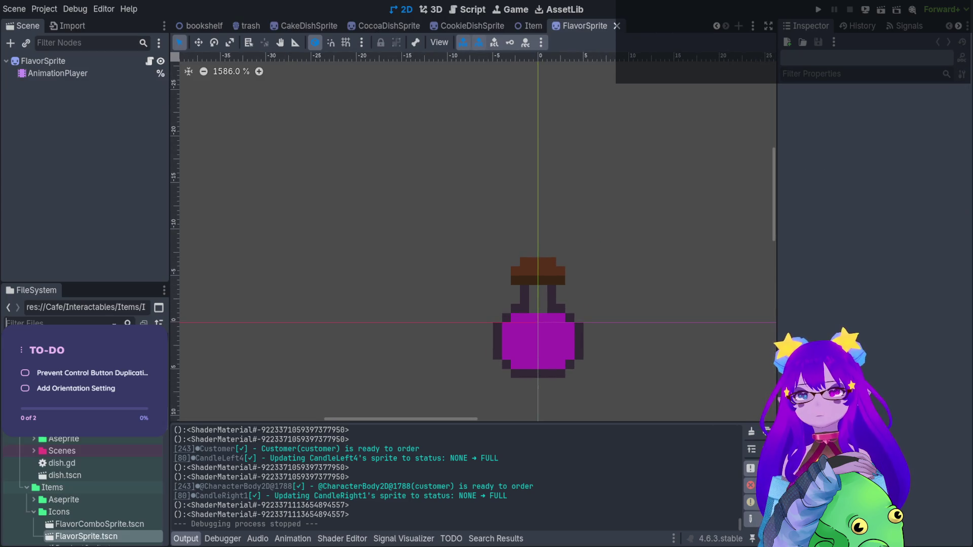
text(prod)
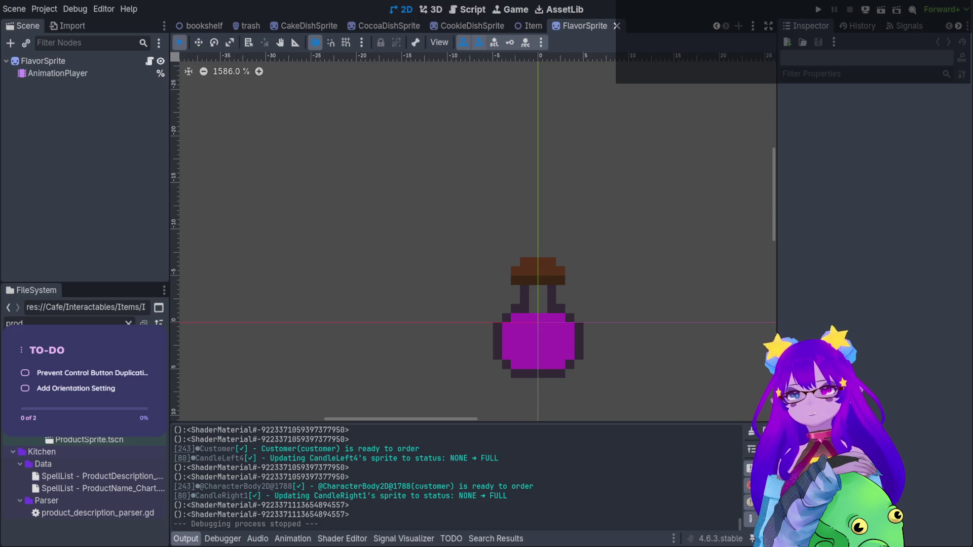
double_click(107, 441)
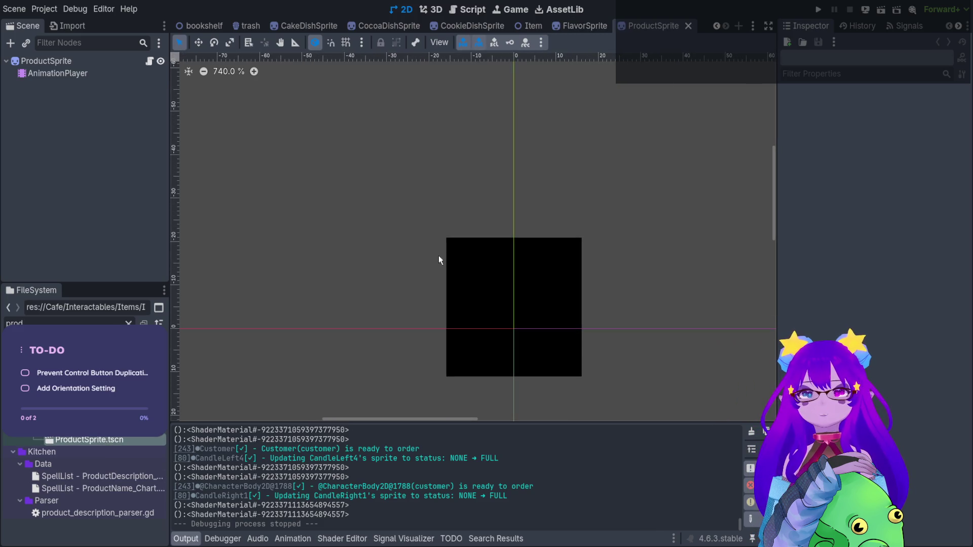
Step: Close the Item scene, filter for 'med', and open medimancer_sprite.tscn
click(533, 26)
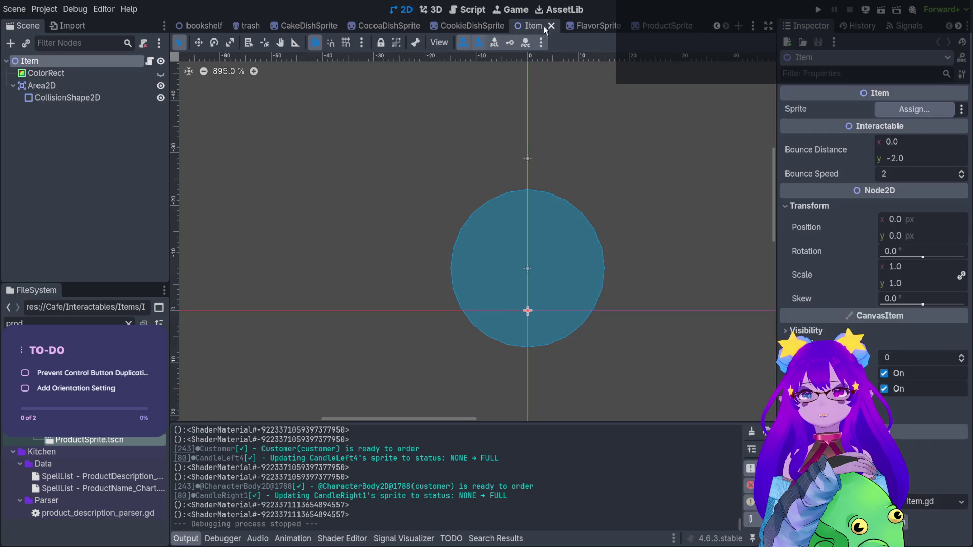
click(552, 26)
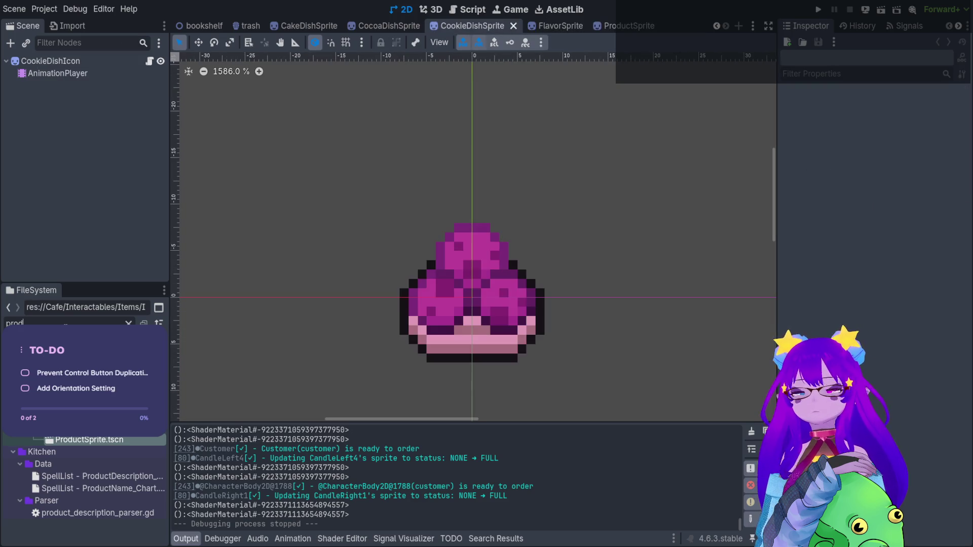
text(medi)
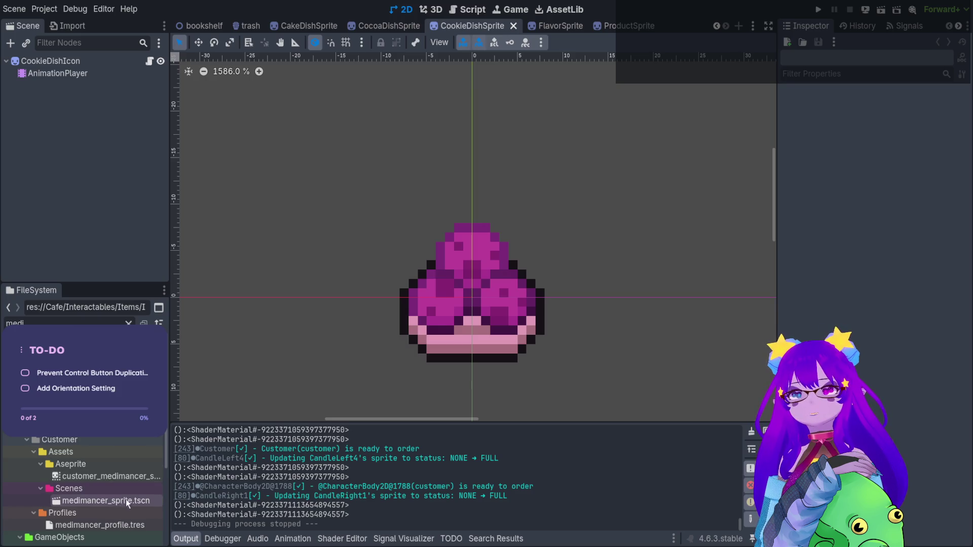
click(254, 28)
mouse_move(336, 143)
mouse_down()
mouse_move(352, 189)
mouse_move(354, 174)
mouse_up()
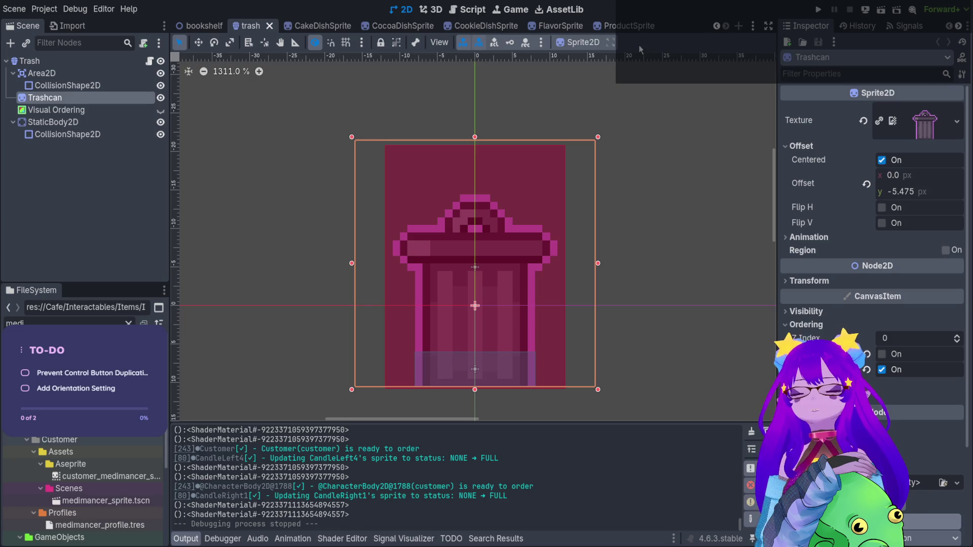
click(631, 26)
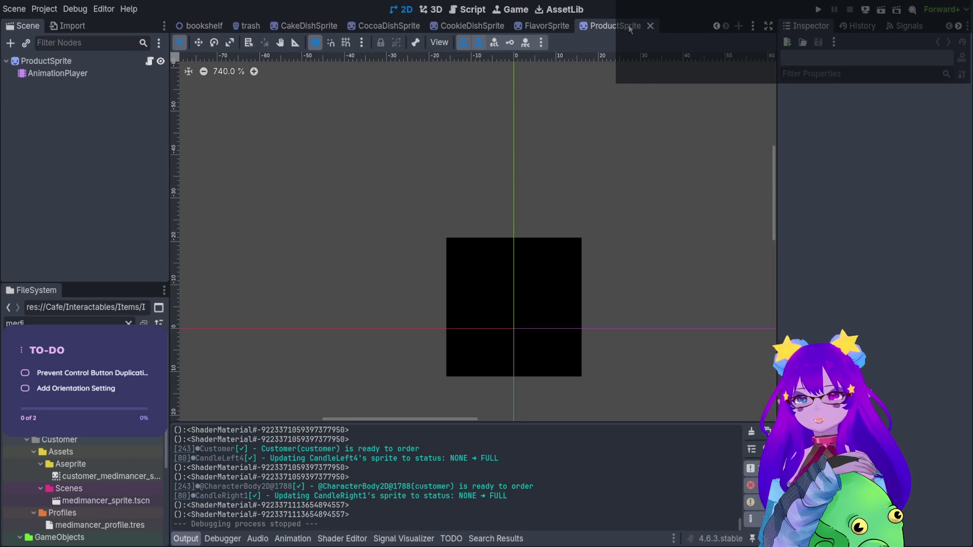
click(89, 479)
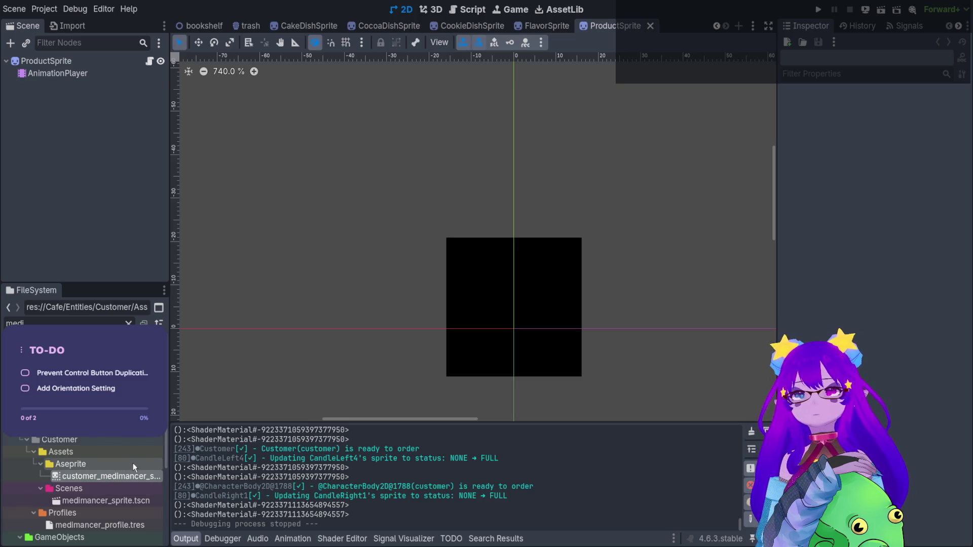
scroll(96, 467, down, 3)
scroll(96, 471, down, 1)
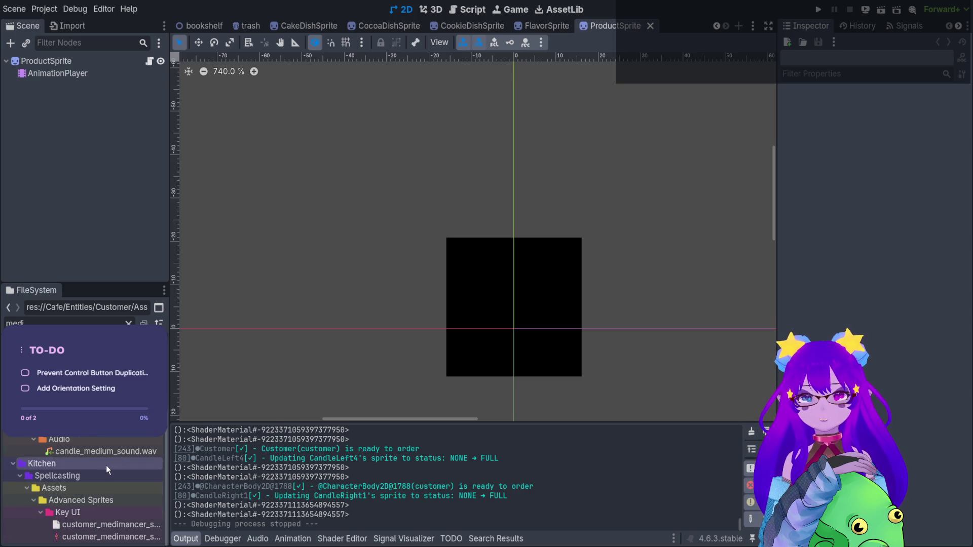
scroll(109, 463, up, 4)
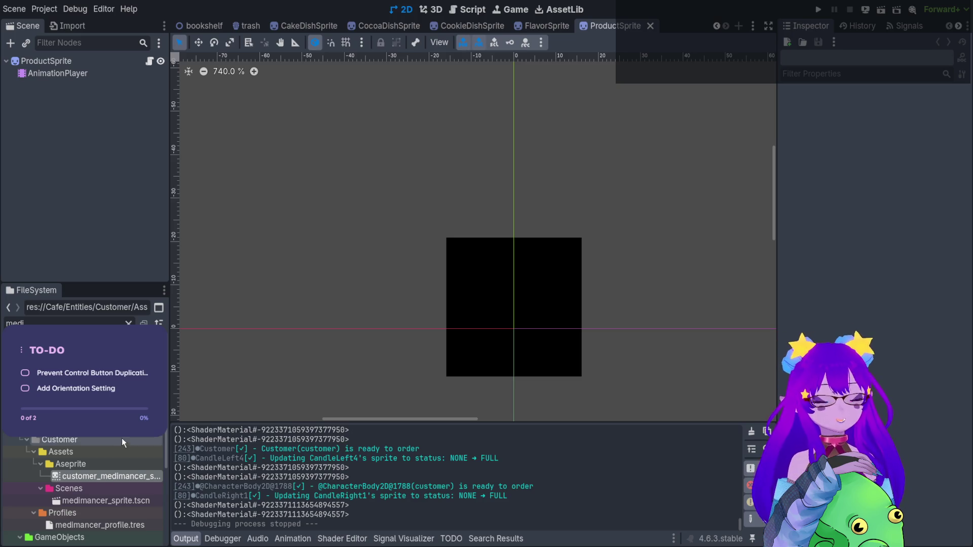
click(117, 499)
double_click(116, 499)
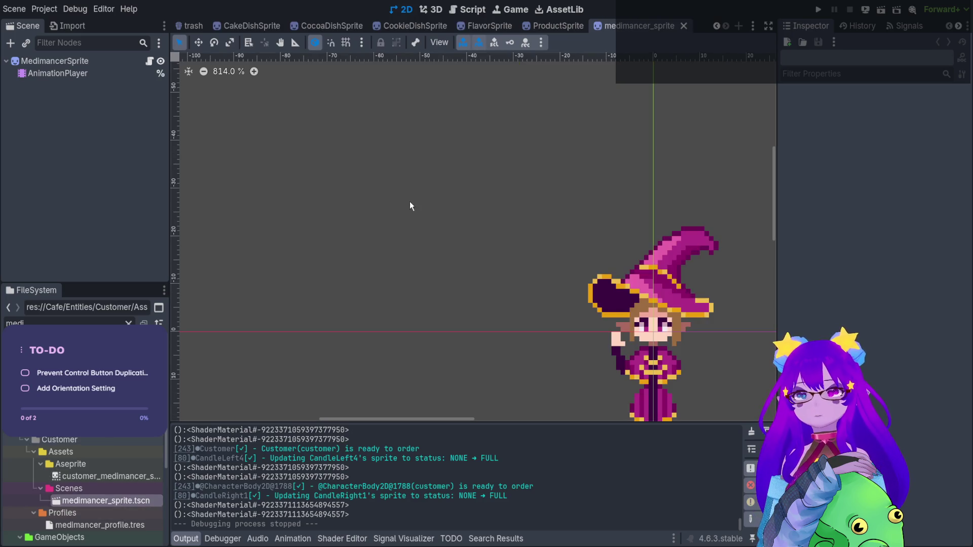
Step: Assign outline_shader.gdshader as the MedimancerSprite's material
click(112, 63)
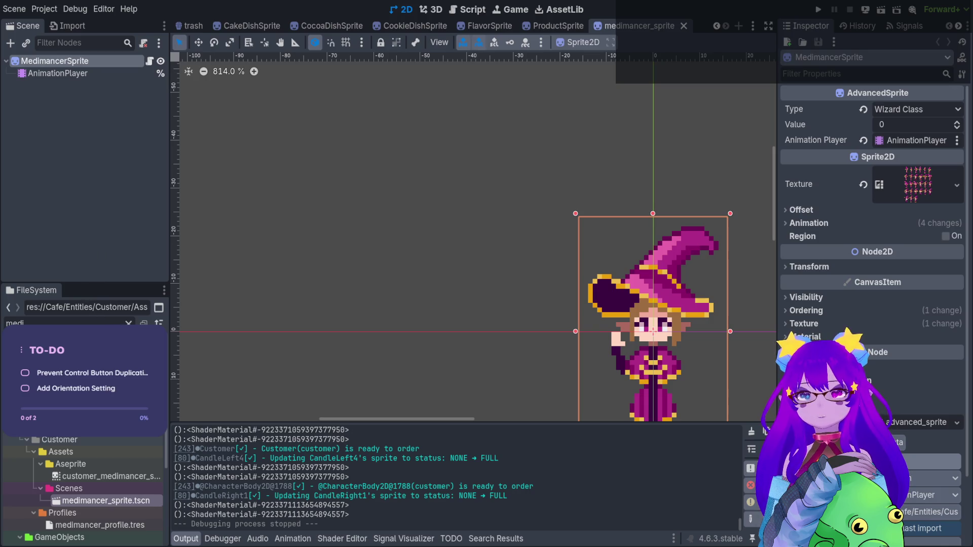
click(128, 323)
text(outline)
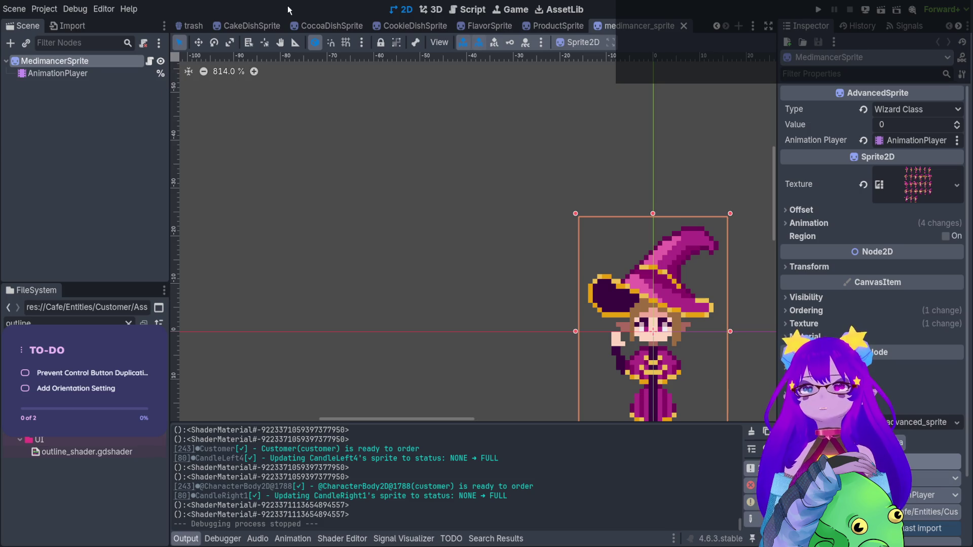
mouse_move(635, 338)
mouse_down()
mouse_move(590, 327)
mouse_move(536, 293)
mouse_up()
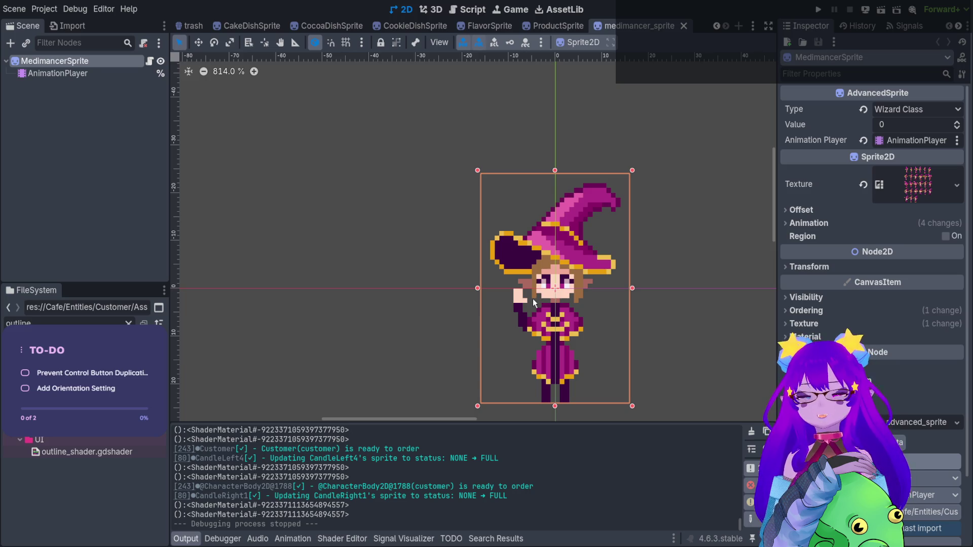
scroll(871, 228, down, 3)
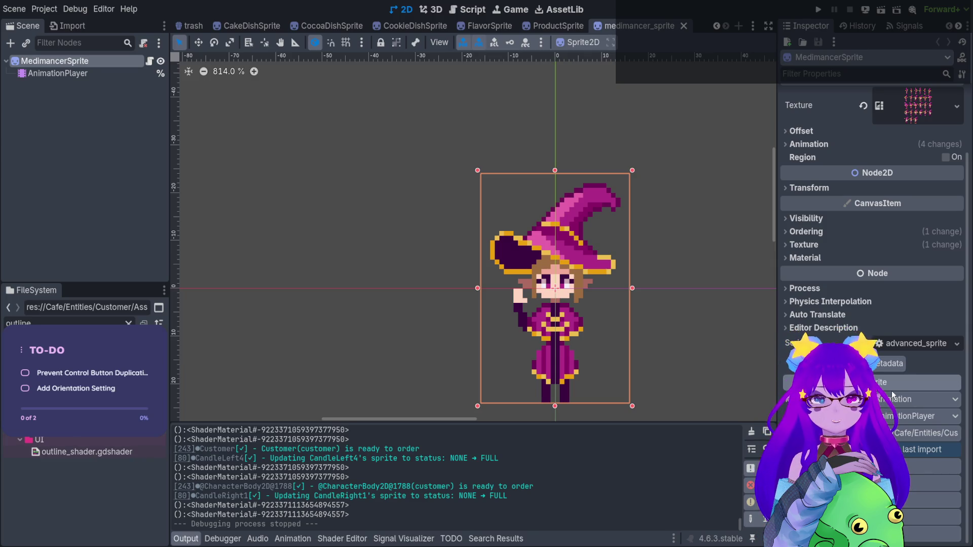
click(839, 248)
click(835, 248)
click(814, 259)
mouse_move(96, 452)
mouse_down()
mouse_move(228, 456)
mouse_move(901, 272)
mouse_move(934, 274)
mouse_move(915, 272)
mouse_up()
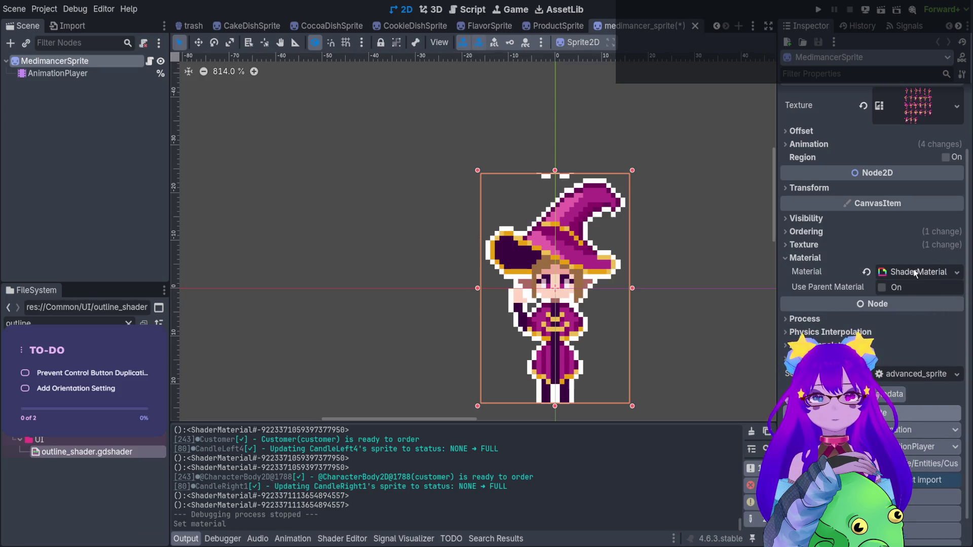
Step: Make the material Local to Scene with a transparent outline colour, then save and close the scene
click(913, 273)
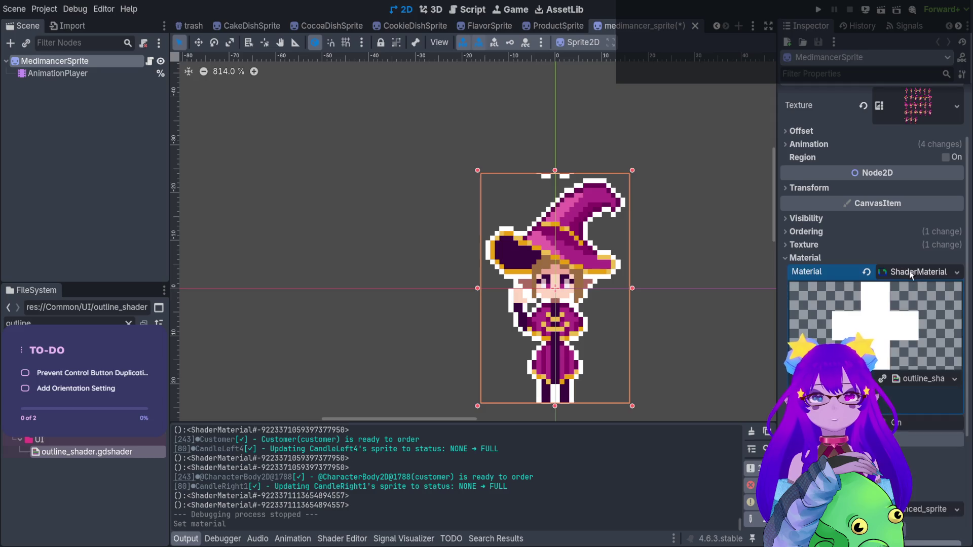
click(900, 423)
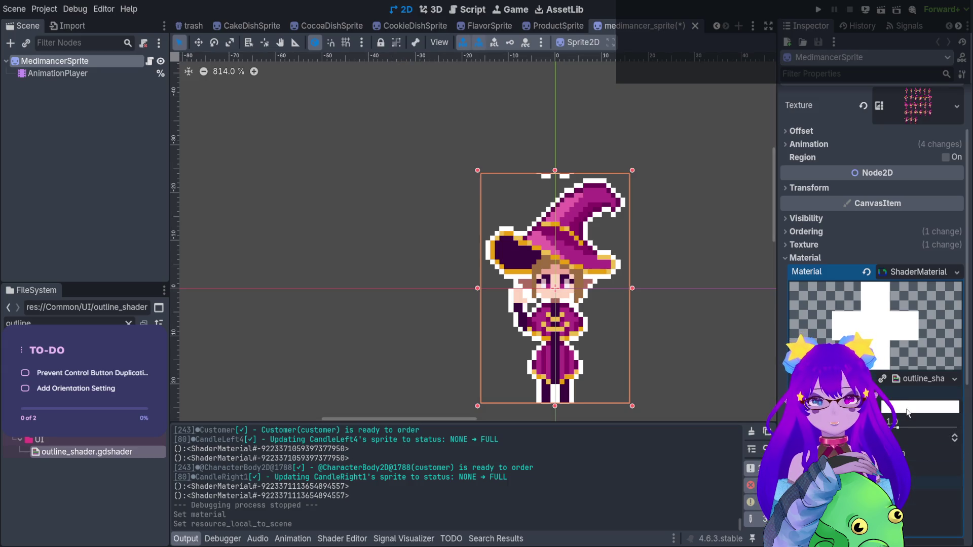
click(882, 406)
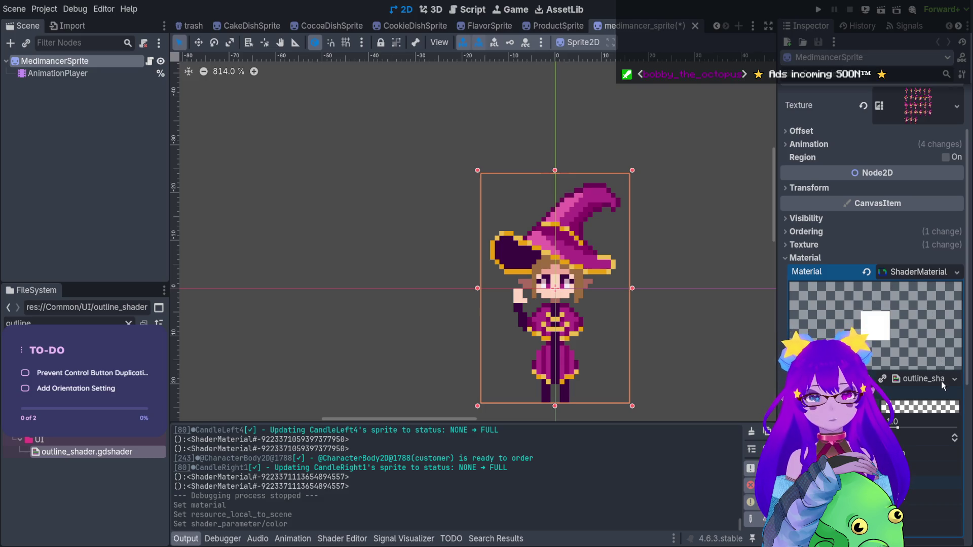
scroll(545, 334, right, 3)
scroll(545, 334, down, 1)
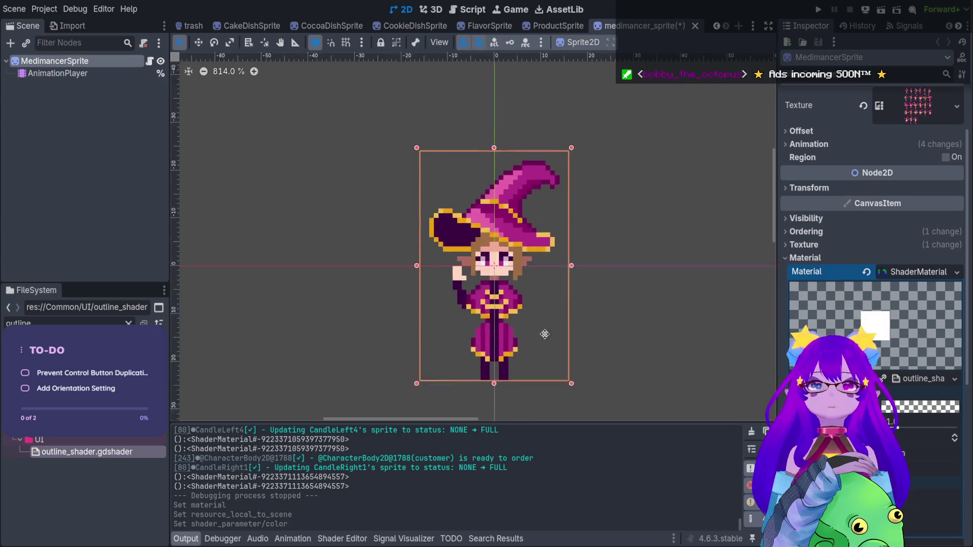
scroll(544, 333, right, 2)
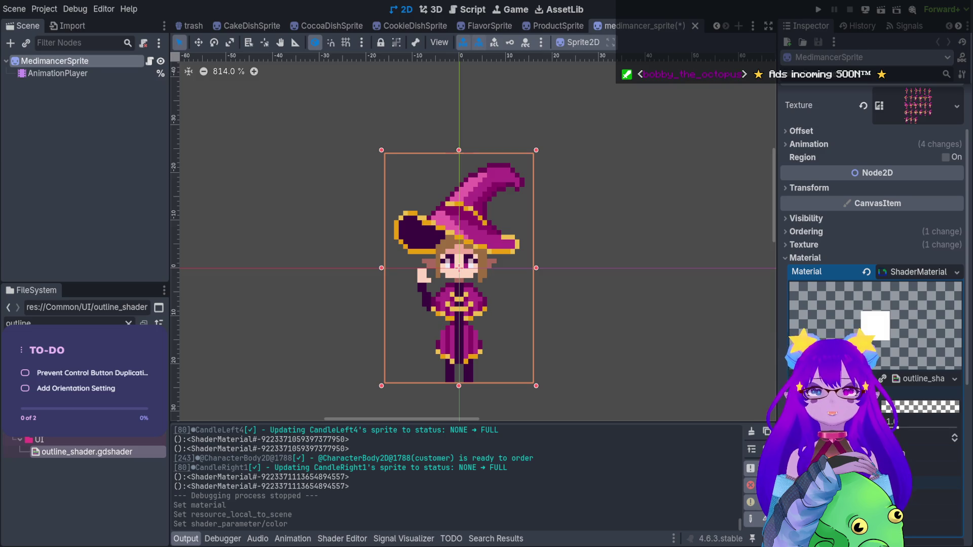
key(ctrl+s)
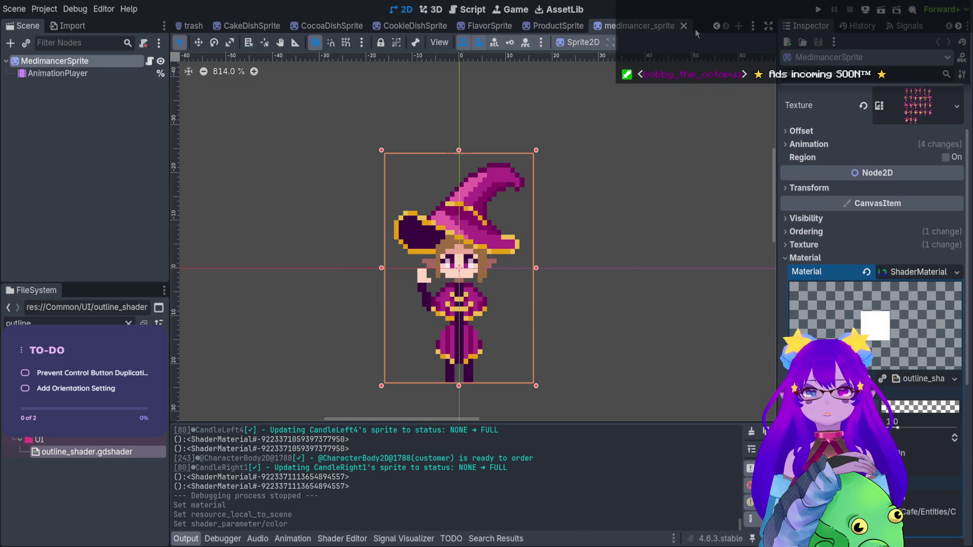
click(684, 26)
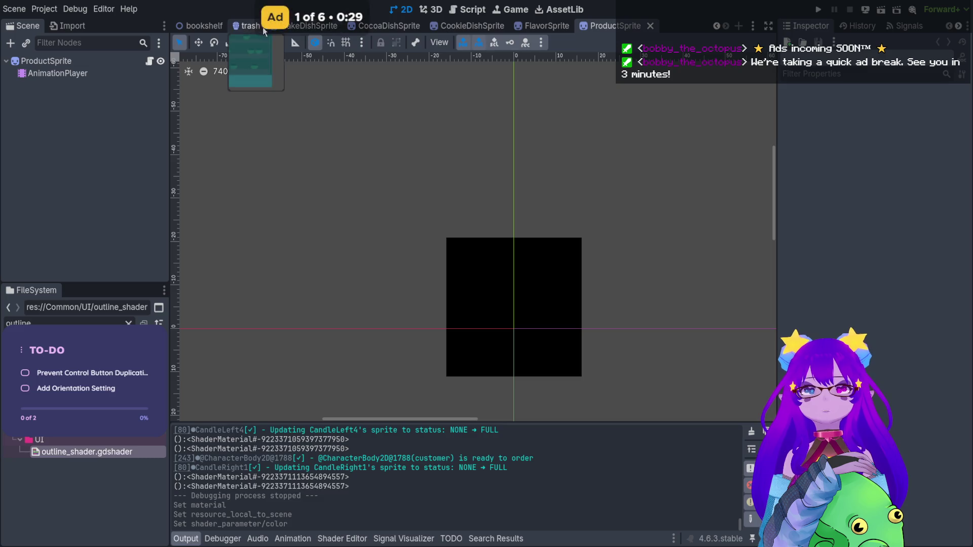
Step: In CakeDishSprite, assign outline_shader.gdshader as the CakeDishIcon's material
click(294, 26)
scroll(547, 233, up, 3)
scroll(582, 253, right, 2)
click(93, 62)
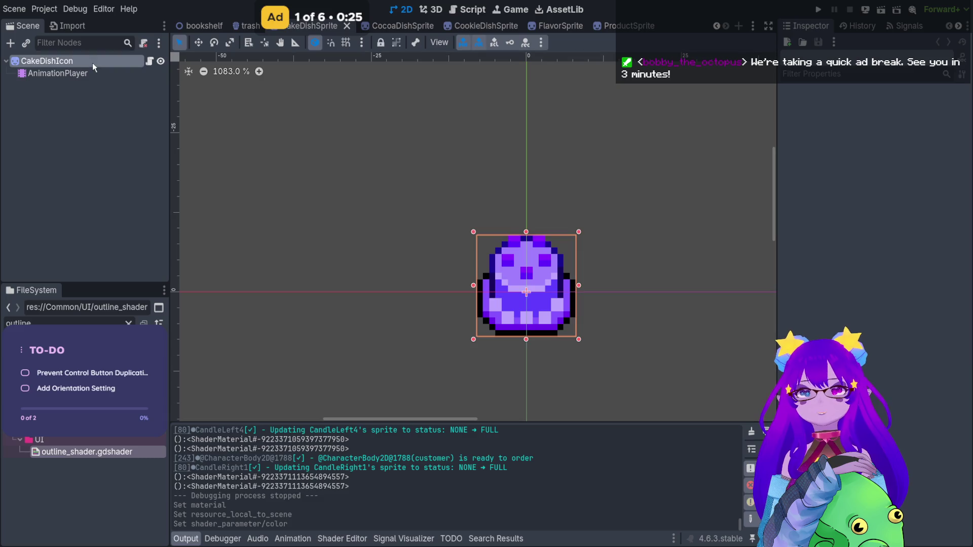
scroll(871, 254, down, 10)
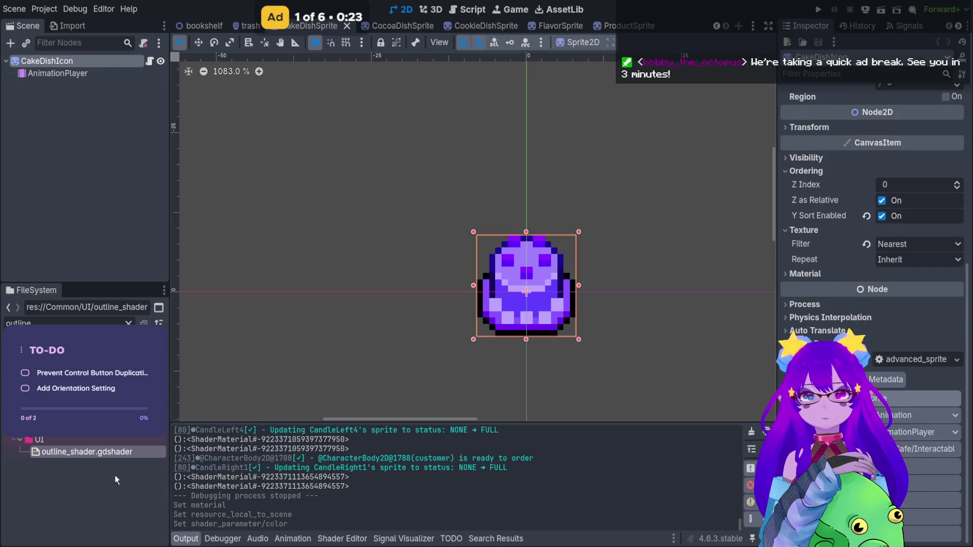
mouse_move(132, 450)
mouse_down()
mouse_move(187, 121)
mouse_move(130, 60)
mouse_up()
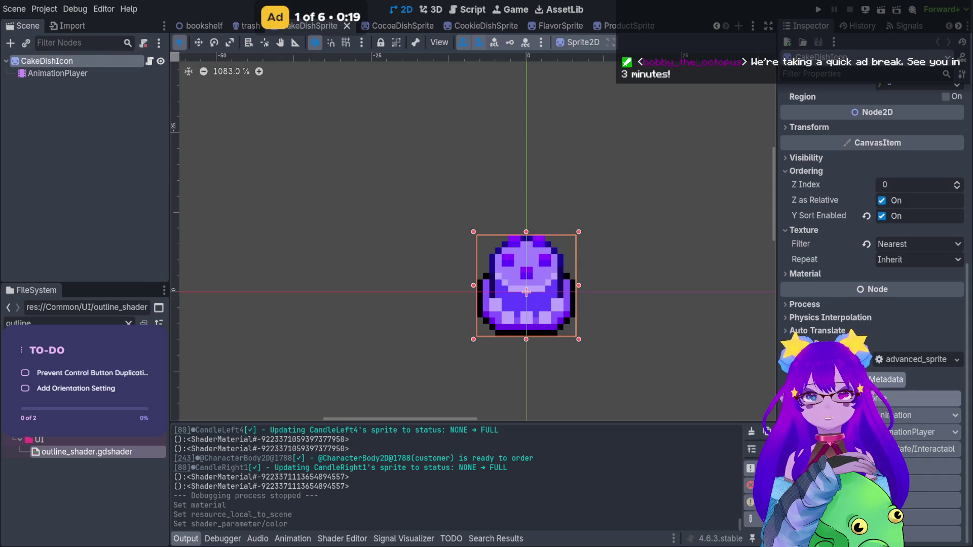
click(858, 276)
drag(76, 452, 885, 290)
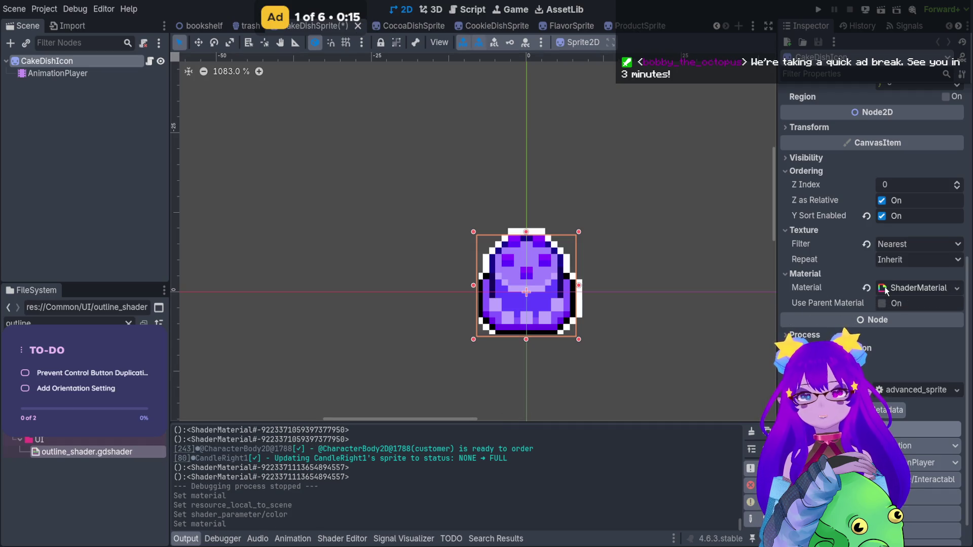
Step: Make the cake icon's material Local to Scene, review its shader settings, and save CakeDishSprite
scroll(886, 289, down, 3)
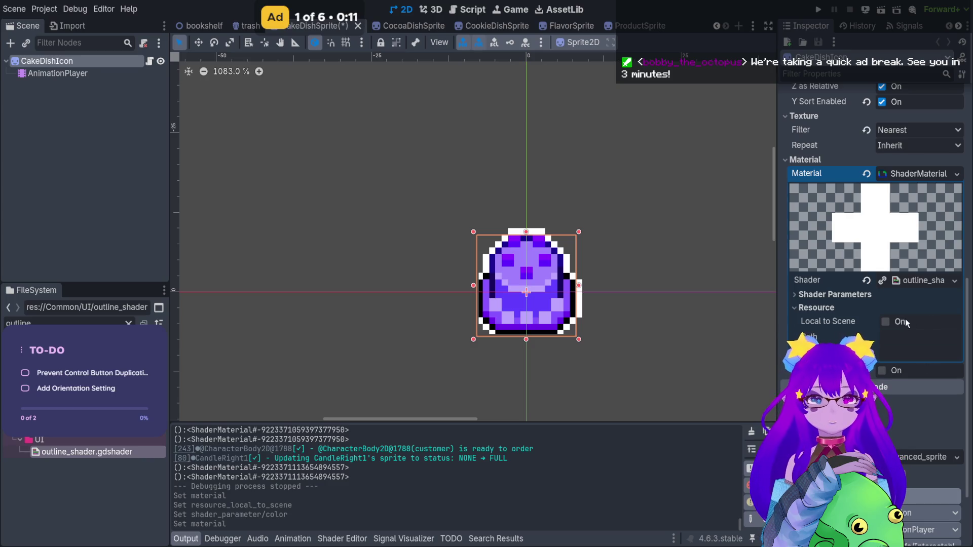
click(886, 323)
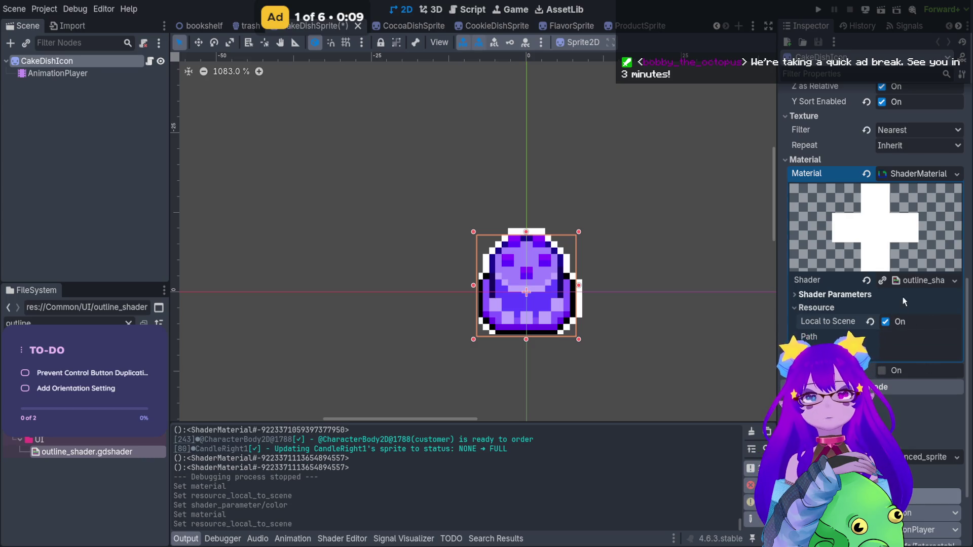
click(907, 284)
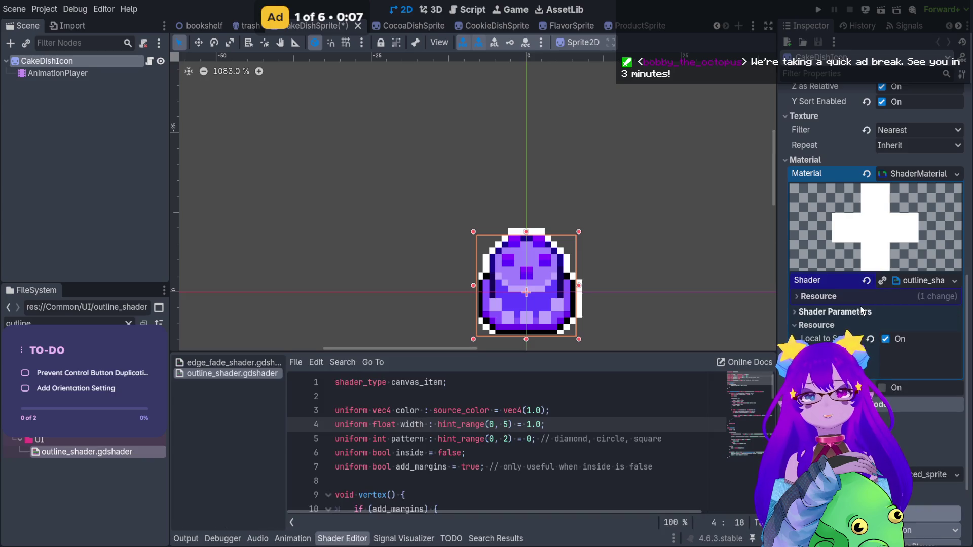
click(861, 311)
click(872, 297)
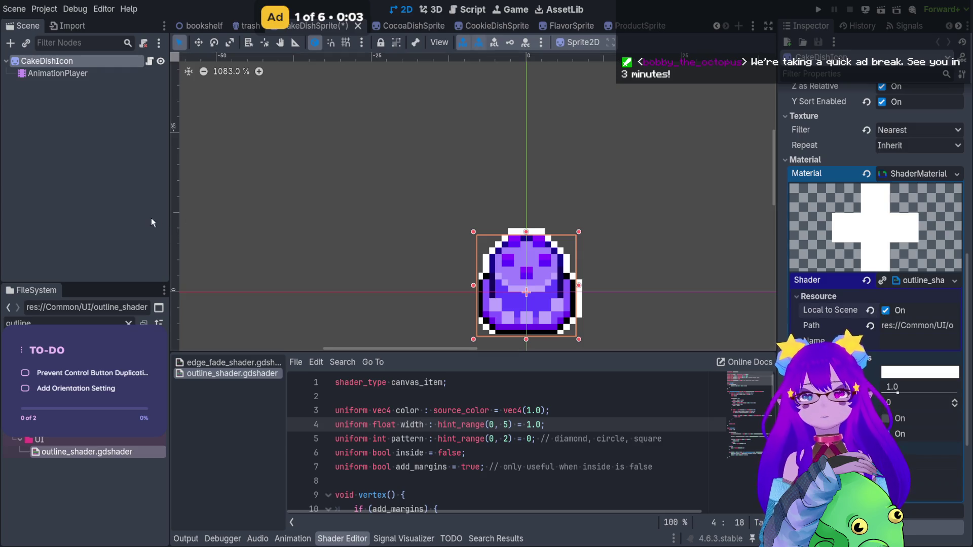
click(189, 234)
key(ctrl+s)
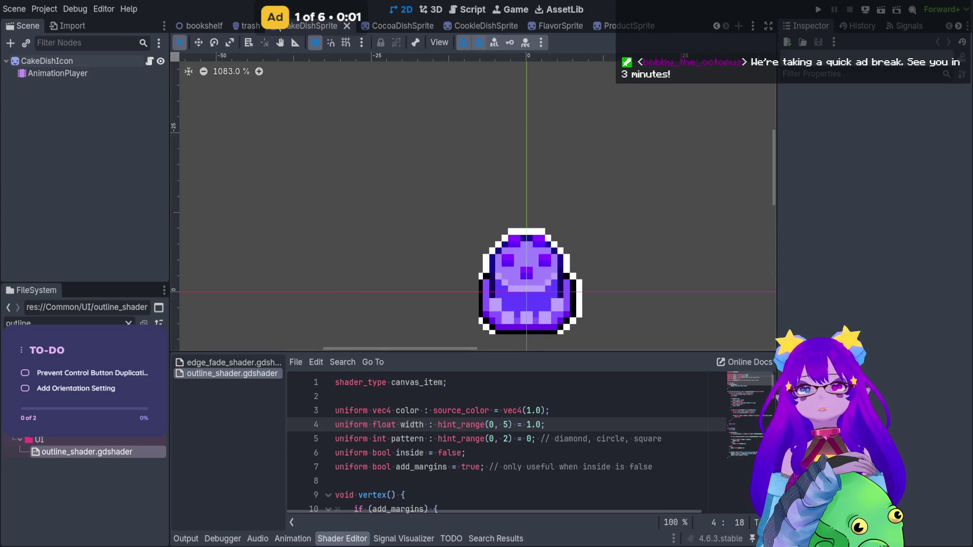
click(382, 23)
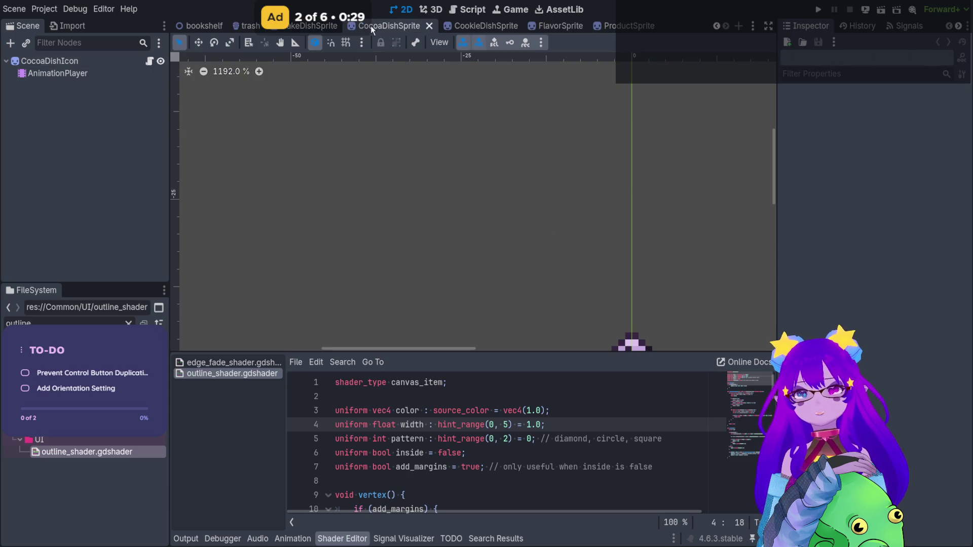
Step: Switch to CocoaDishSprite and inspect the CocoaDishIcon node's properties
click(334, 29)
key(ctrl+shift+Tab)
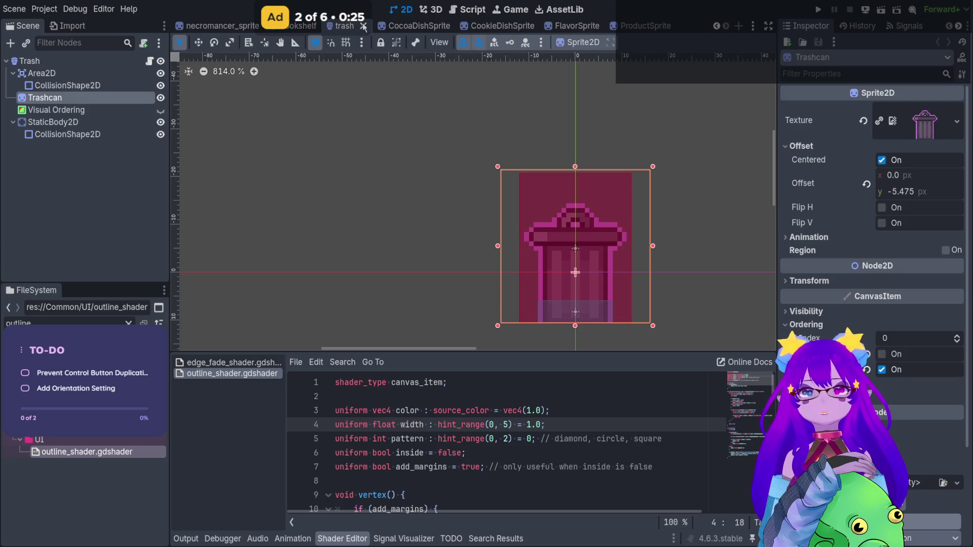
click(389, 29)
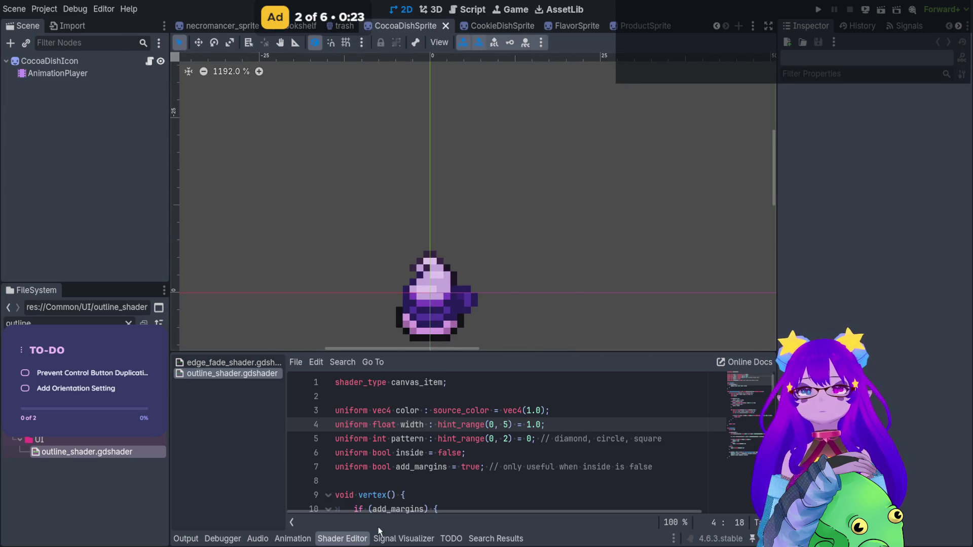
scroll(446, 263, down, 3)
click(99, 59)
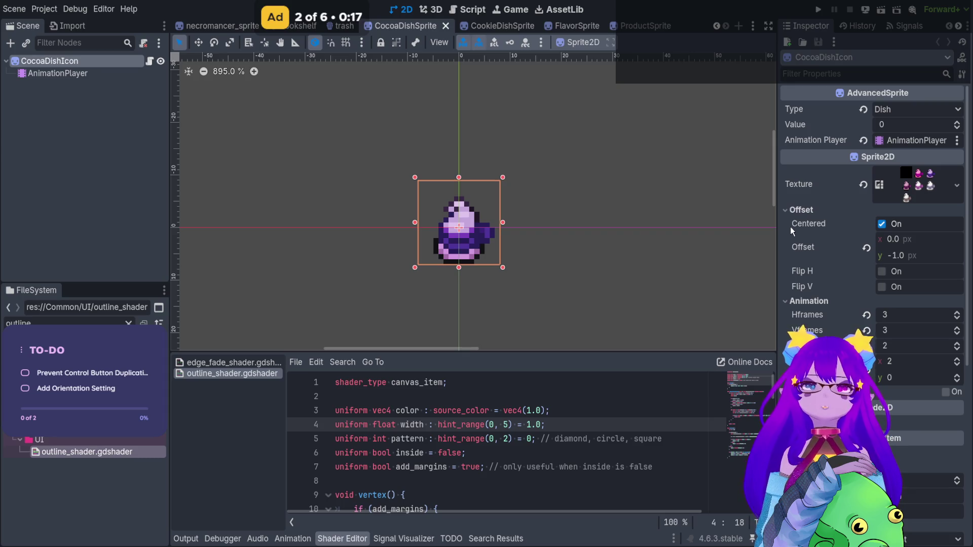
scroll(789, 226, down, 3)
scroll(771, 244, down, 1)
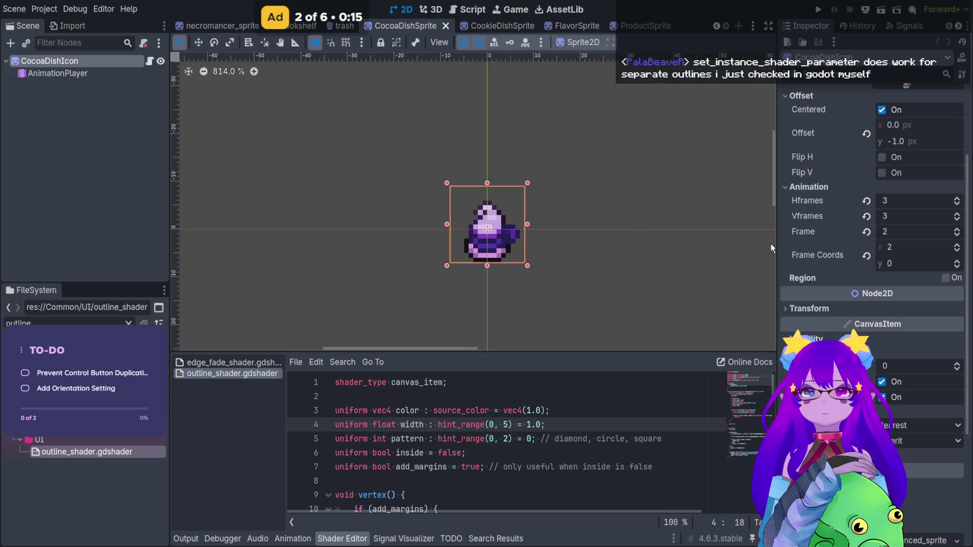
scroll(872, 273, down, 2)
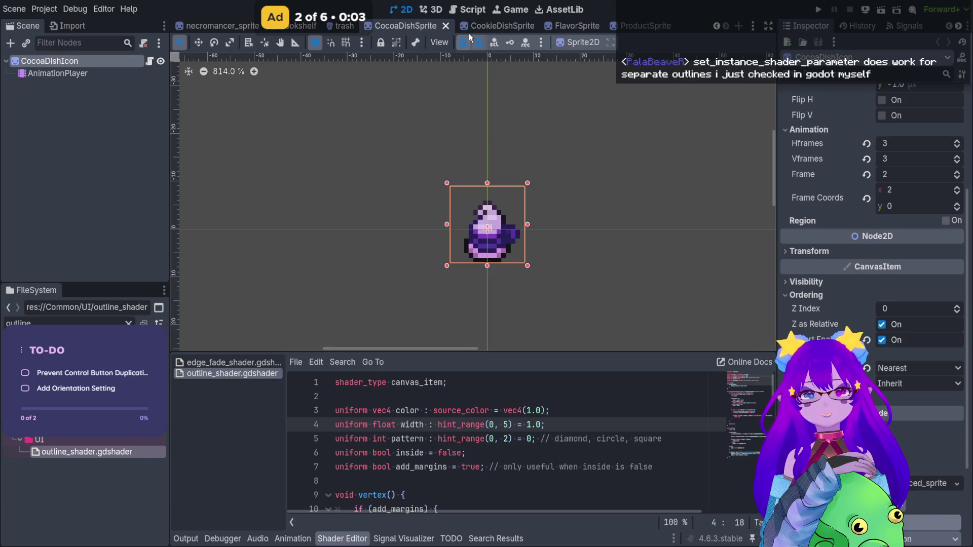
Step: Close CocoaDishSprite and open CookieDishIcon's advanced_sprite.gd script in CookieDishSprite
click(446, 26)
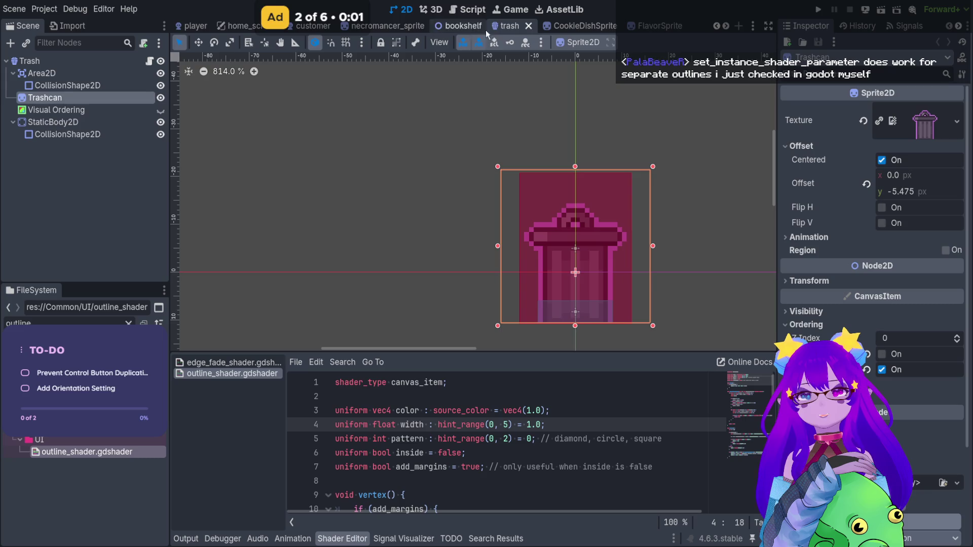
click(585, 26)
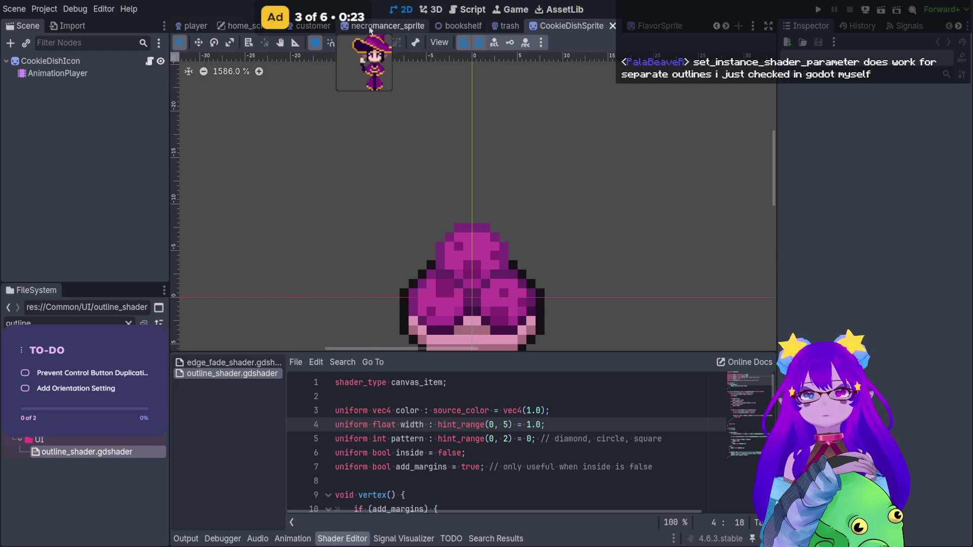
click(161, 61)
click(160, 61)
click(149, 61)
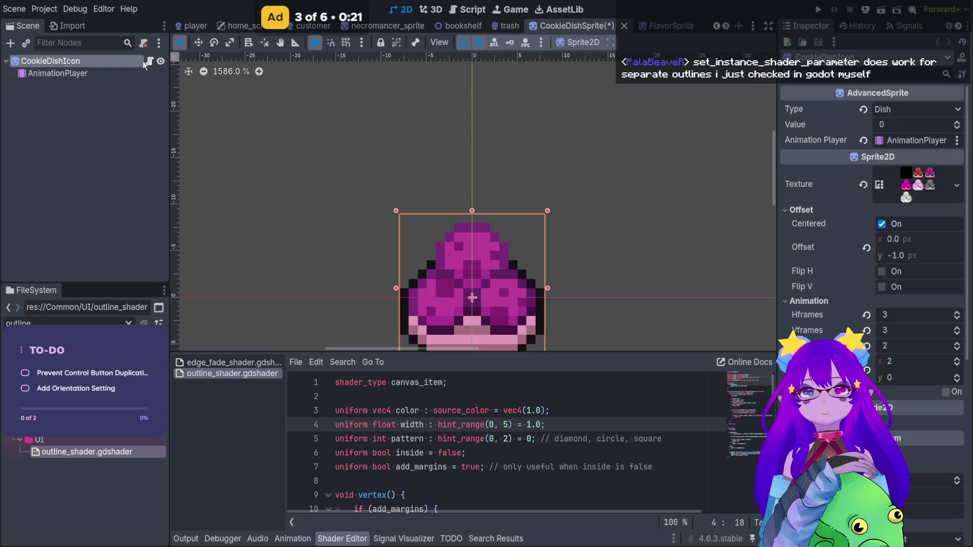
scroll(302, 89, up, 8)
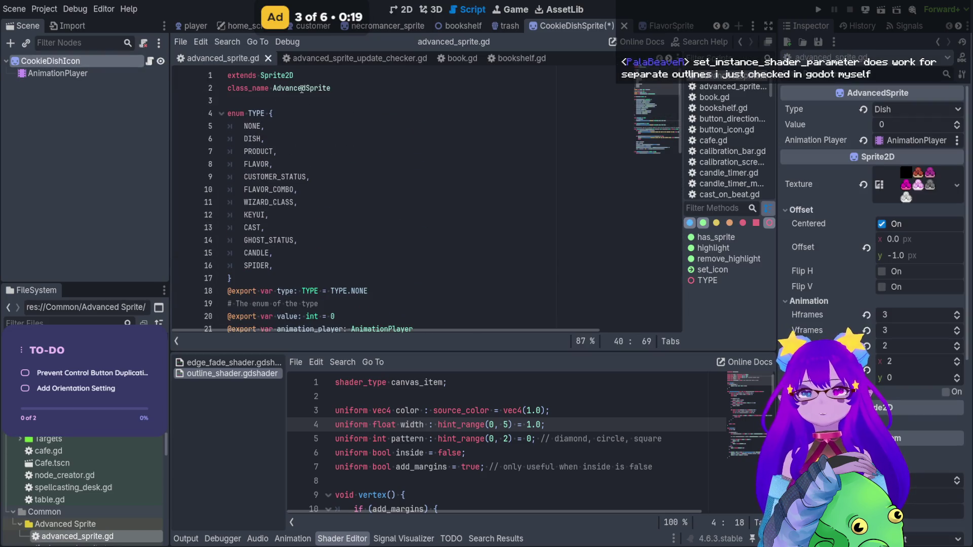
Step: Try changing line 40 to set_instance_shader_parameter, then undo the edit
click(300, 89)
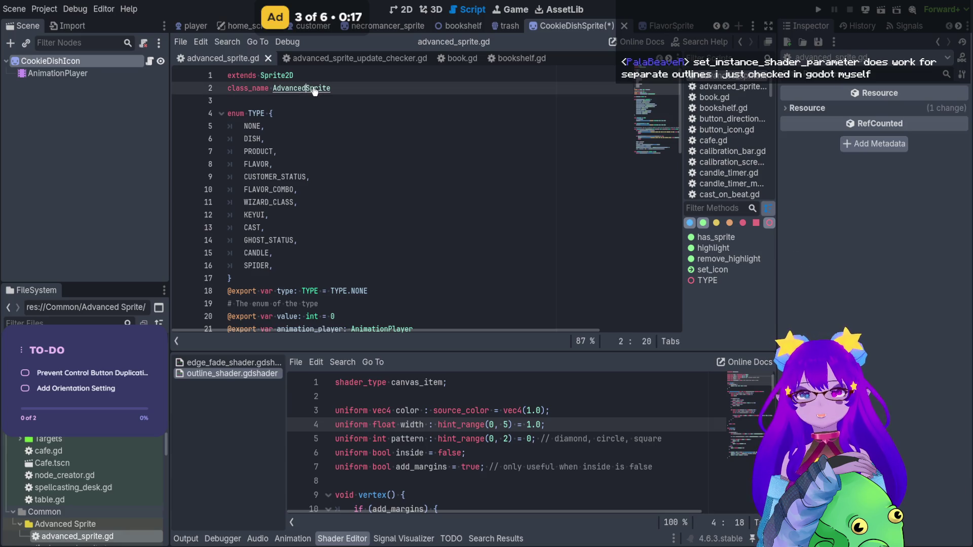
scroll(316, 101, down, 11)
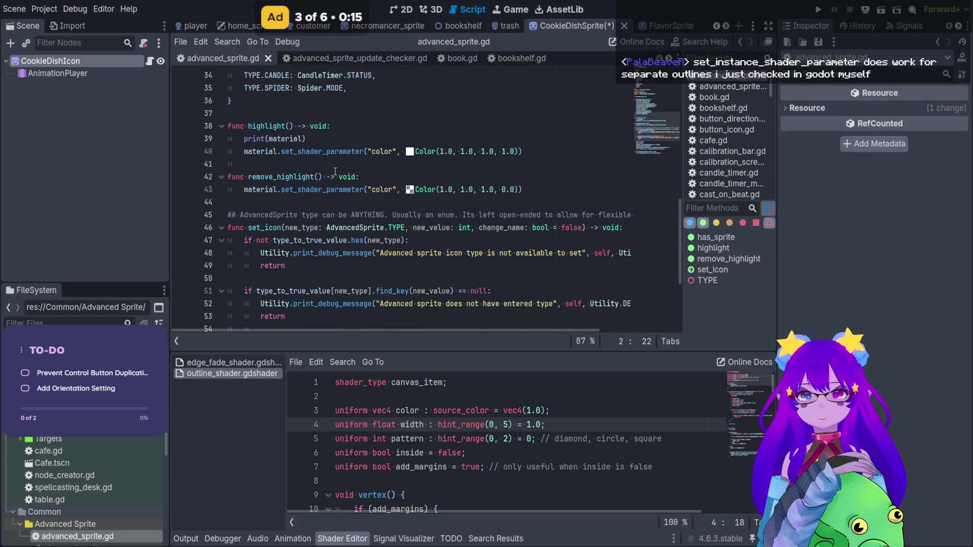
click(302, 152)
key(Left)
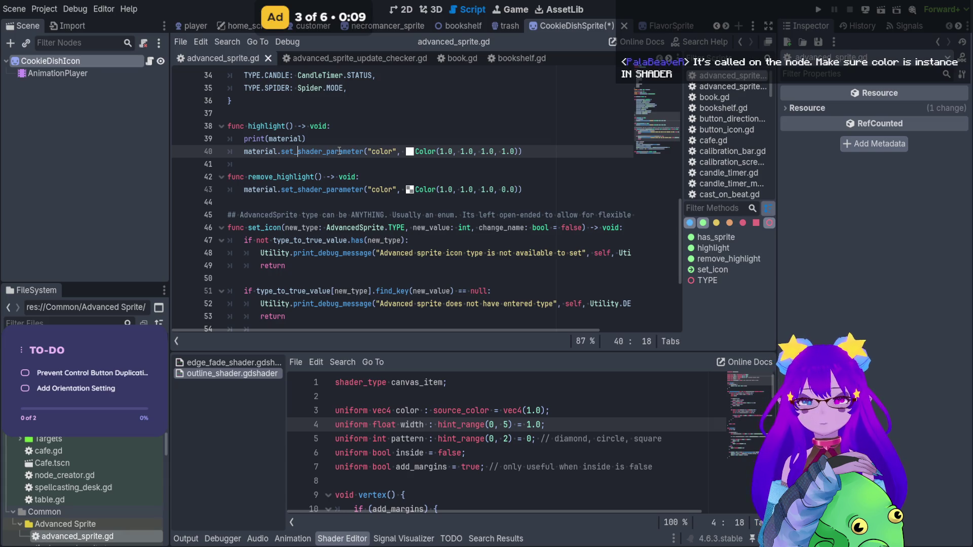
text(instance_)
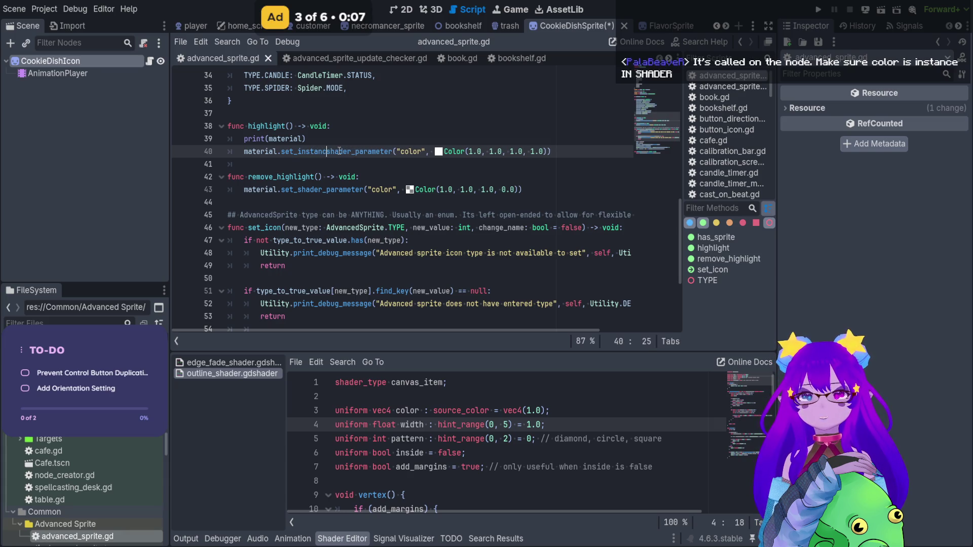
double_click(339, 151)
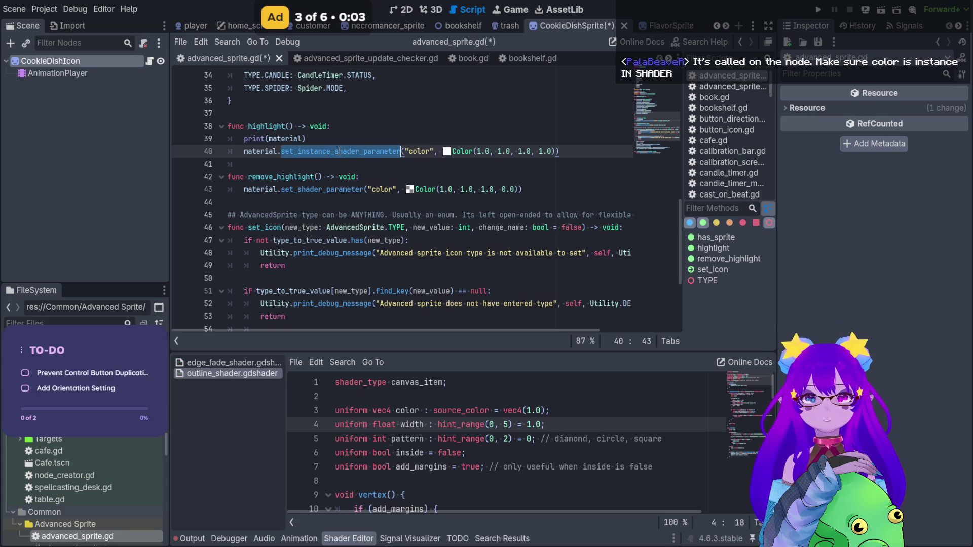
key(ctrl+z)
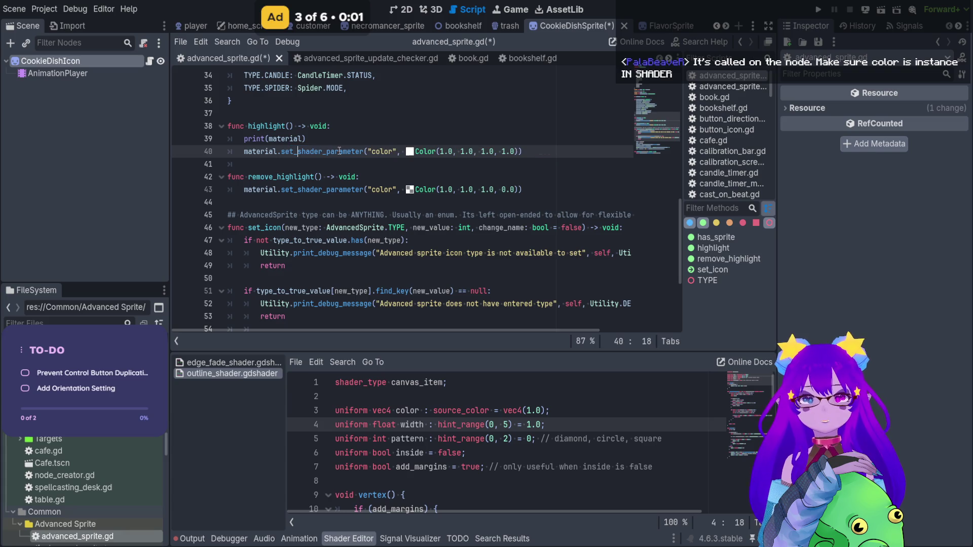
Step: Add a new line 'var new_color: Color =' after print(material)
click(344, 134)
key(Return)
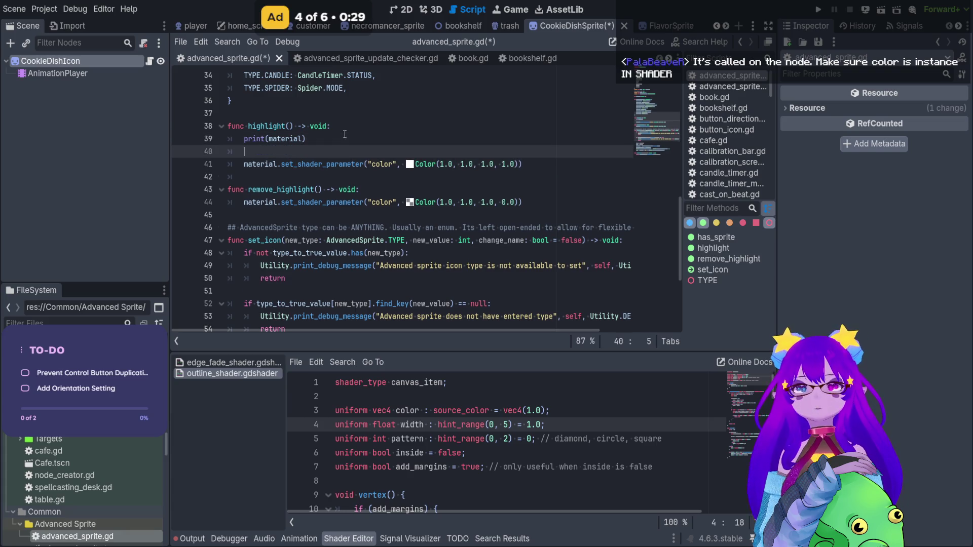
text(var color)
key(BackSpace)
key(BackSpace)
key(BackSpace)
text(ne)
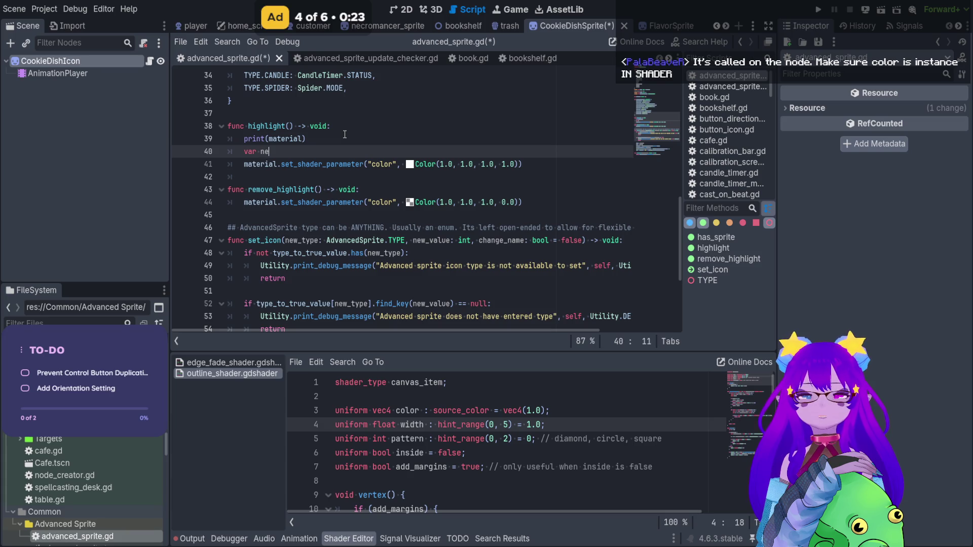
text(w)
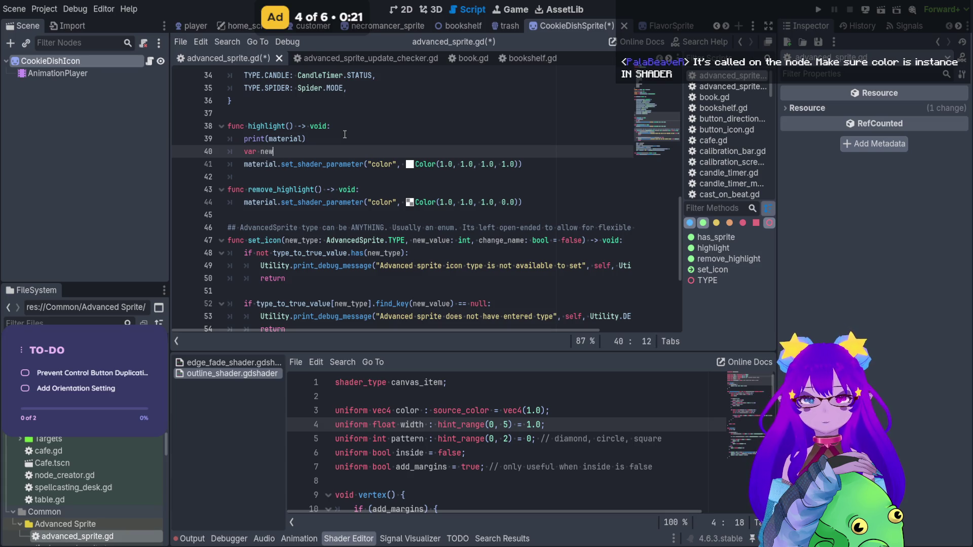
text(__color: Color =)
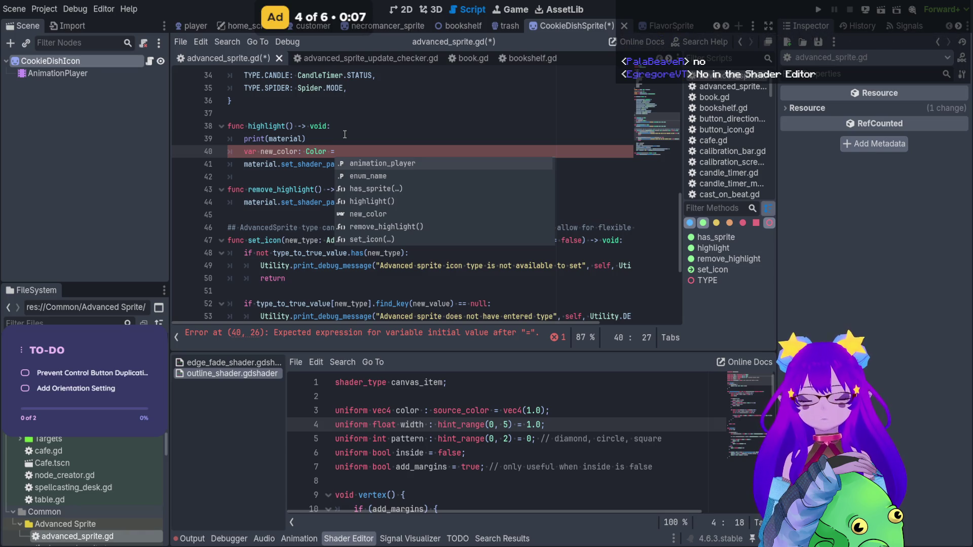
key(Escape)
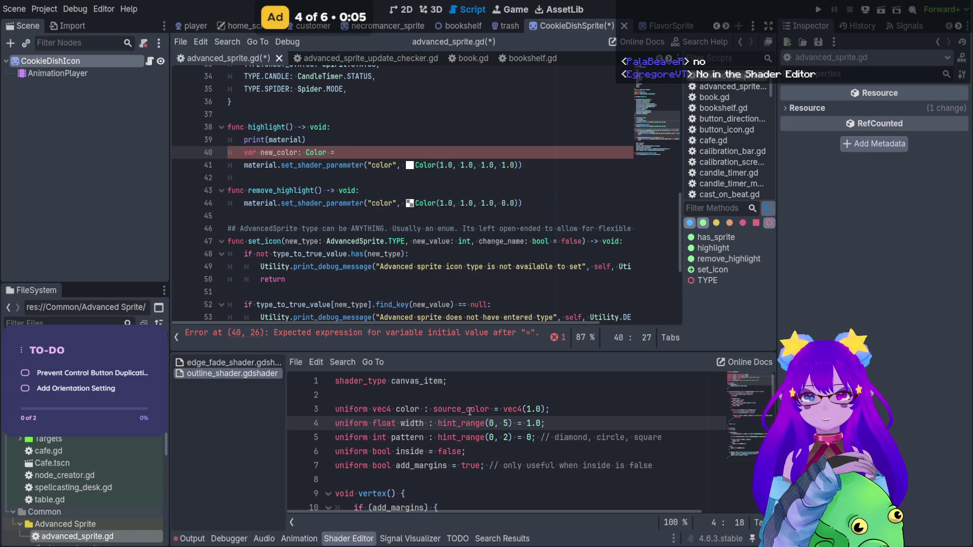
Step: Add a blank line in the outline shader and duplicate the color uniform line
click(531, 409)
key(Up)
key(Return)
drag(549, 423, 492, 414)
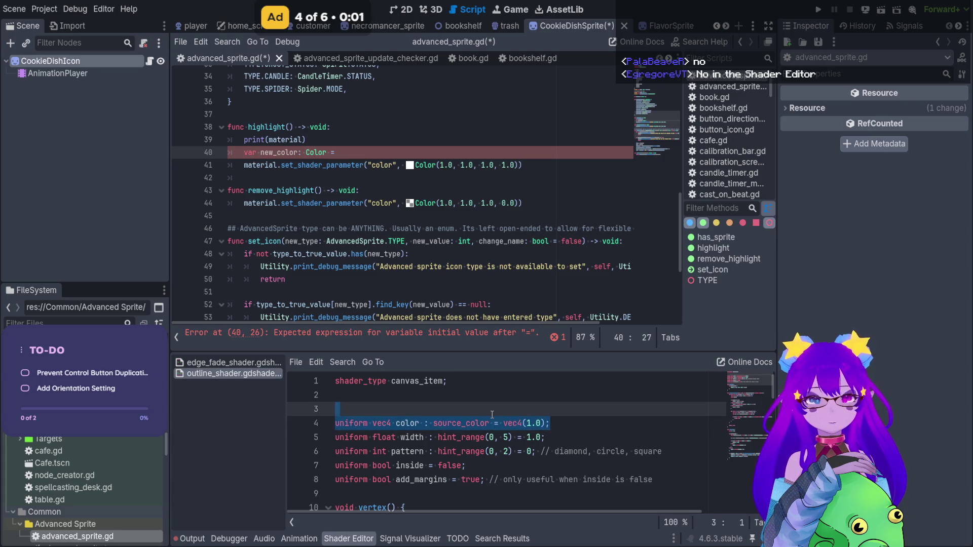
click(492, 415)
drag(549, 423, 425, 423)
key(Up)
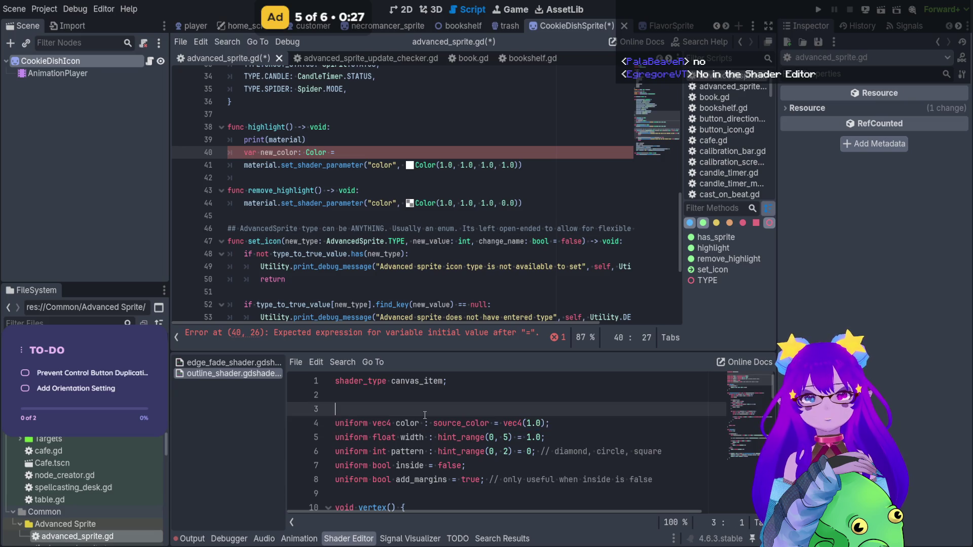
key(Down)
key(ctrl+shift+d)
Step: Type test text 'dadada' into the duplicated uniform and line 41, then revert it
click(407, 437)
text(dadadalor : source_color = vec4(1.0);)
click(497, 165)
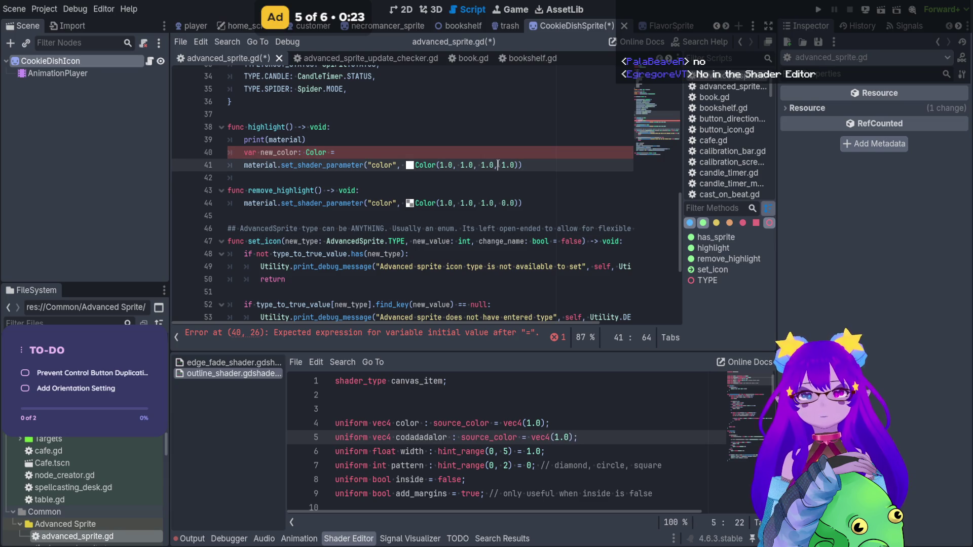
text(dadada)
key(BackSpace)
key(BackSpace)
key(BackSpace)
click(437, 437)
key(ctrl+z)
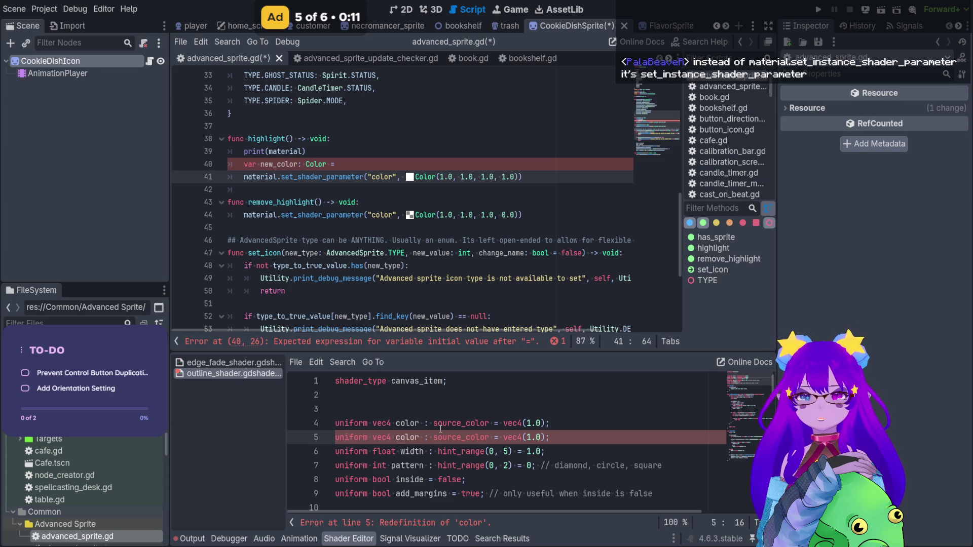
Step: Replace line 41's material.set_shader_parameter call with an empty set_instance_shader_parameter() call
click(282, 177)
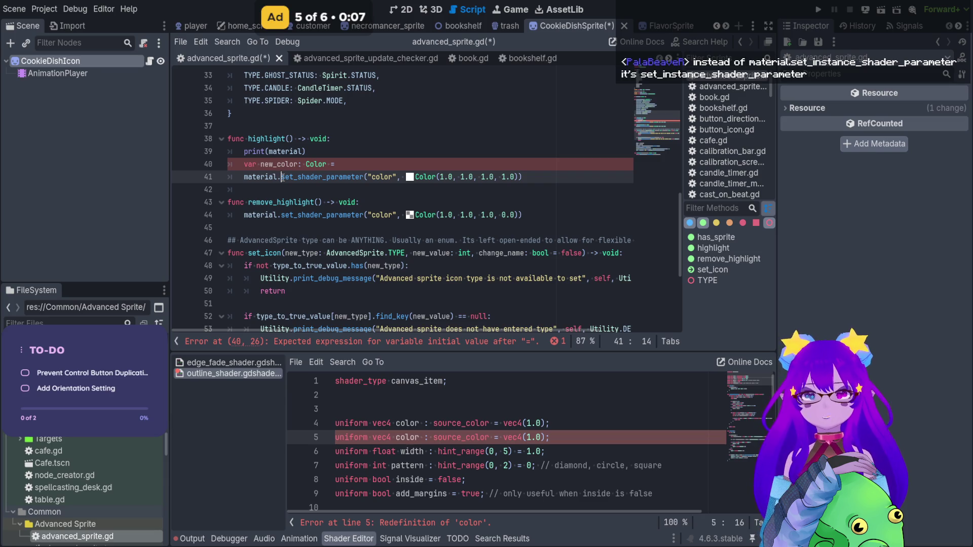
drag(282, 177, 244, 177)
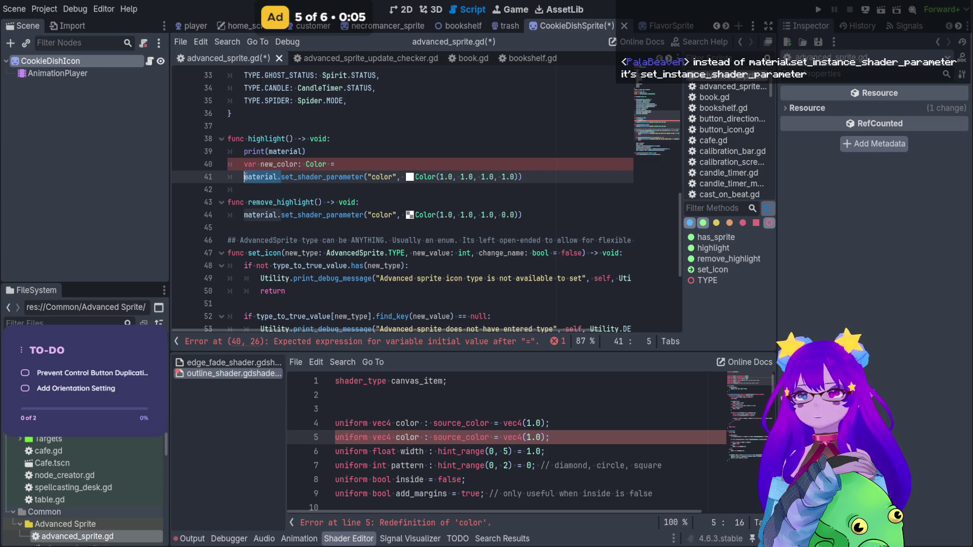
key(BackSpace)
click(258, 177)
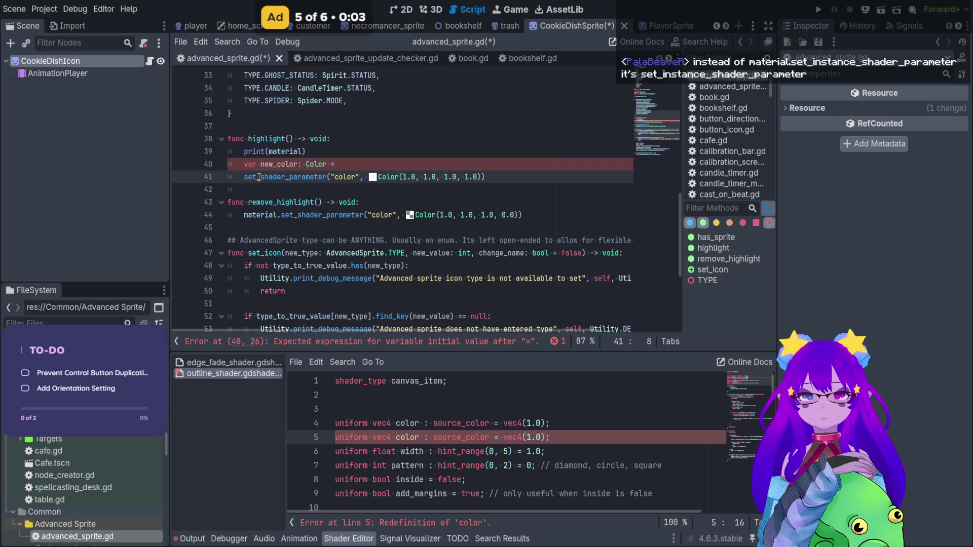
text(_instance)
key(Return)
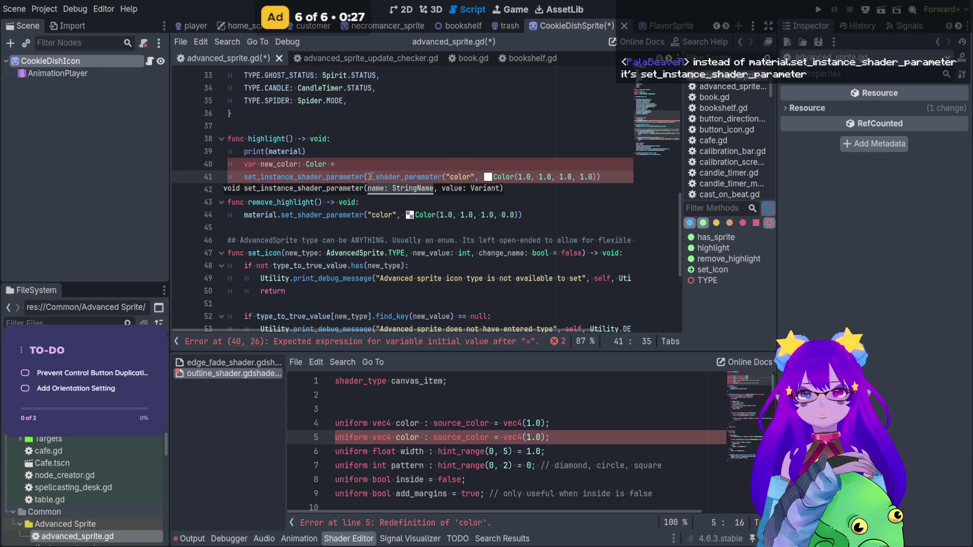
key(shift+End)
key(Delete)
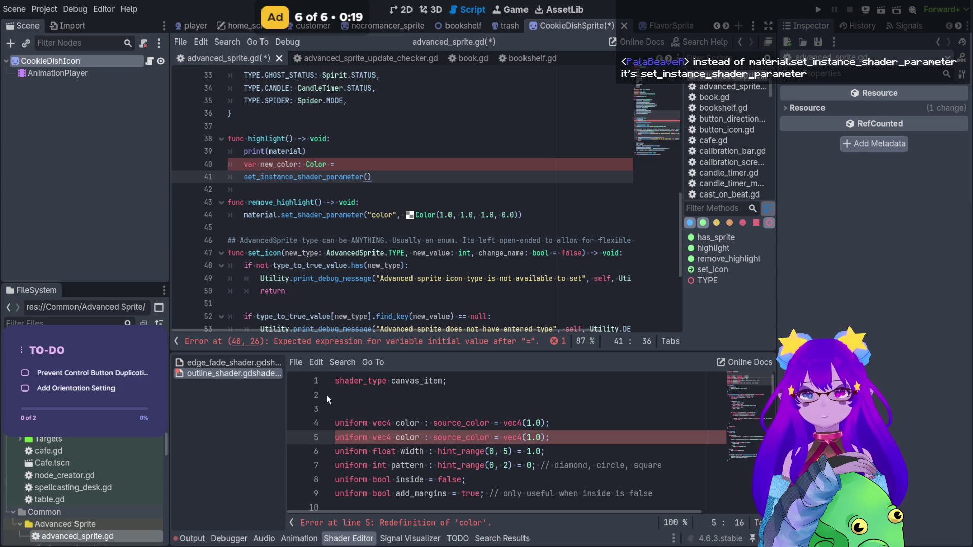
Step: Prefix the shader's color uniform with 'instance', comparing the remove_highlight and line 41 calls
double_click(362, 423)
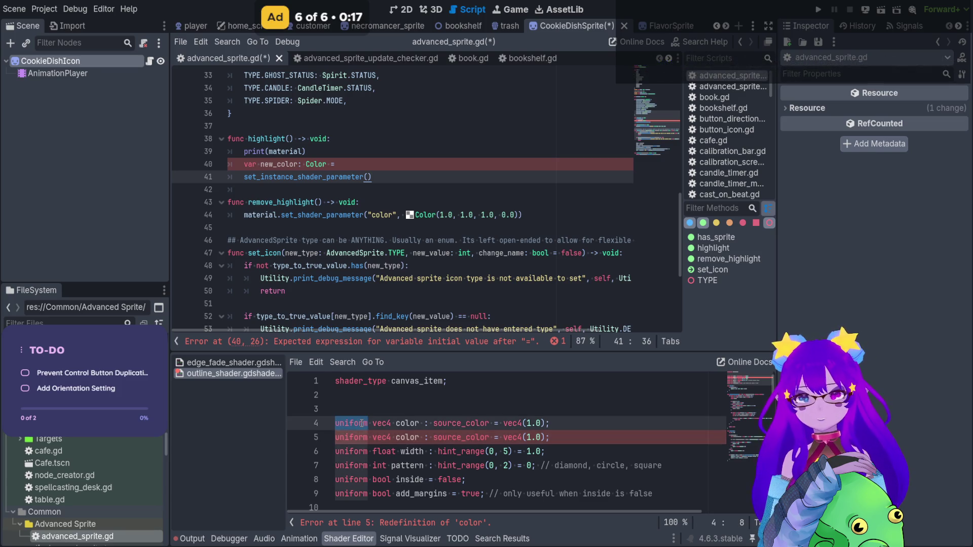
key(Home)
text(instance)
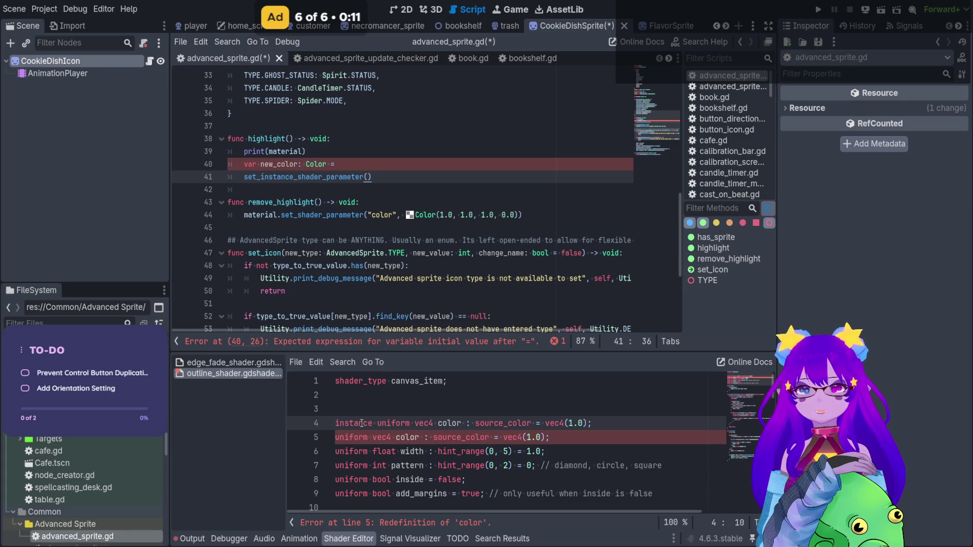
drag(414, 216, 477, 217)
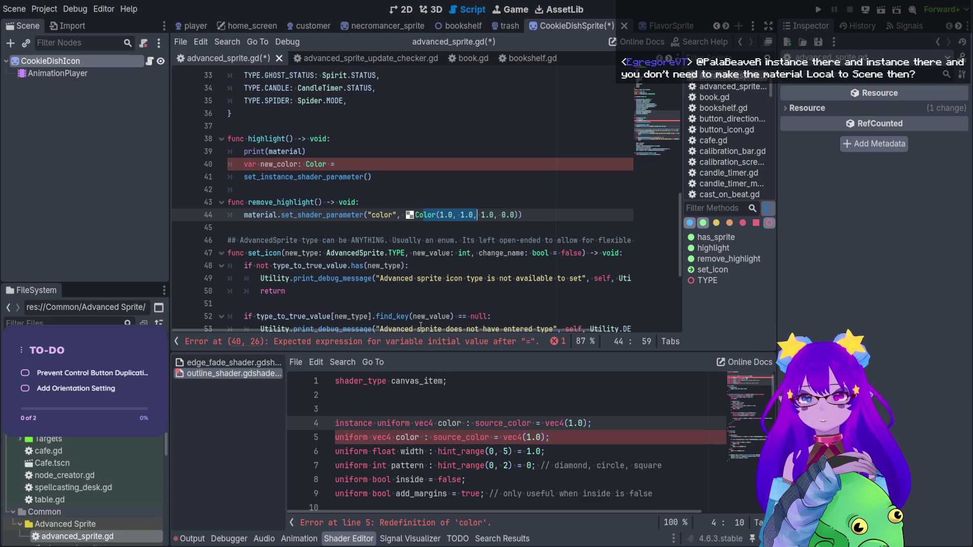
click(374, 215)
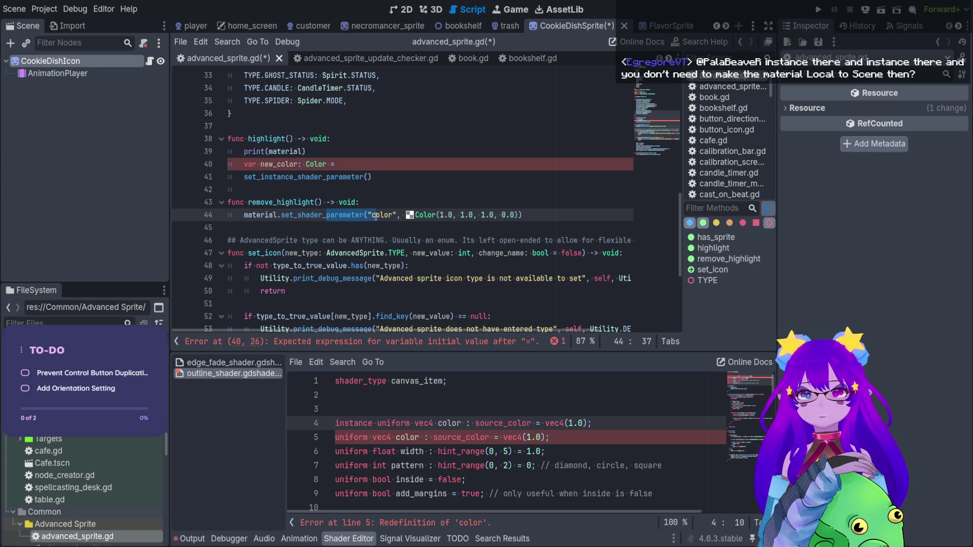
drag(289, 177, 346, 177)
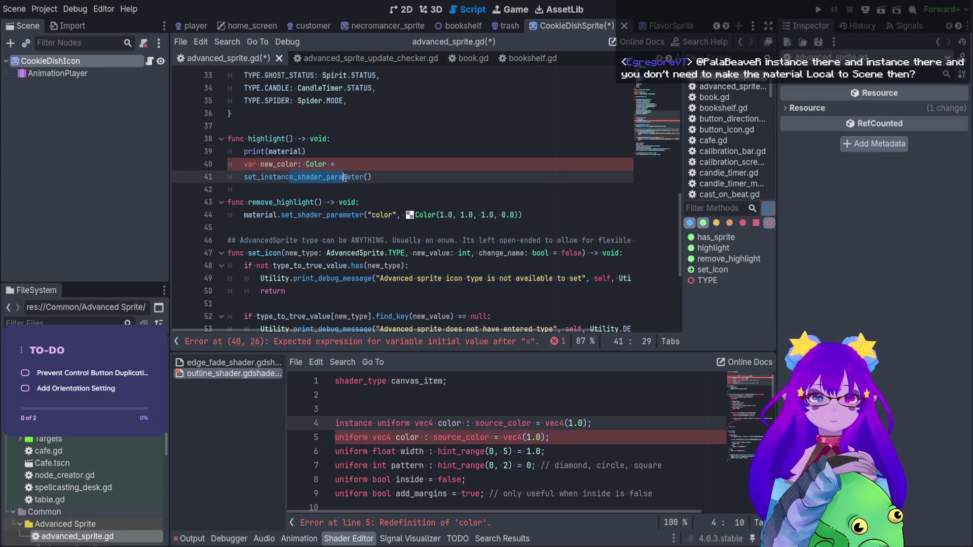
click(274, 215)
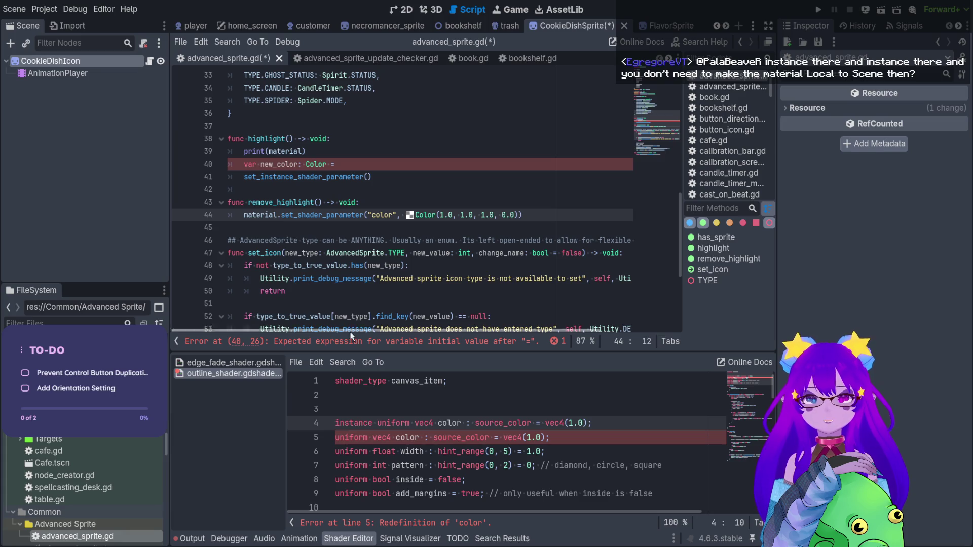
Step: Delete the duplicate color uniform line from outline_shader.gdshader
drag(396, 423, 348, 423)
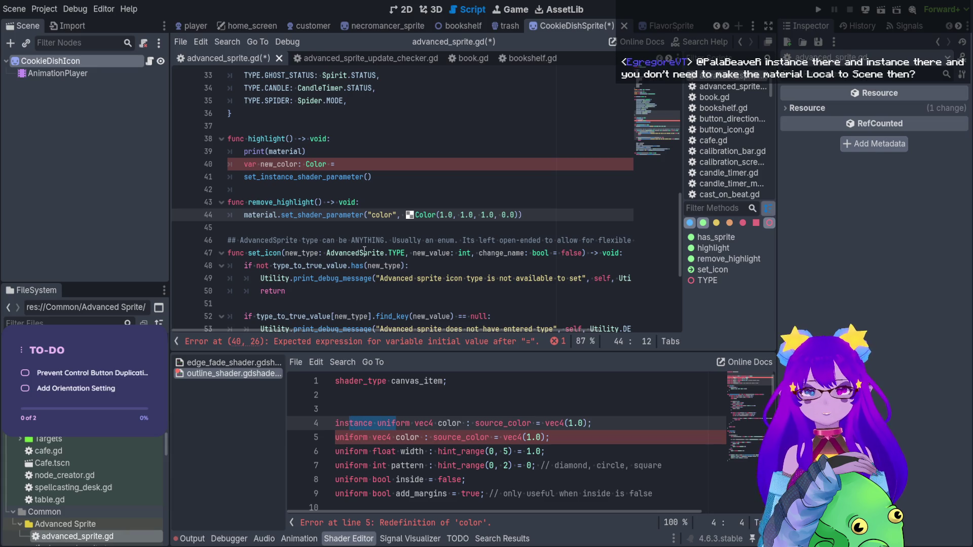
click(569, 435)
drag(569, 435, 299, 440)
key(BackSpace)
key(BackSpace)
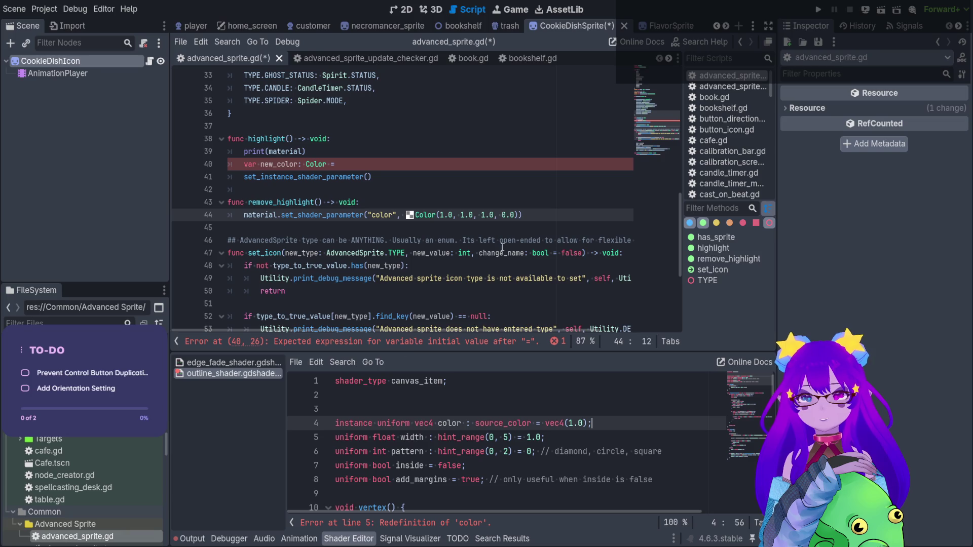
Step: Paste remove_highlight's "color" arguments into line 41's call and delete the debug print and new_color lines
click(393, 215)
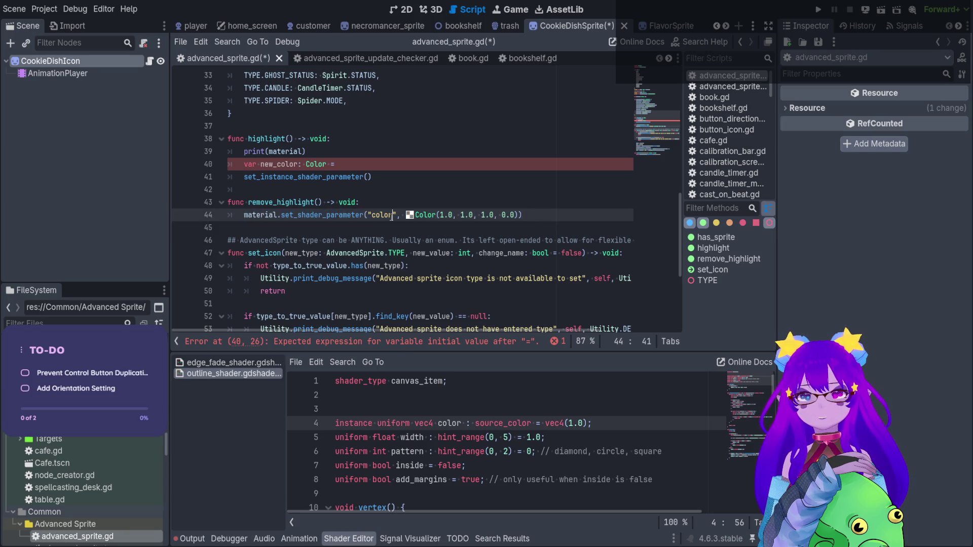
drag(366, 214, 519, 215)
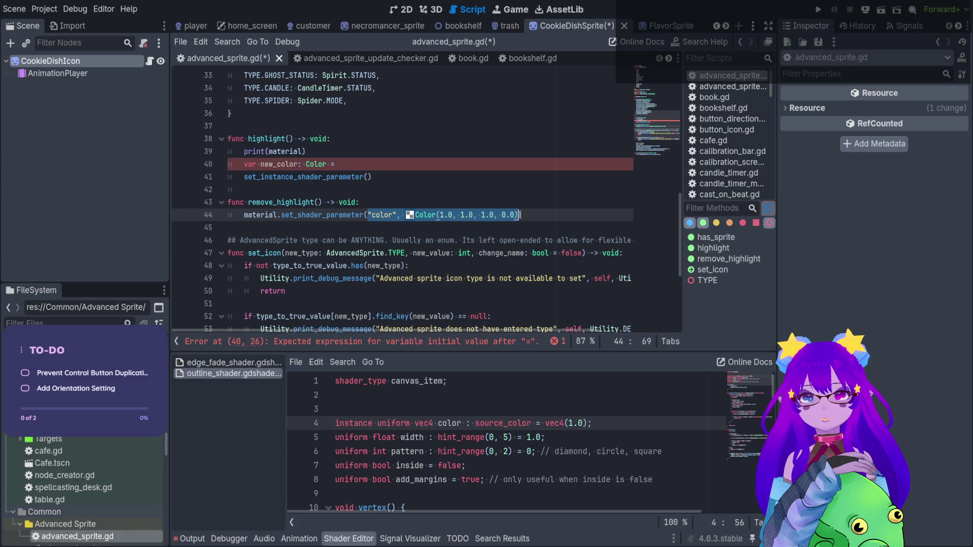
key(ctrl+c)
click(368, 177)
key(ctrl+v)
drag(351, 164, 180, 158)
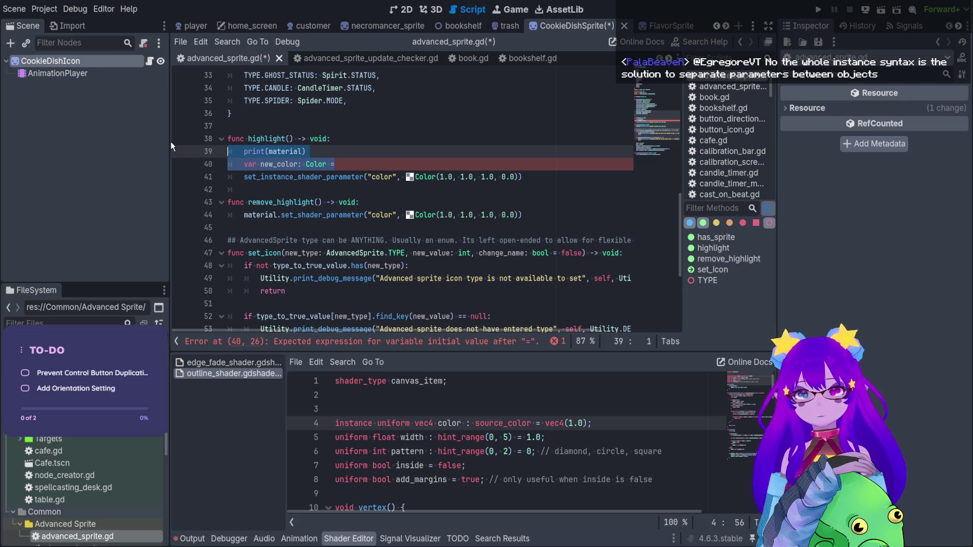
key(BackSpace)
key(BackSpace)
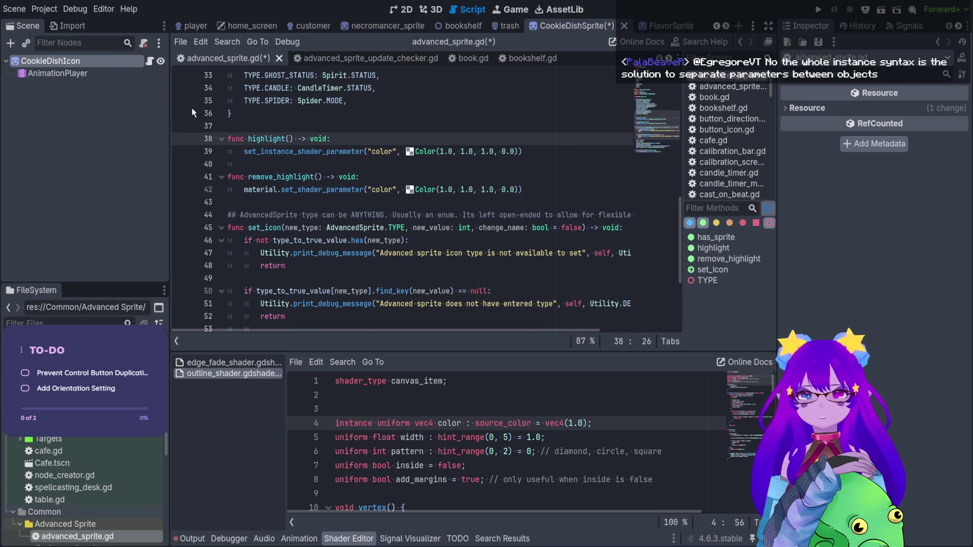
Step: Replace line 42 with the instance parameter call, make highlight red, and save the script
drag(523, 151, 244, 151)
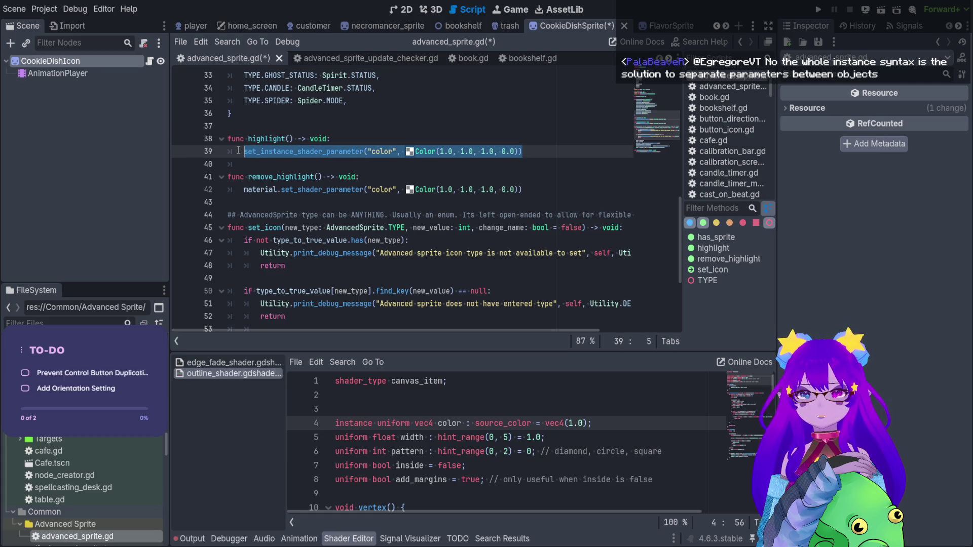
drag(524, 189, 243, 188)
key(ctrl+v)
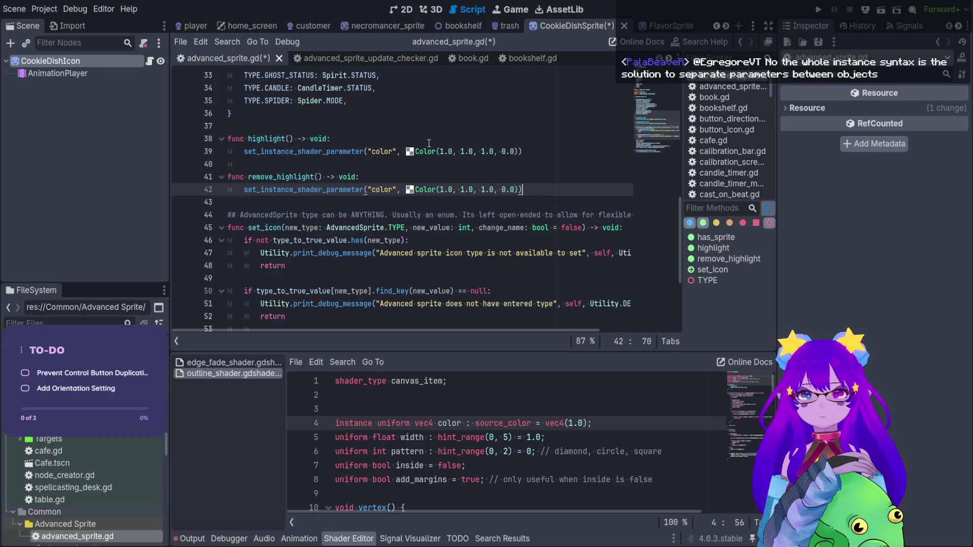
click(405, 151)
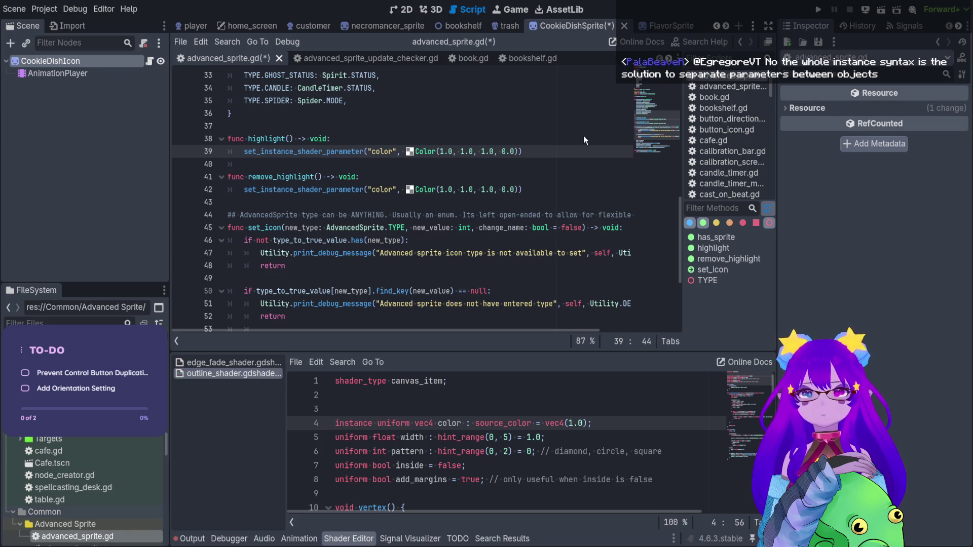
click(591, 169)
key(ctrl+s)
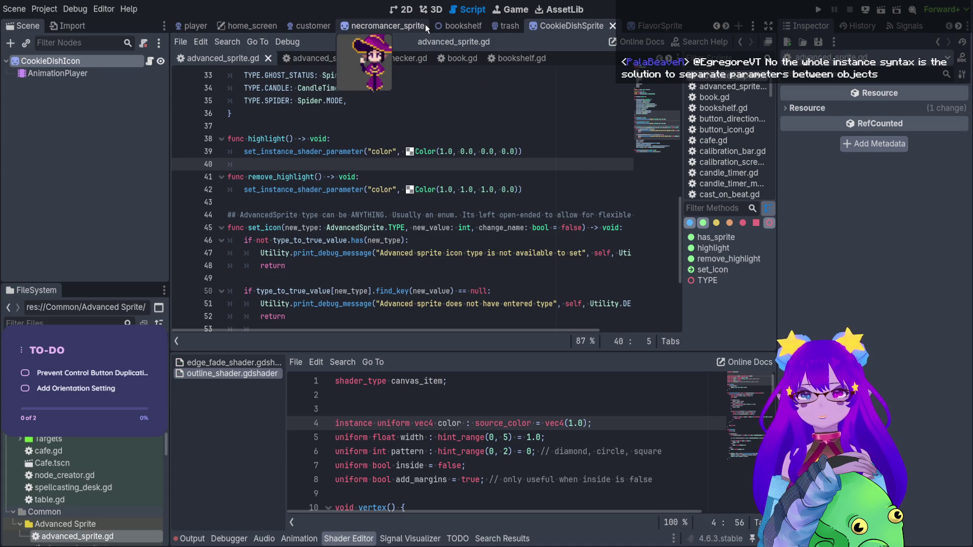
Step: Assign outline_shader.gdshader to the FlavorSprite node's Material slot
click(643, 28)
click(400, 10)
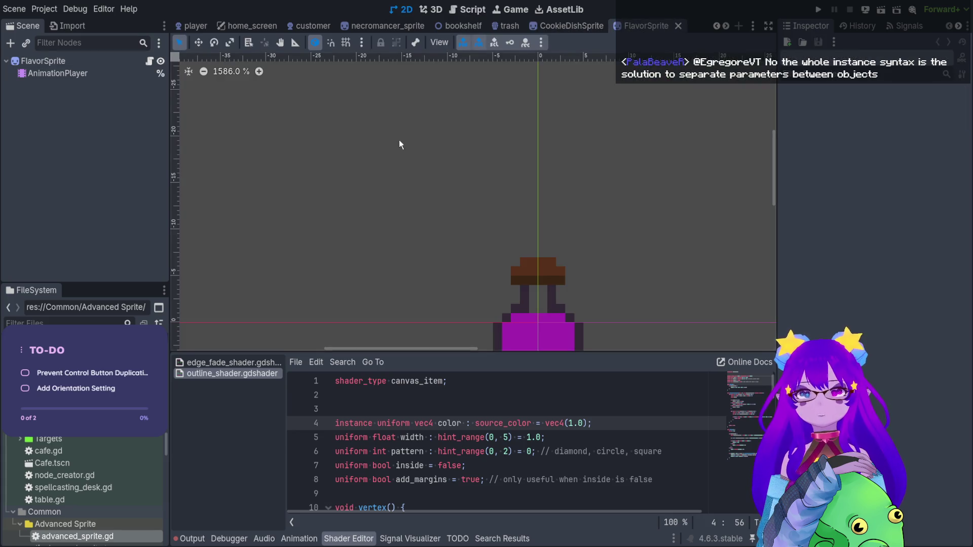
click(512, 309)
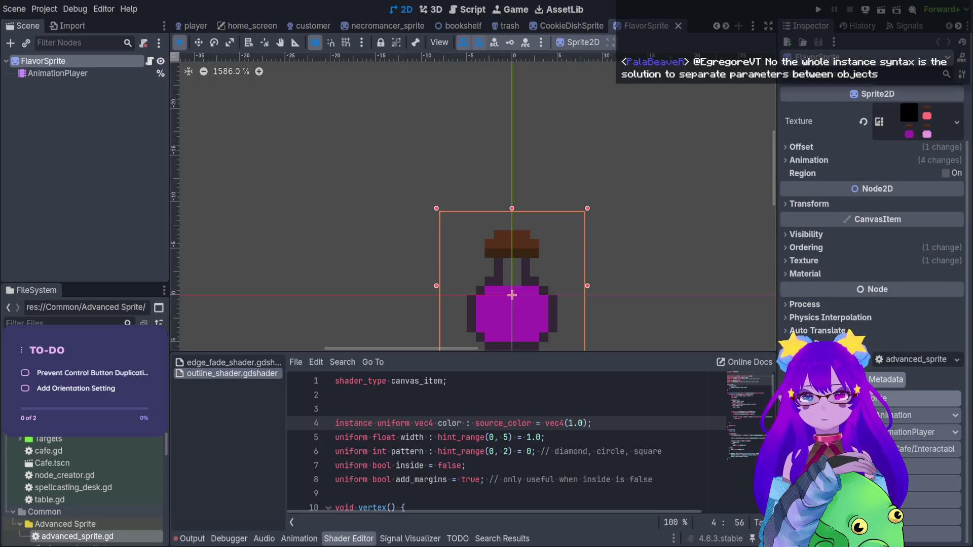
click(867, 276)
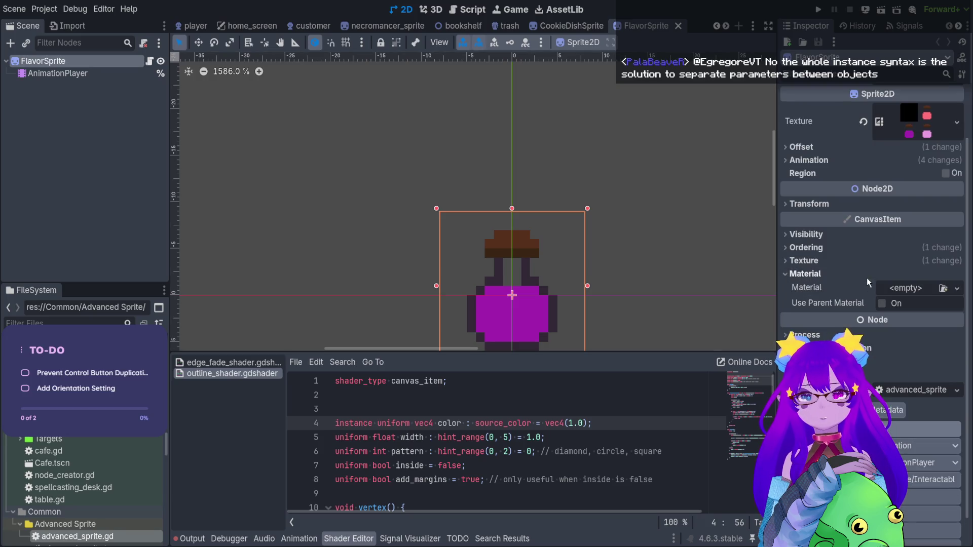
click(79, 322)
text(oul)
key(BackSpace)
text(tl)
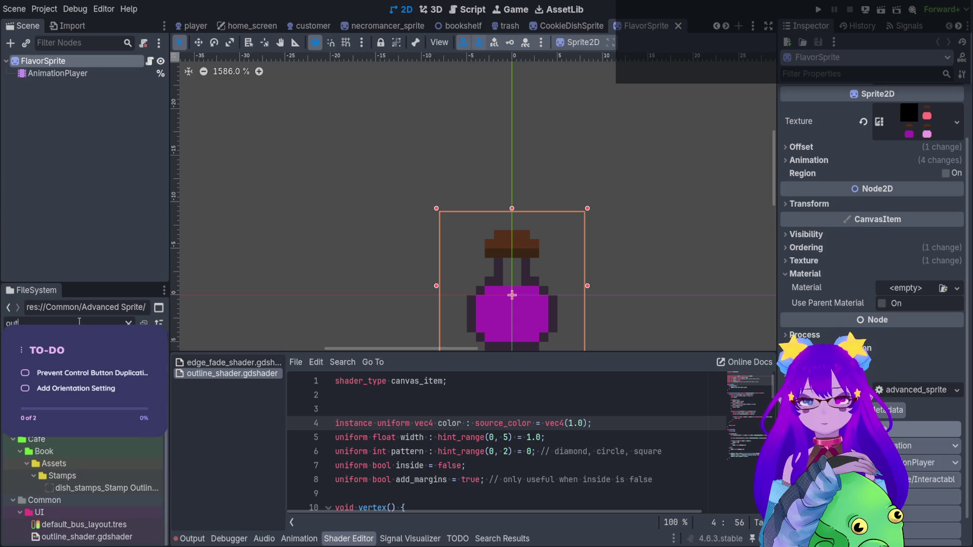
drag(86, 537, 874, 288)
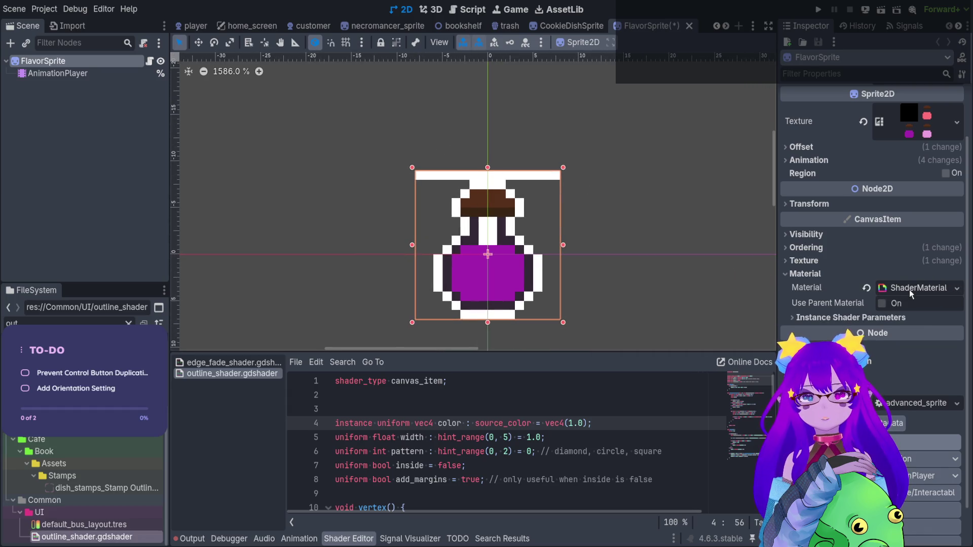
Step: Reduce the outline Width to nothing and save the FlavorSprite scene
click(909, 287)
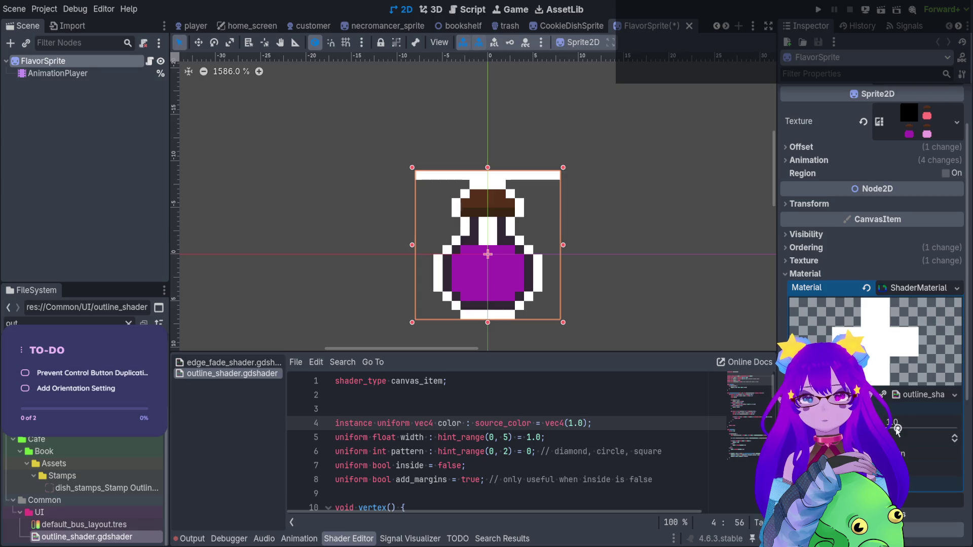
drag(881, 417, 861, 417)
click(103, 234)
key(ctrl+s)
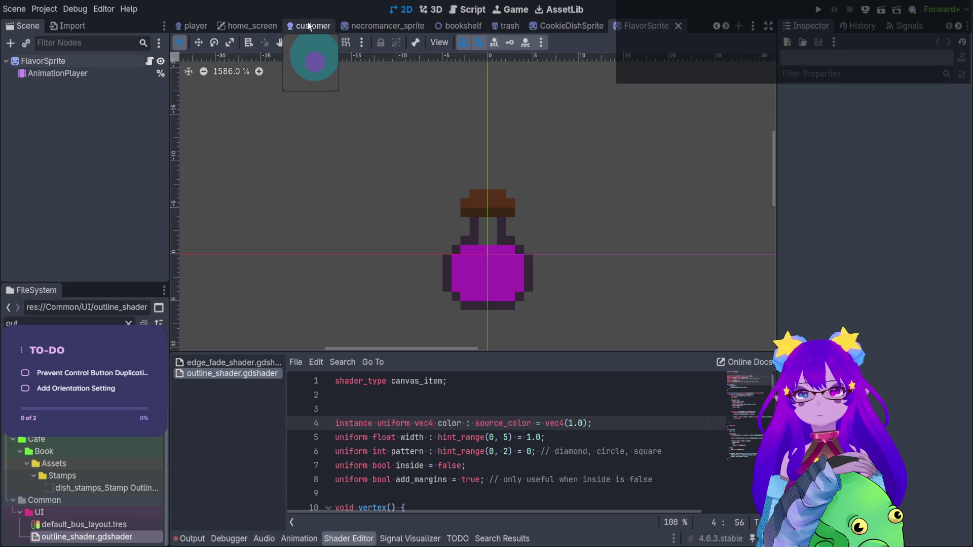
Step: Go through the home_screen, customer and necromancer_sprite scene tabs to reach the player scene
mouse_move(386, 27)
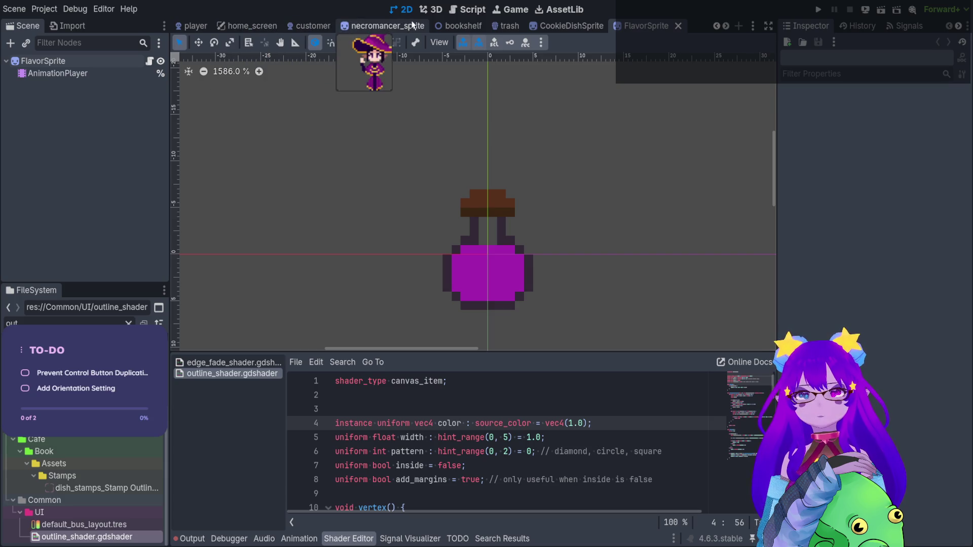
mouse_move(548, 25)
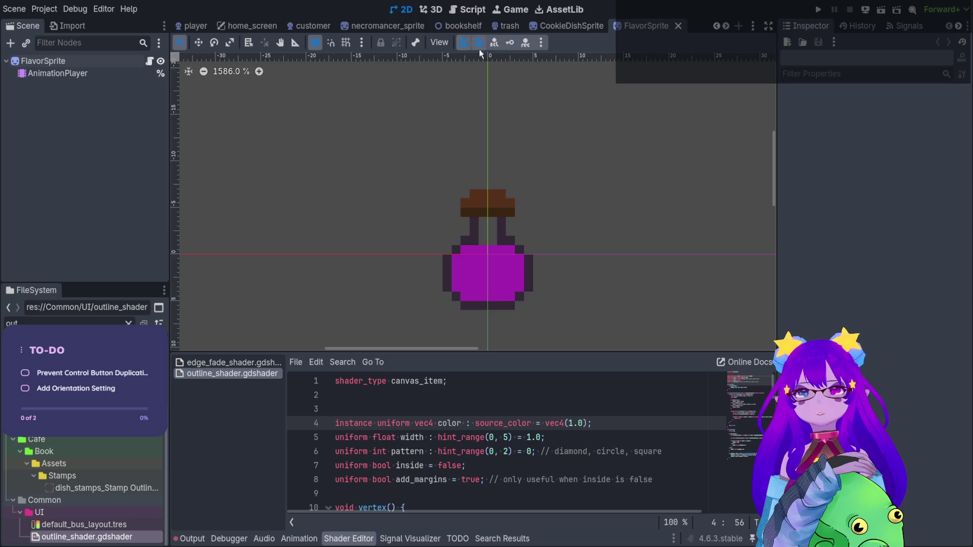
click(260, 23)
click(313, 25)
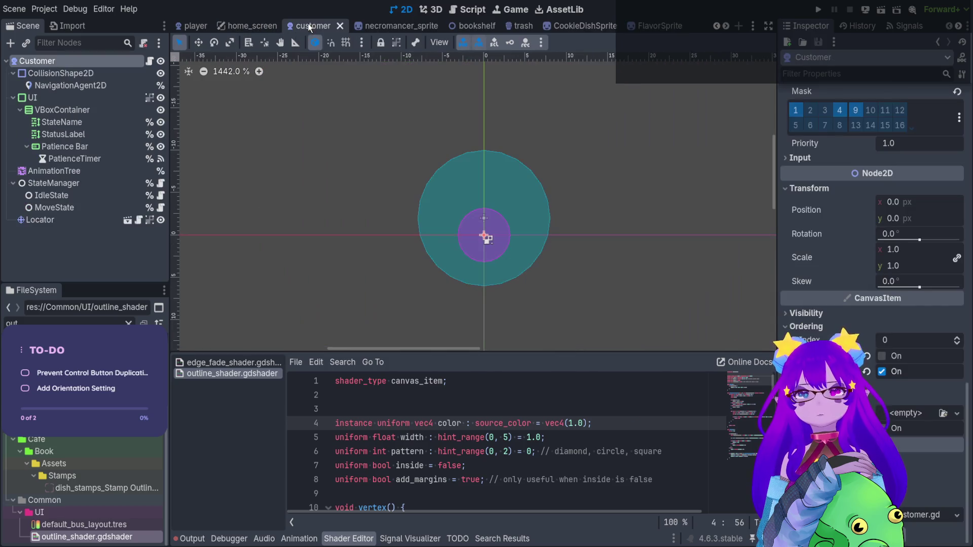
click(372, 26)
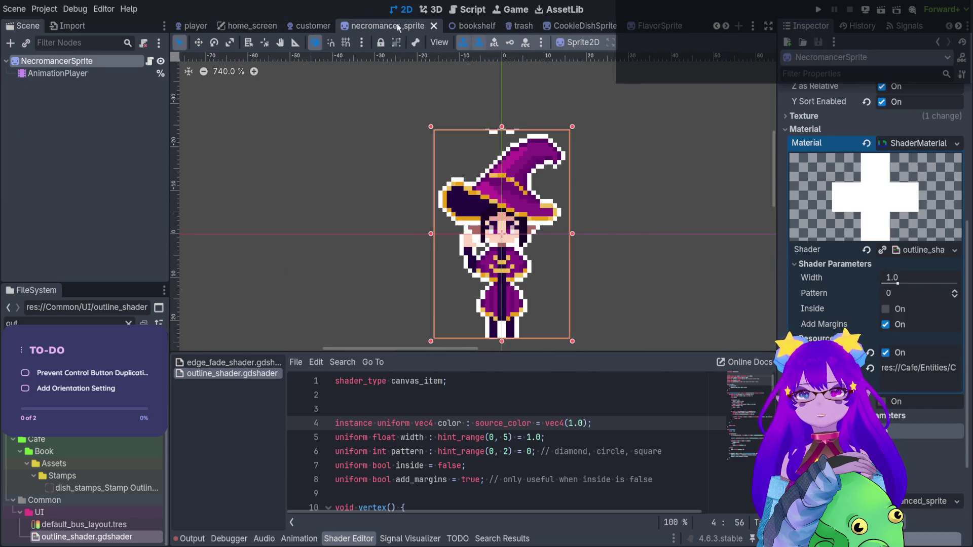
mouse_move(313, 30)
click(194, 26)
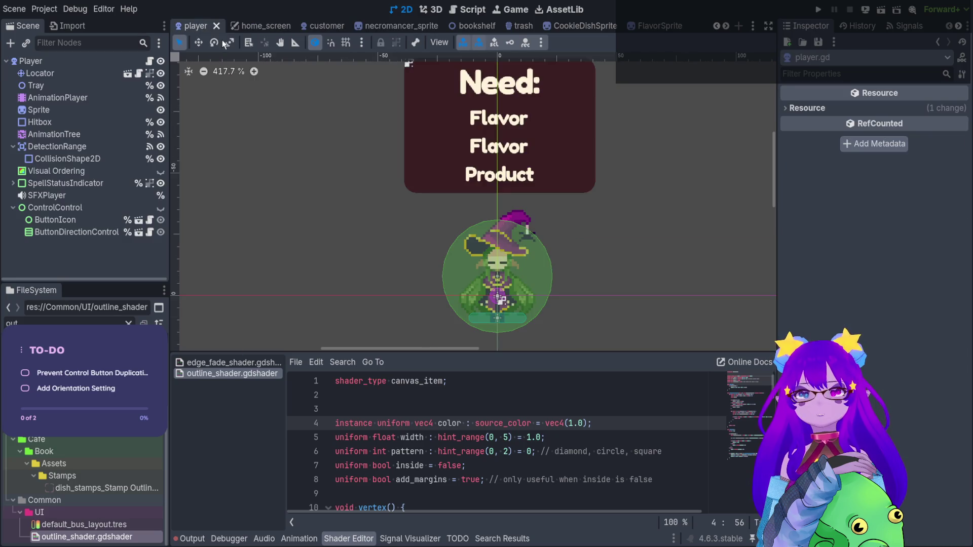
Step: In player.gd, add an empty line after the items_in_range erase call, then view interactable.gd
click(147, 61)
drag(378, 191, 196, 196)
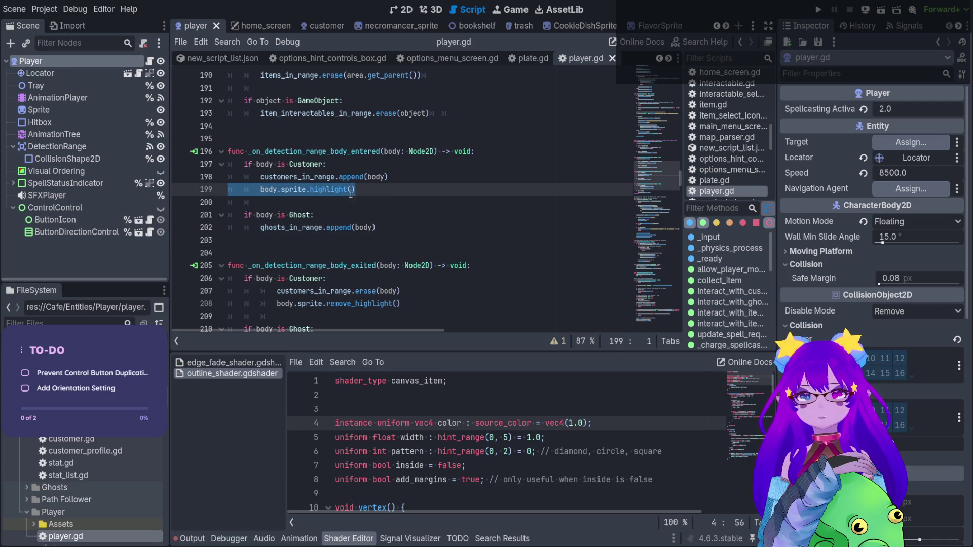
scroll(390, 221, up, 4)
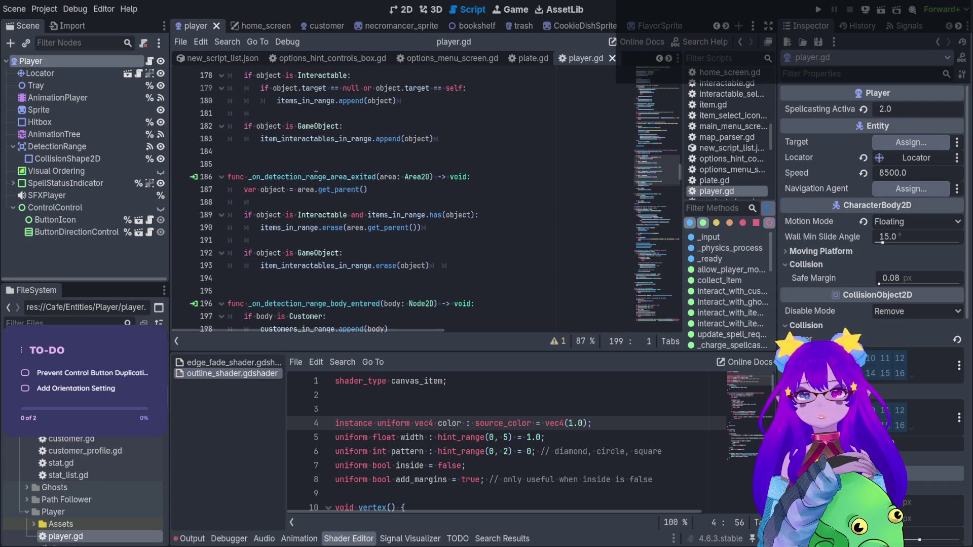
click(316, 176)
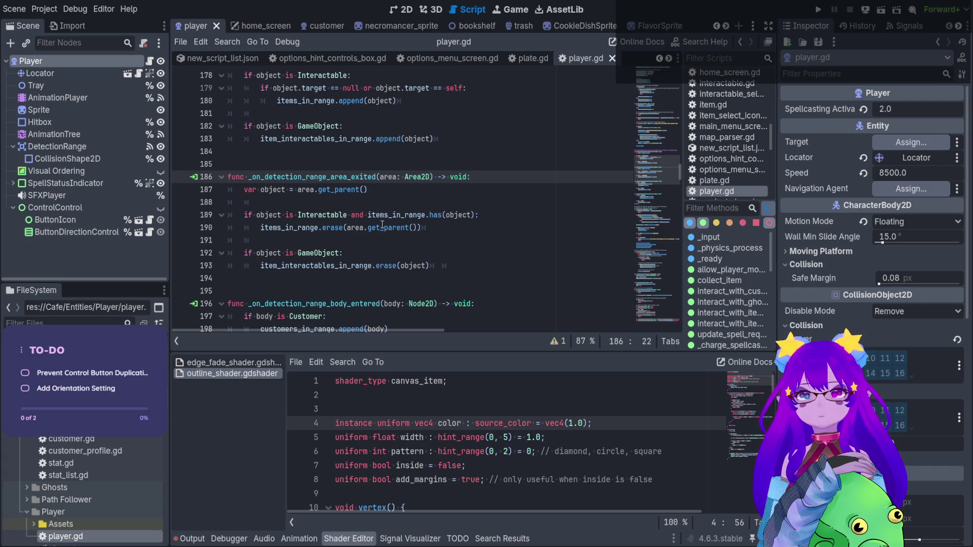
click(319, 214)
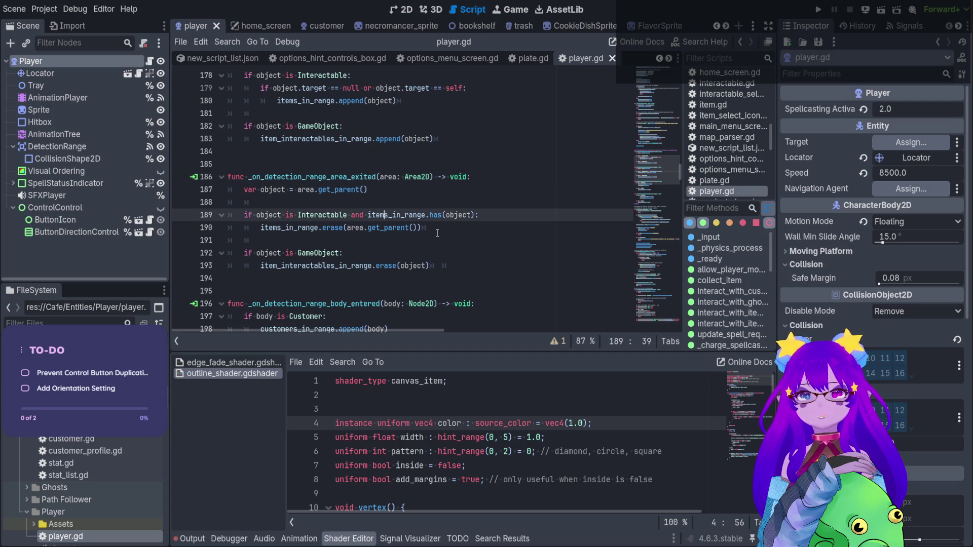
click(461, 232)
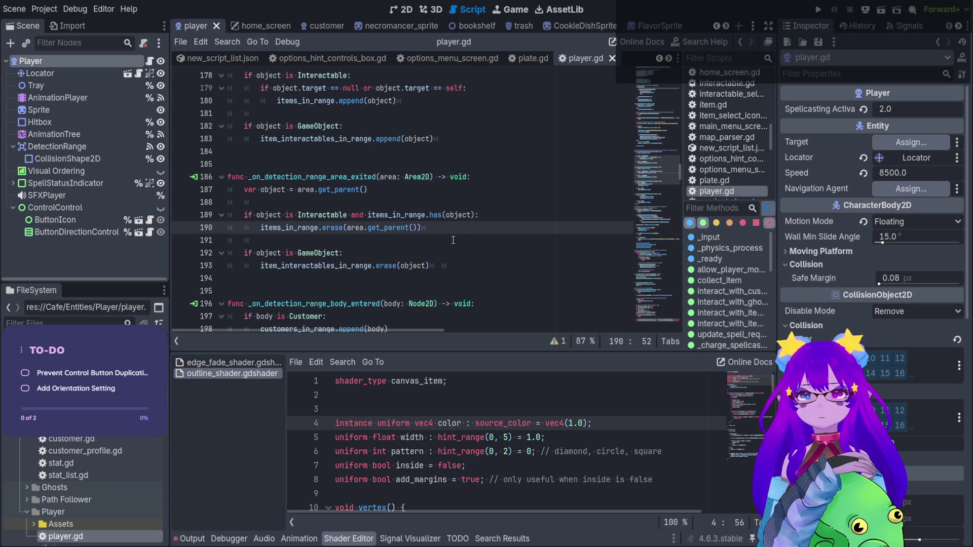
scroll(453, 240, up, 3)
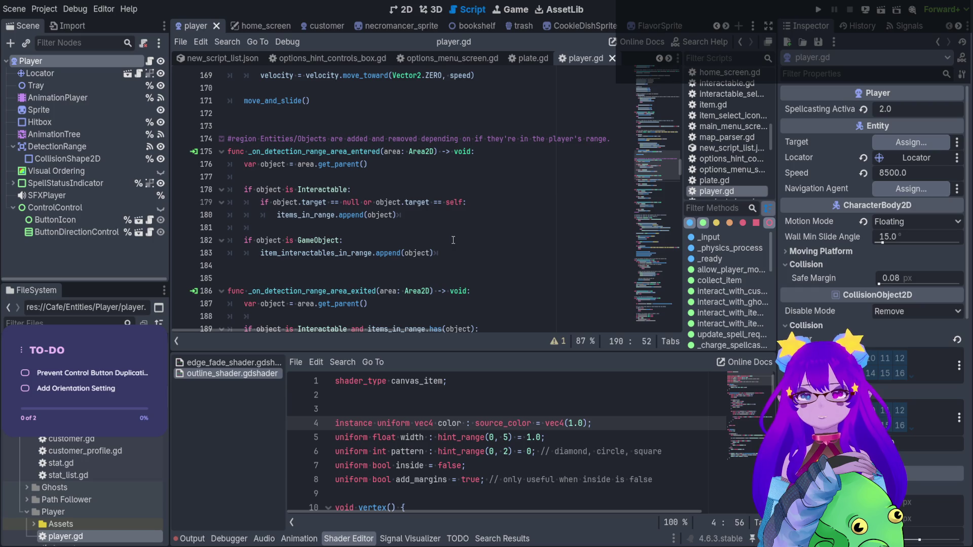
scroll(453, 240, down, 2)
key(Return)
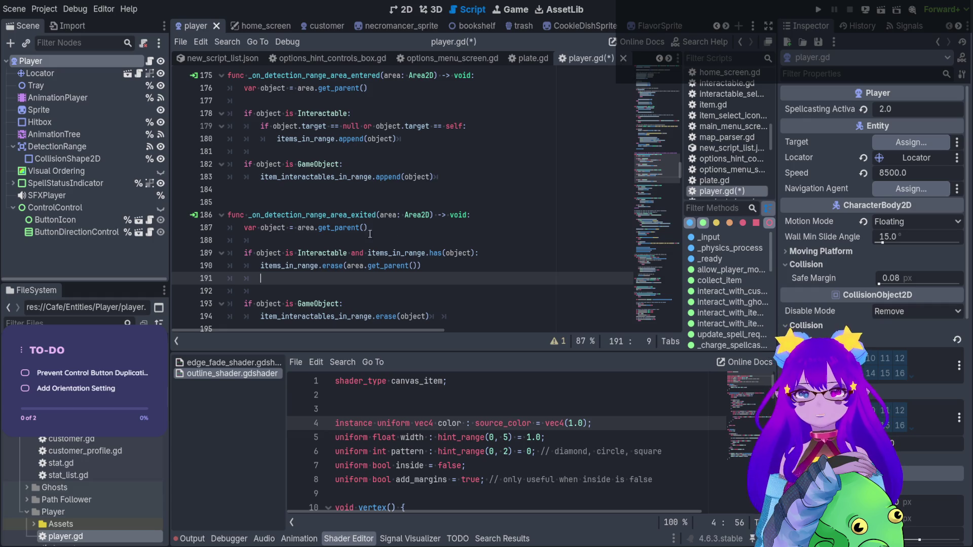
ctrl+click(330, 252)
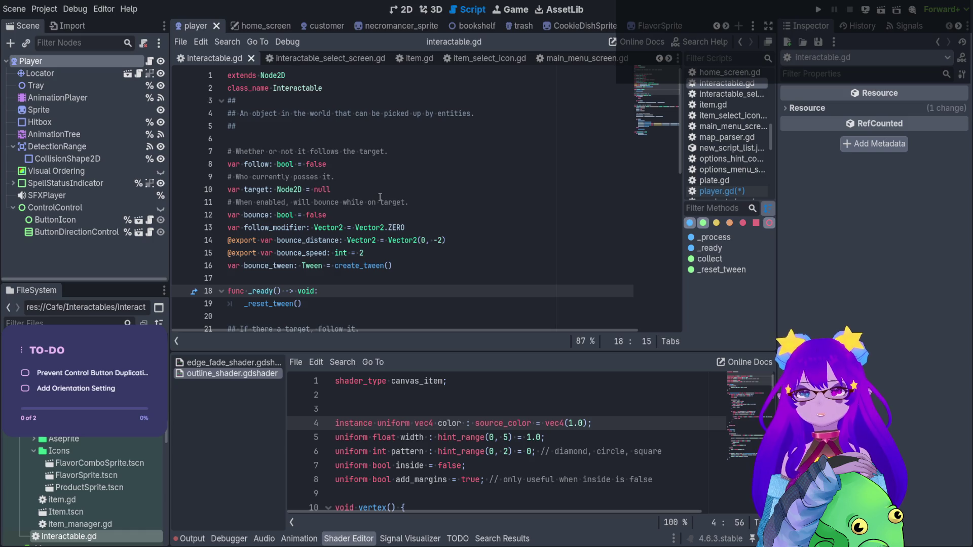
scroll(380, 197, down, 2)
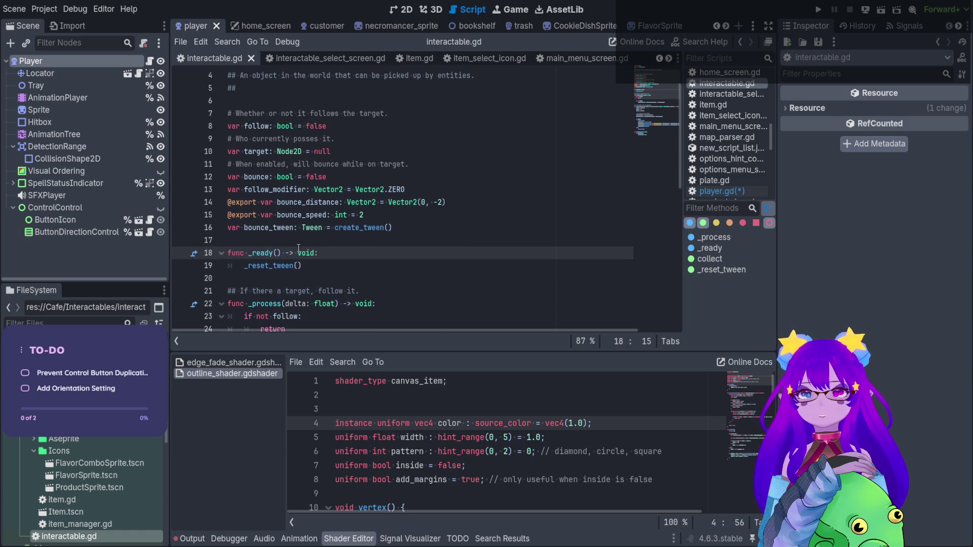
Step: View FlavorSprite's script, then move via the customer scene to the player scene
scroll(302, 240, up, 2)
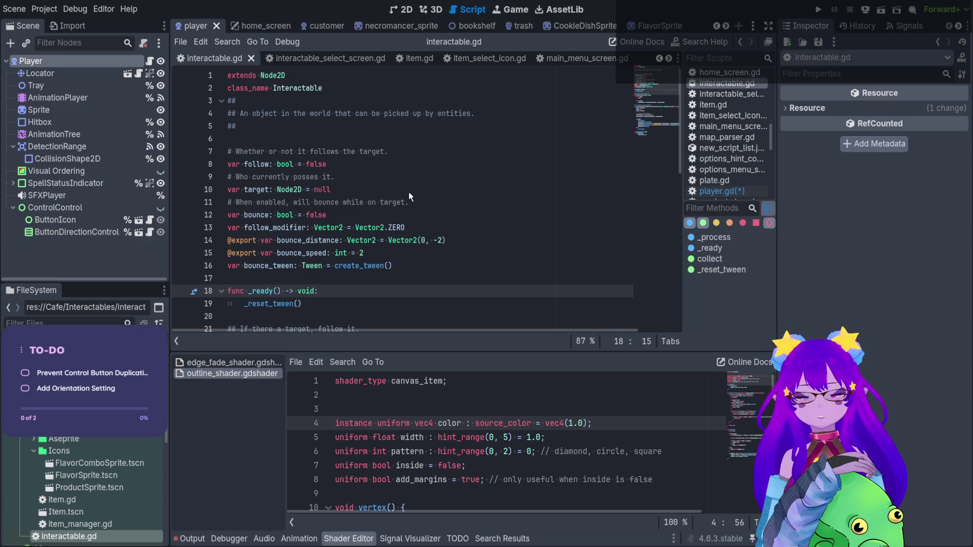
click(651, 26)
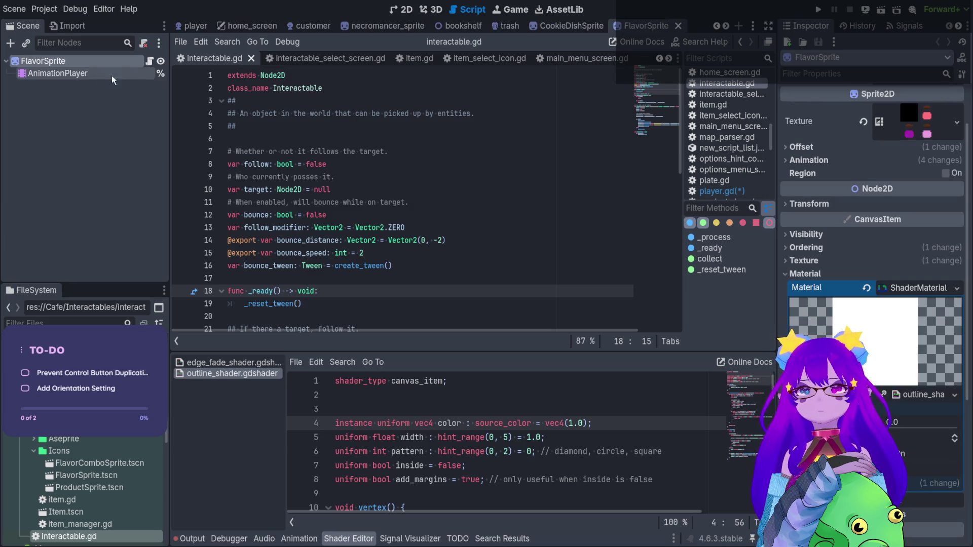
click(149, 61)
scroll(261, 163, up, 10)
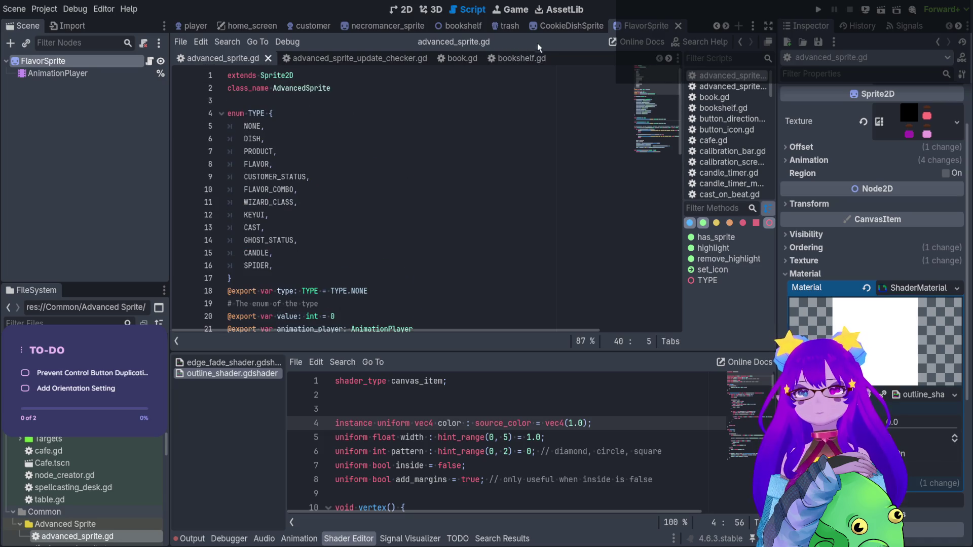
mouse_move(405, 28)
click(311, 25)
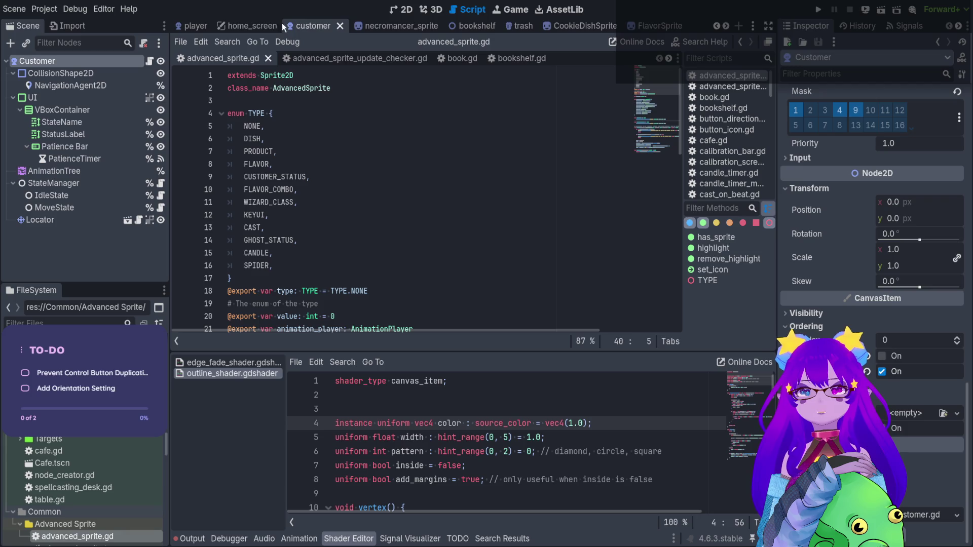
click(197, 25)
Step: Open player.gd and jump to interact_with_items_in_range from the method list
click(150, 61)
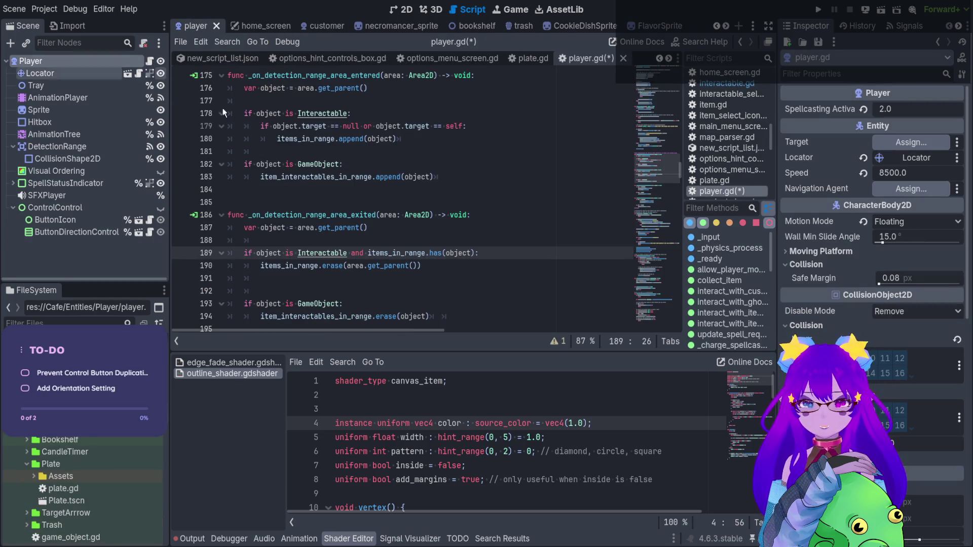
scroll(406, 246, down, 1)
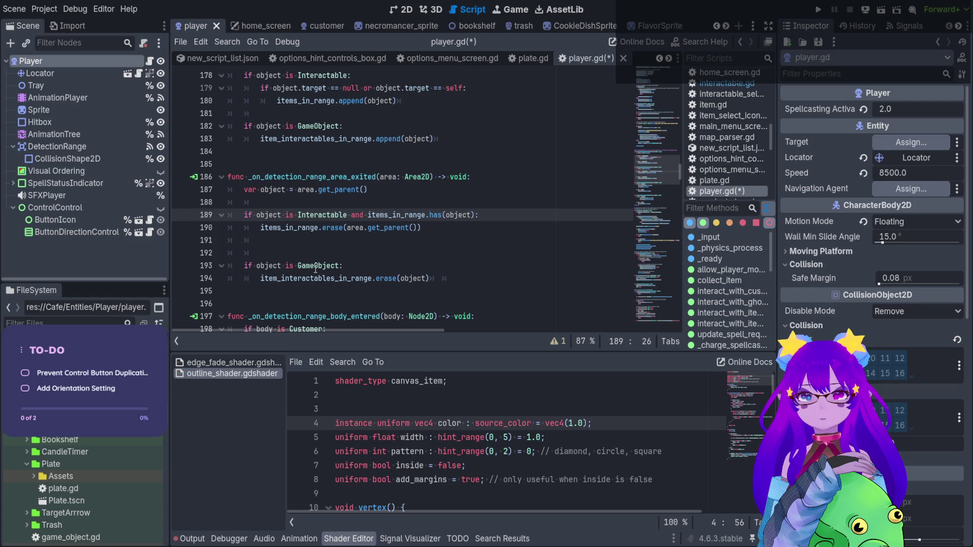
scroll(315, 269, up, 2)
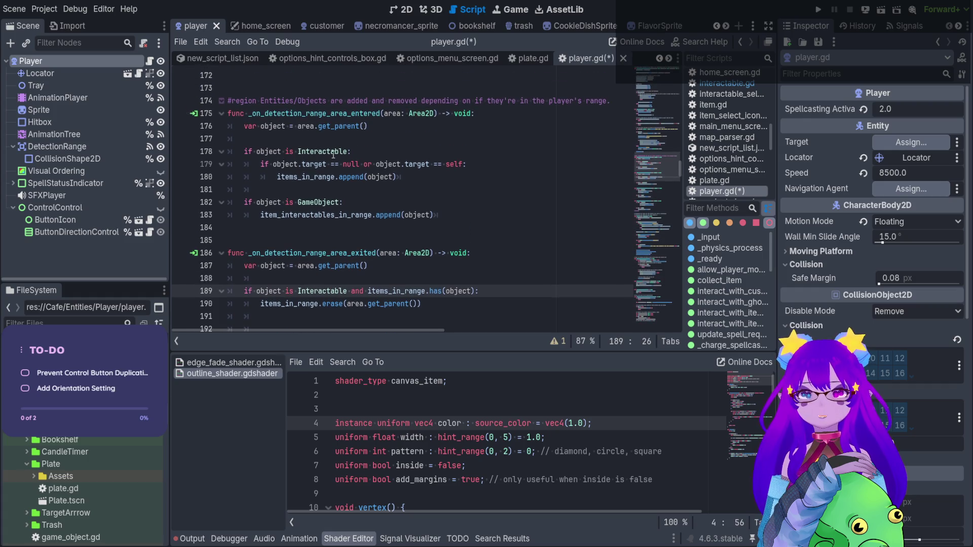
click(405, 178)
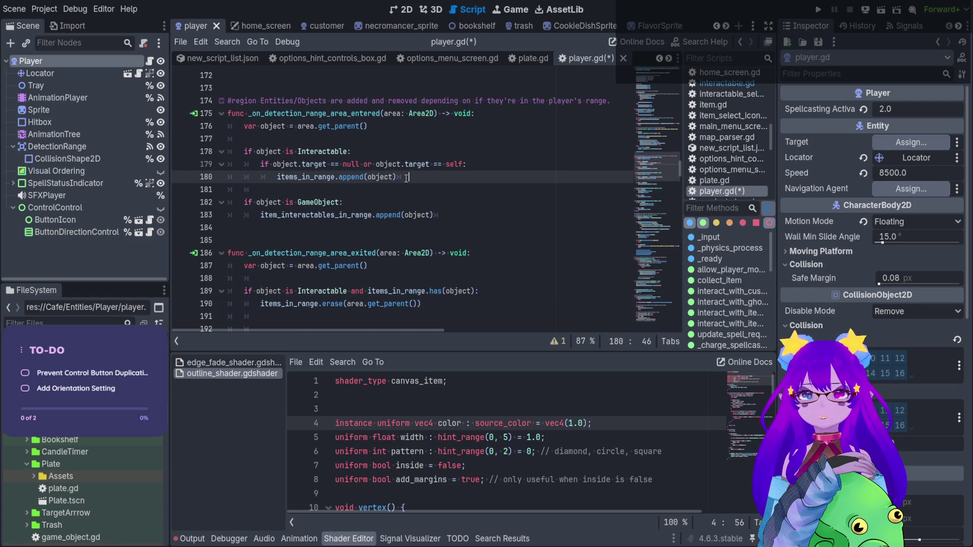
scroll(405, 178, down, 1)
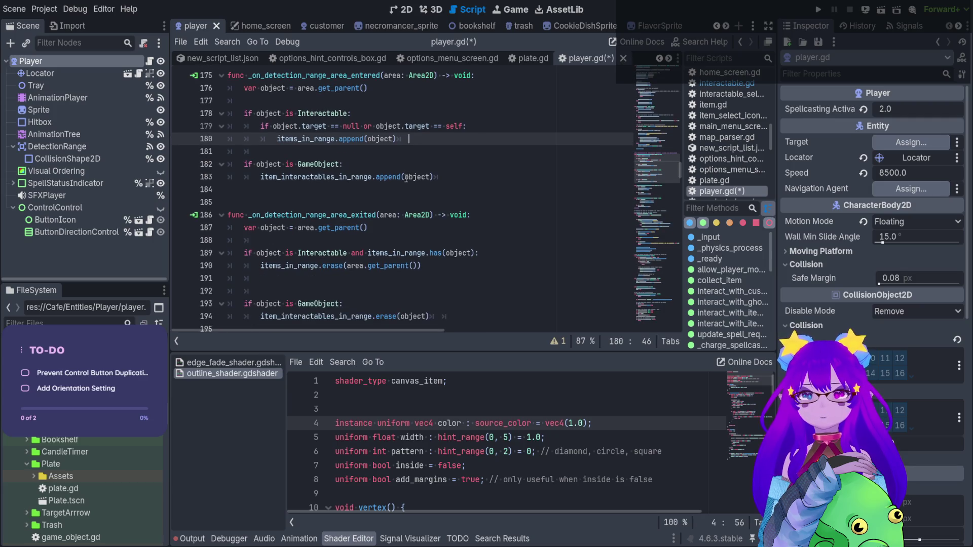
scroll(408, 179, down, 6)
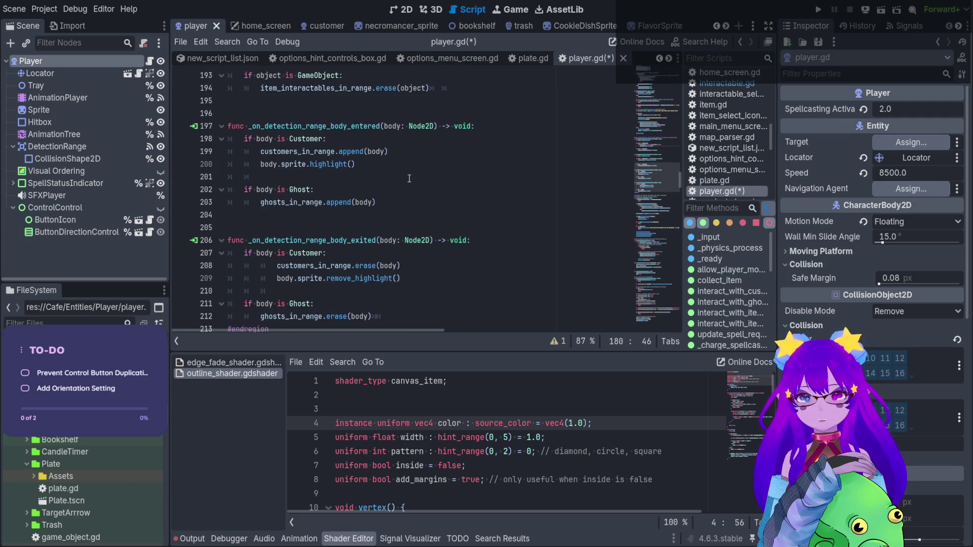
scroll(408, 178, down, 1)
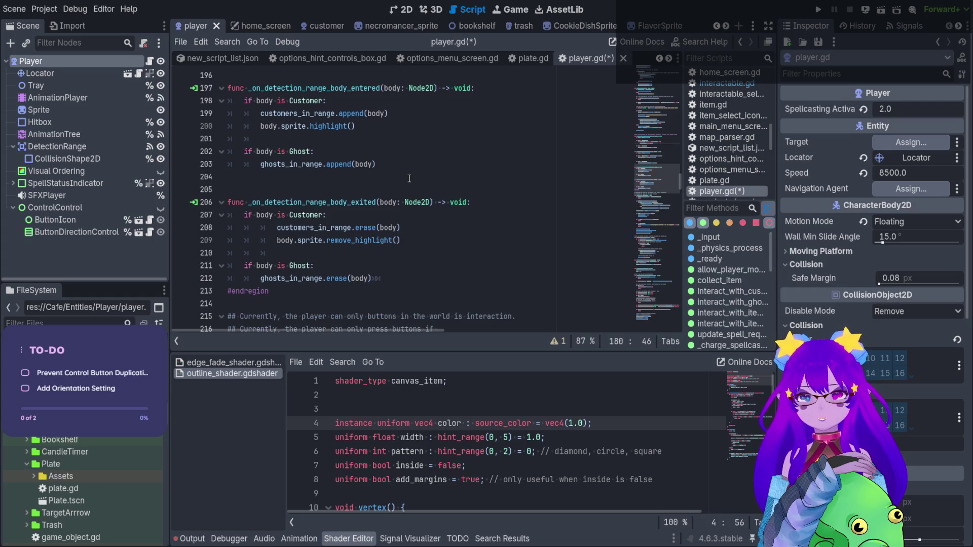
scroll(408, 179, down, 3)
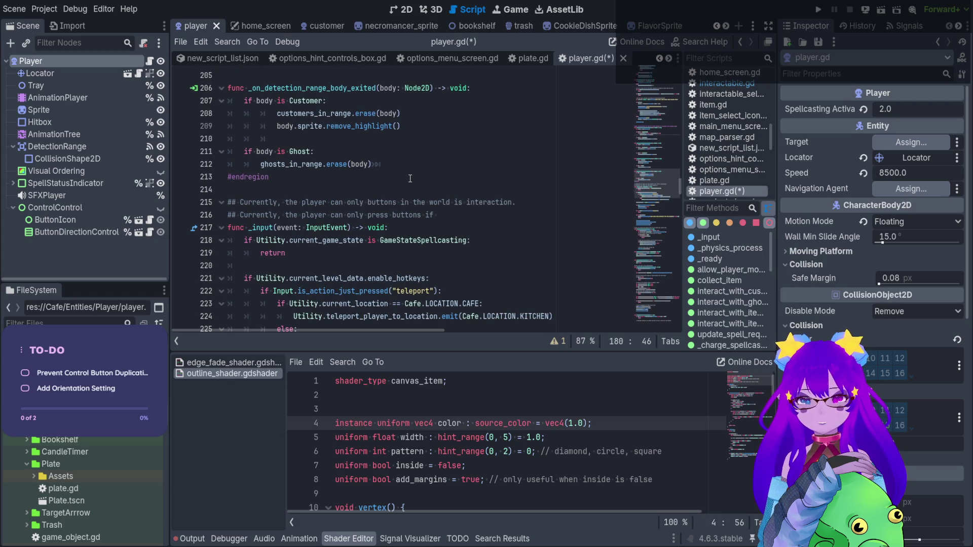
scroll(435, 166, up, 3)
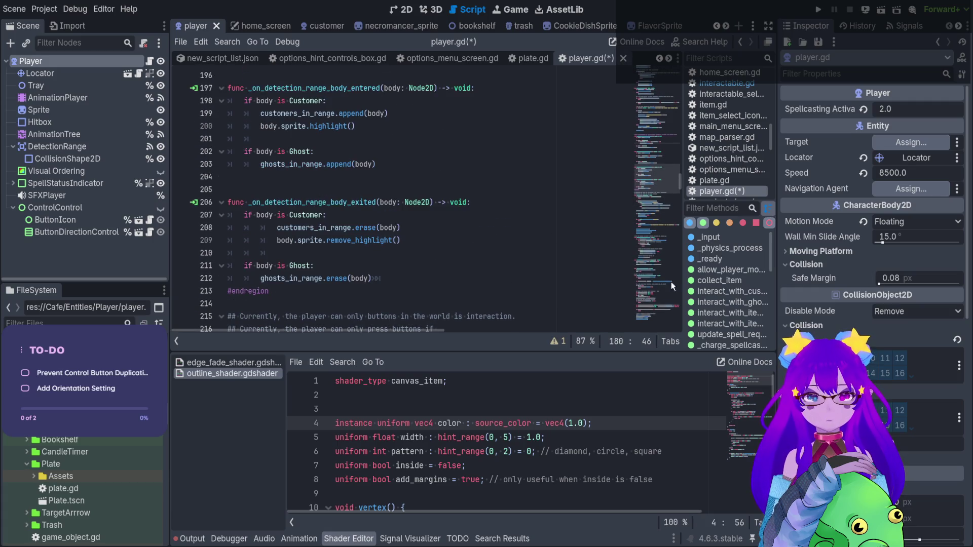
click(719, 313)
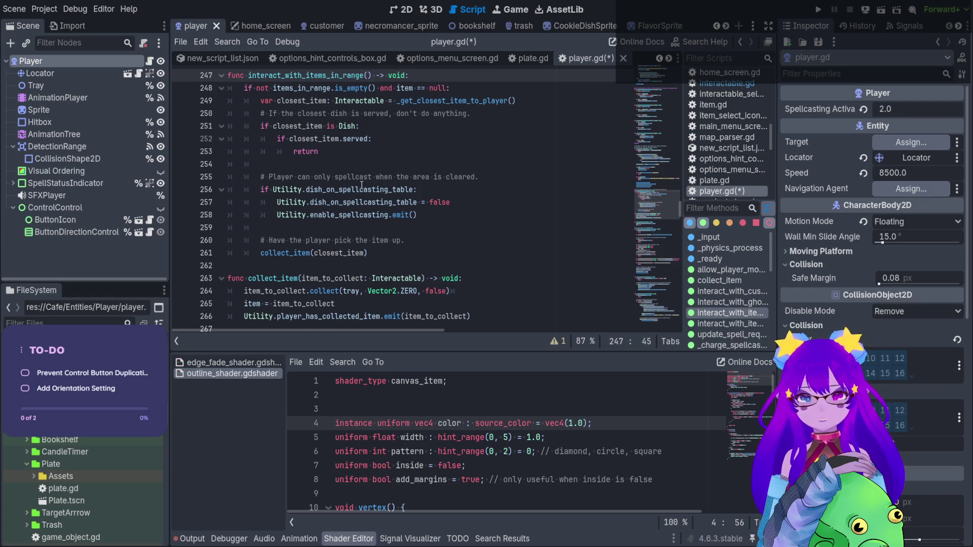
Step: Back in FlavorSprite, filter project files by 'item' and select the Item scene
click(650, 26)
click(99, 320)
text(item)
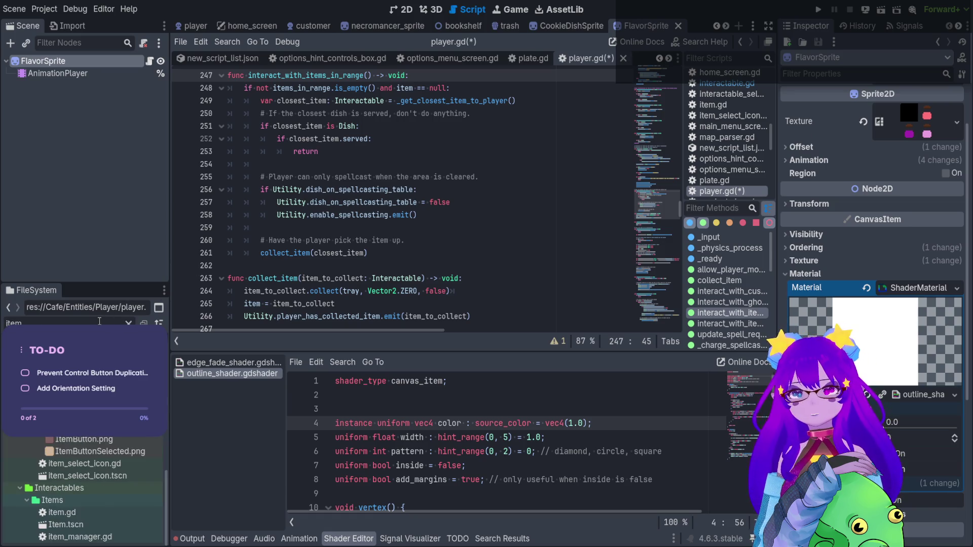
click(100, 523)
Step: Open the Item scene and its item.gd script, selecting sprite on line 6
double_click(99, 520)
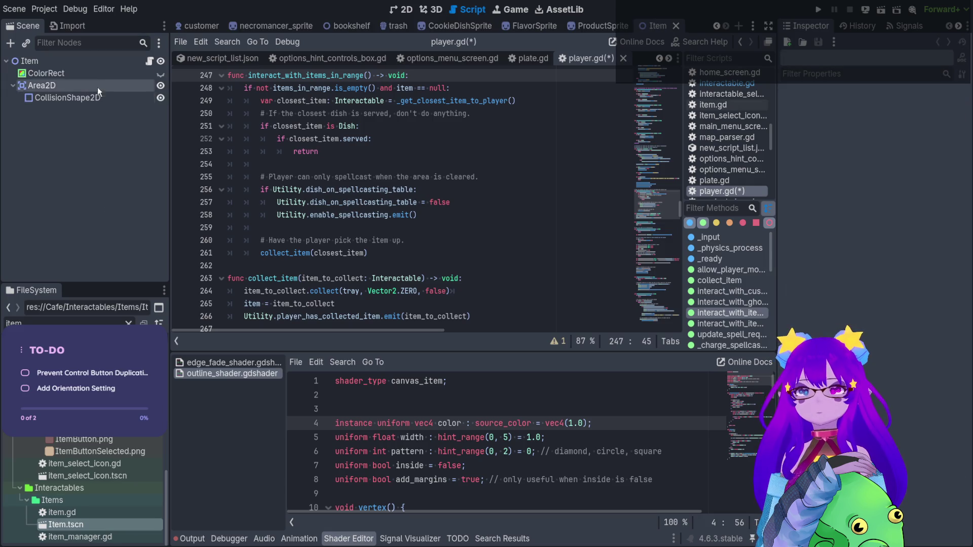
click(95, 63)
click(147, 63)
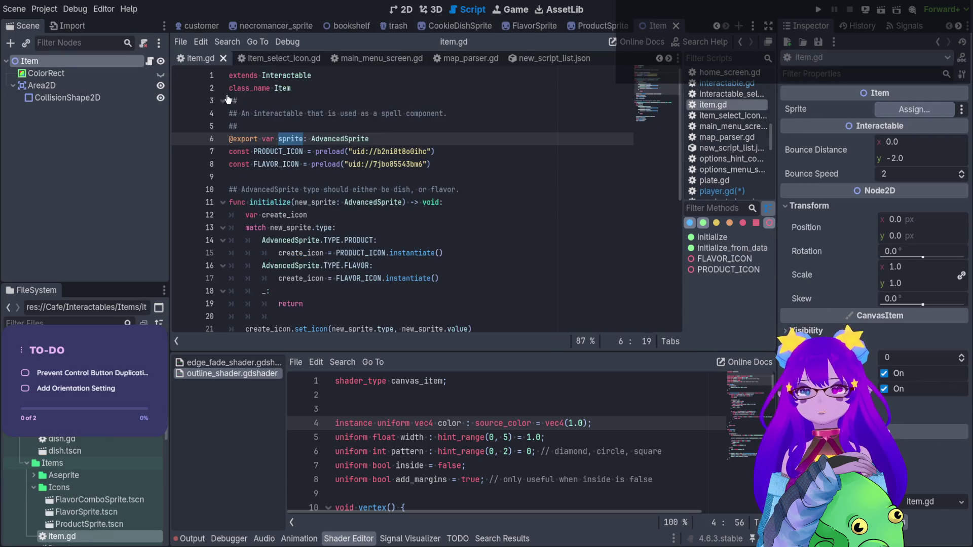
double_click(298, 138)
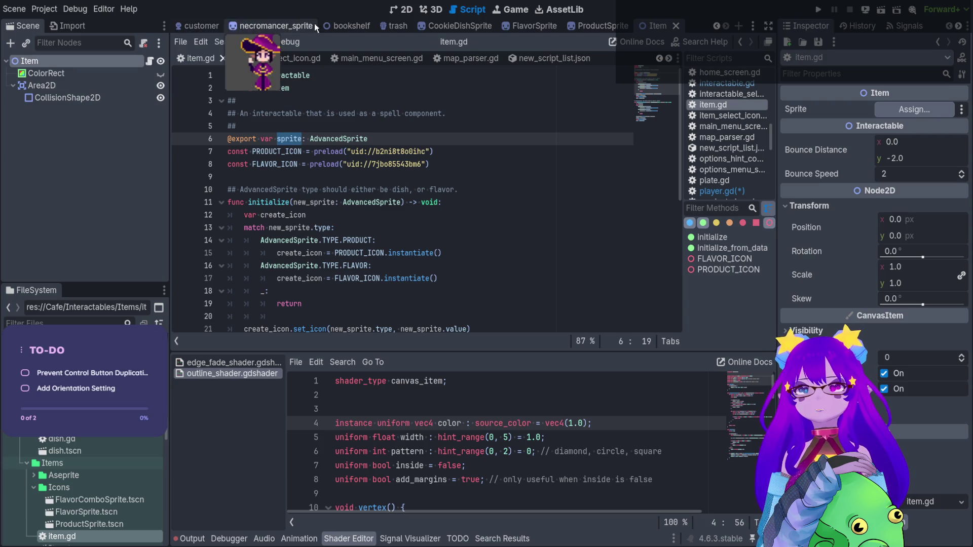
Step: Return to the Player scene and find the detection-range area-entered handler in player.gd
mouse_move(310, 31)
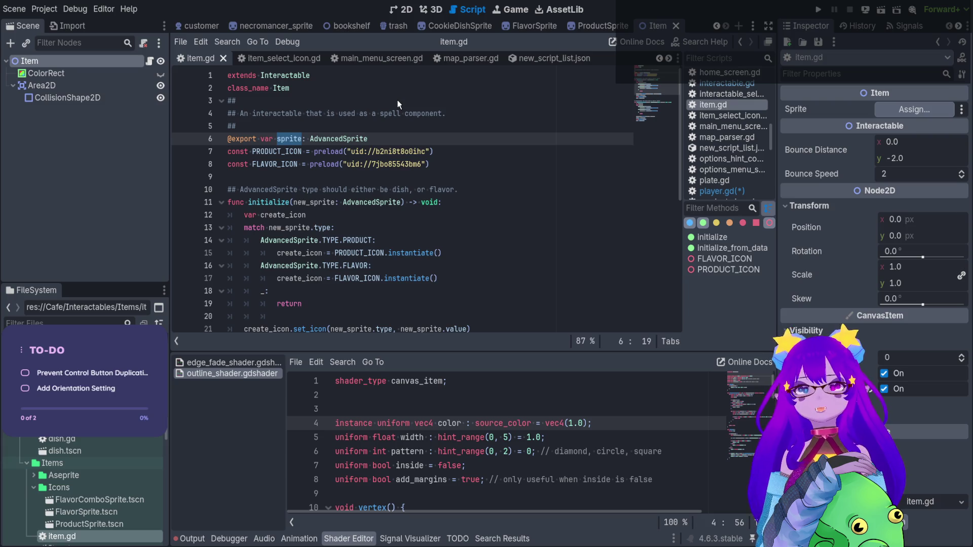
key(ctrl+Tab)
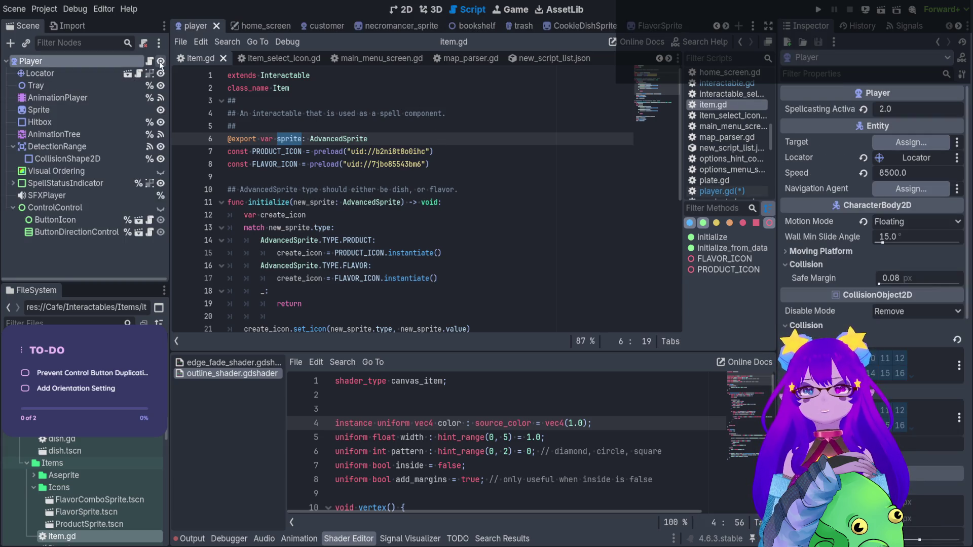
click(149, 61)
scroll(493, 165, up, 10)
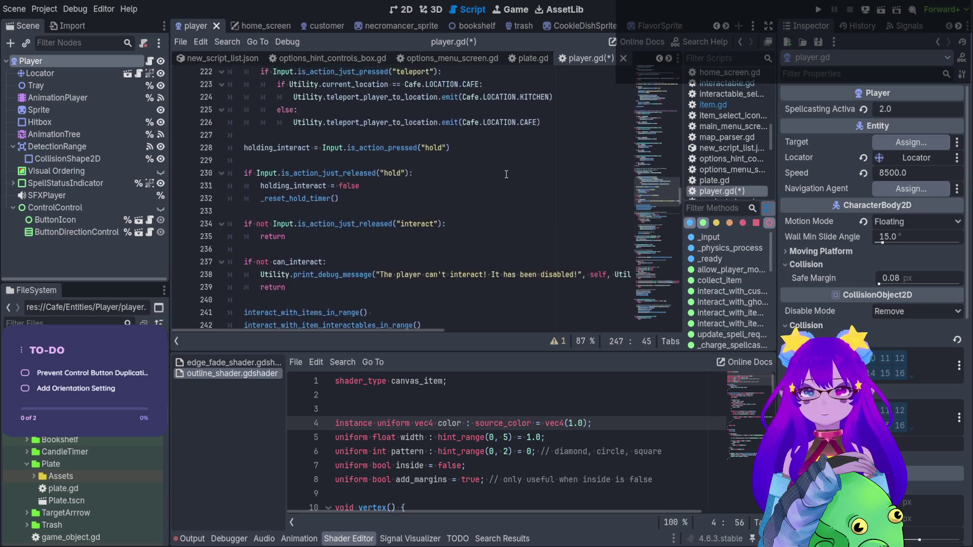
scroll(507, 177, up, 5)
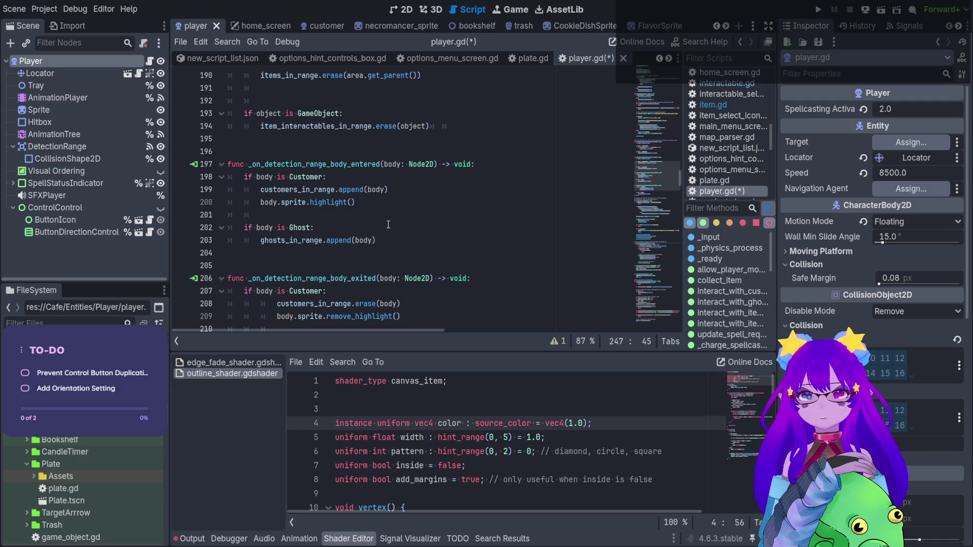
scroll(388, 224, up, 7)
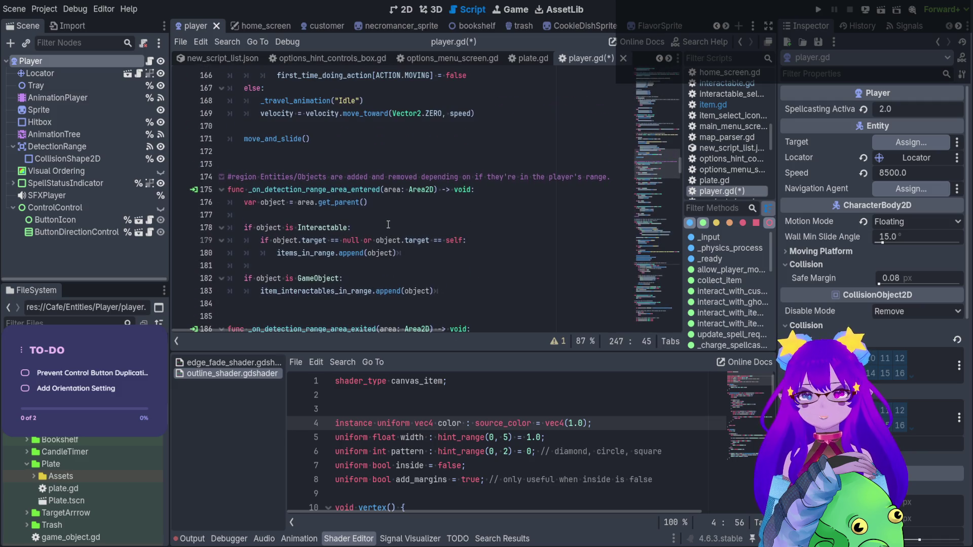
scroll(381, 202, up, 12)
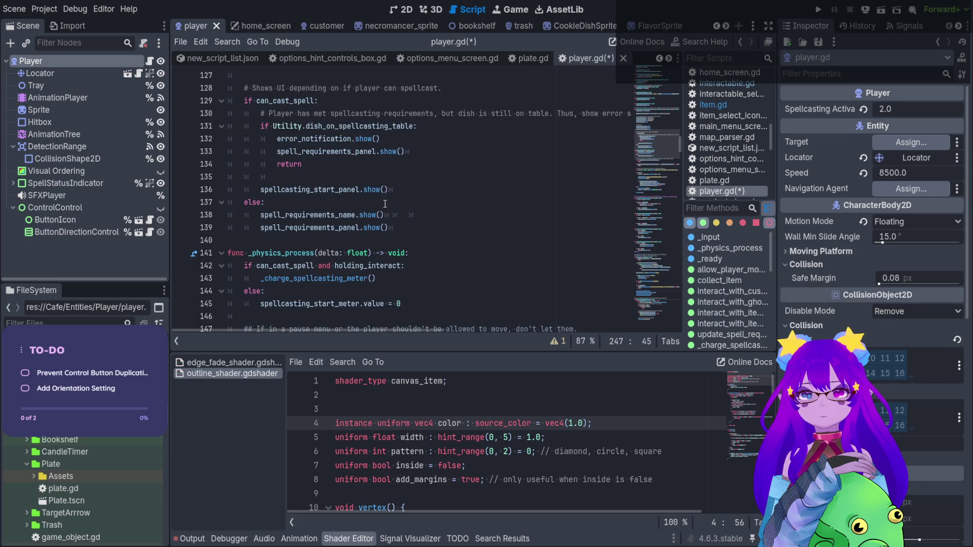
scroll(385, 204, down, 14)
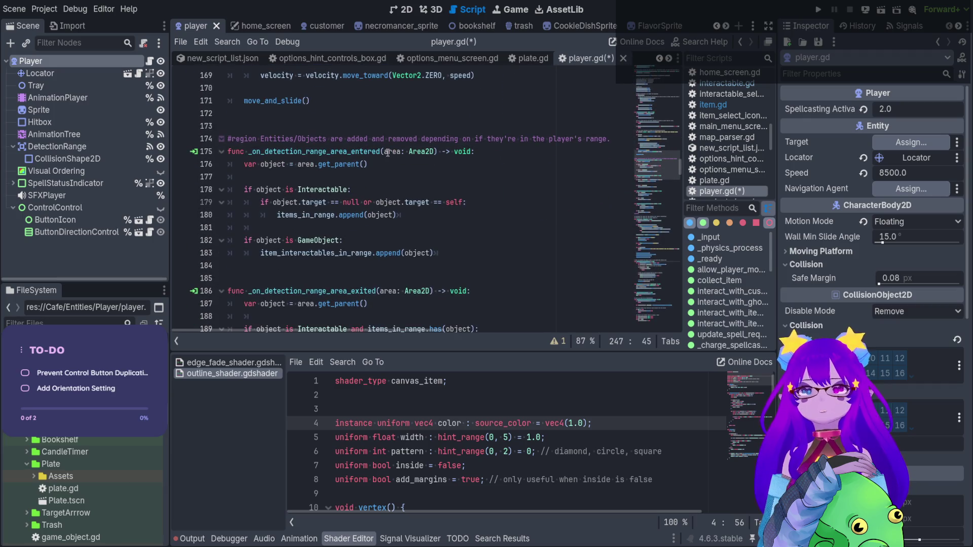
click(382, 151)
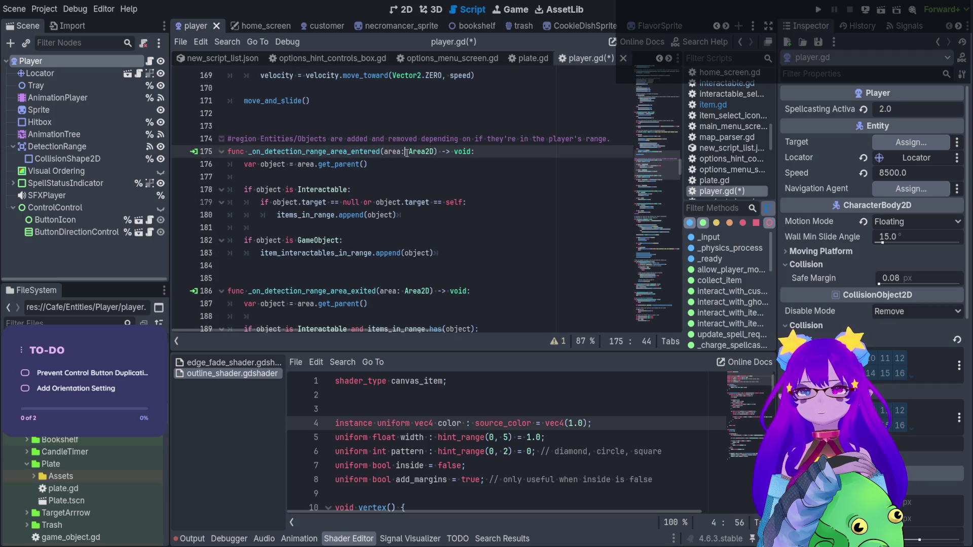
scroll(407, 153, down, 1)
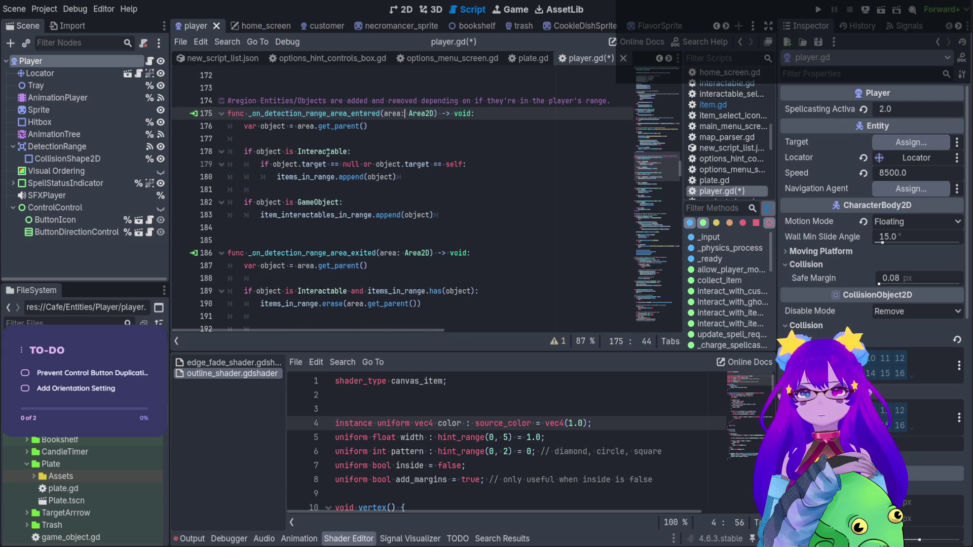
Step: Move to the area-exited handler and place the caret after the items_in_range erase line
click(402, 180)
scroll(403, 181, down, 1)
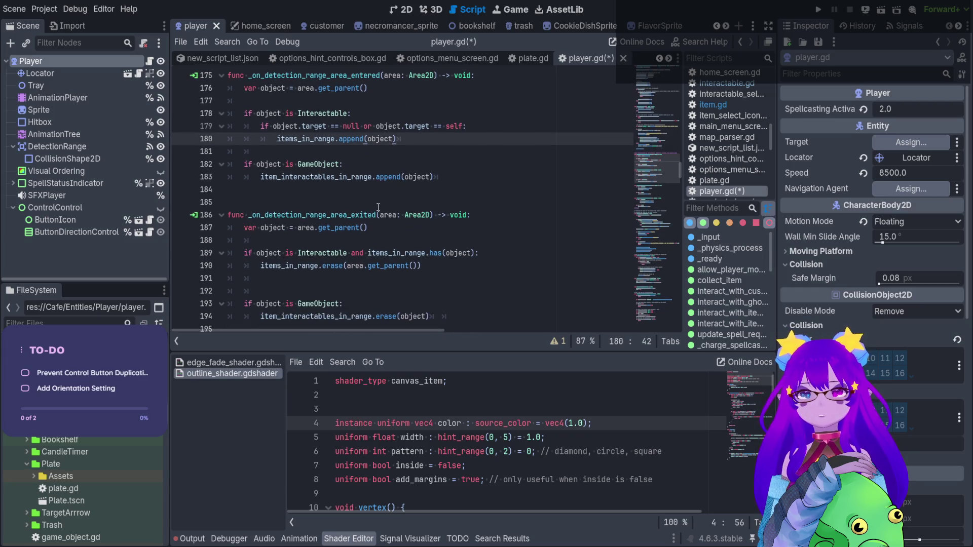
scroll(368, 213, down, 1)
scroll(368, 213, down, 1)
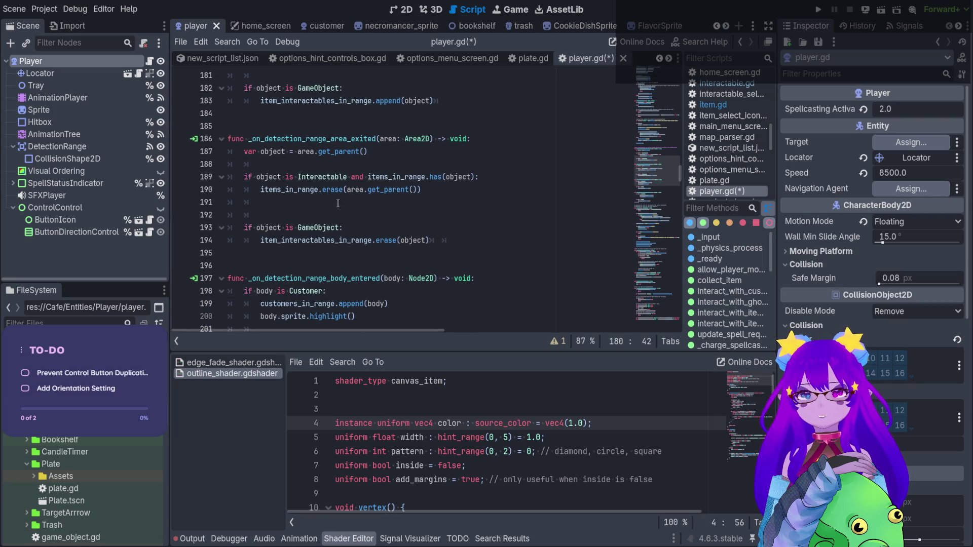
scroll(345, 228, down, 7)
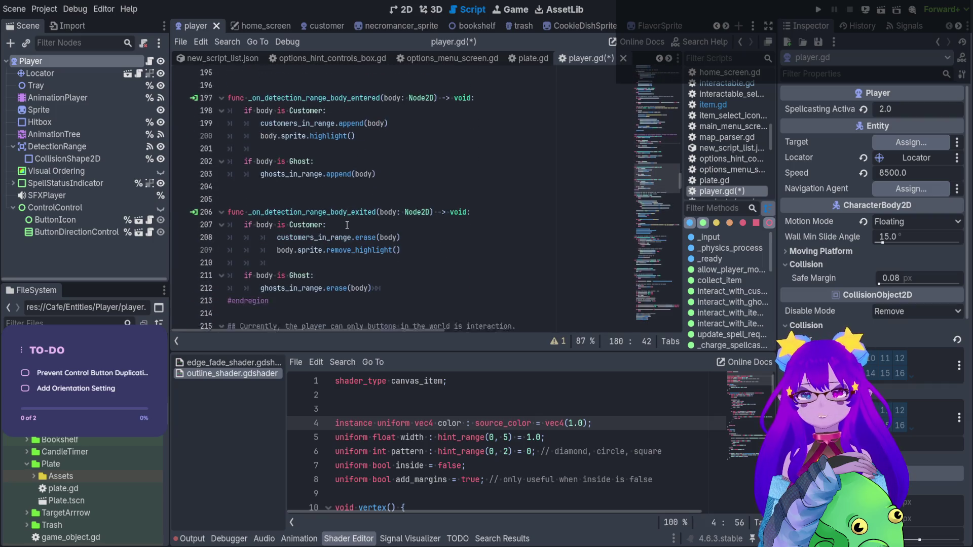
scroll(349, 229, down, 2)
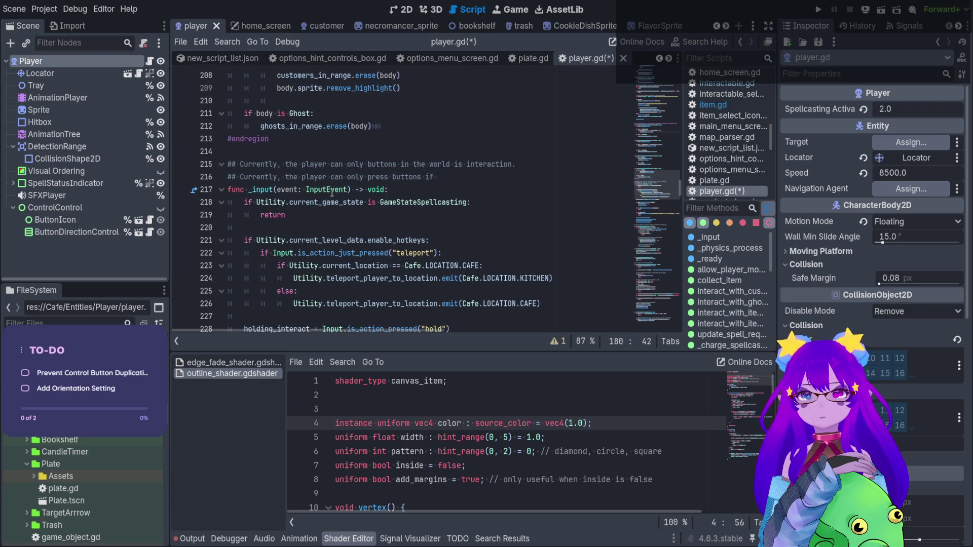
scroll(332, 191, up, 6)
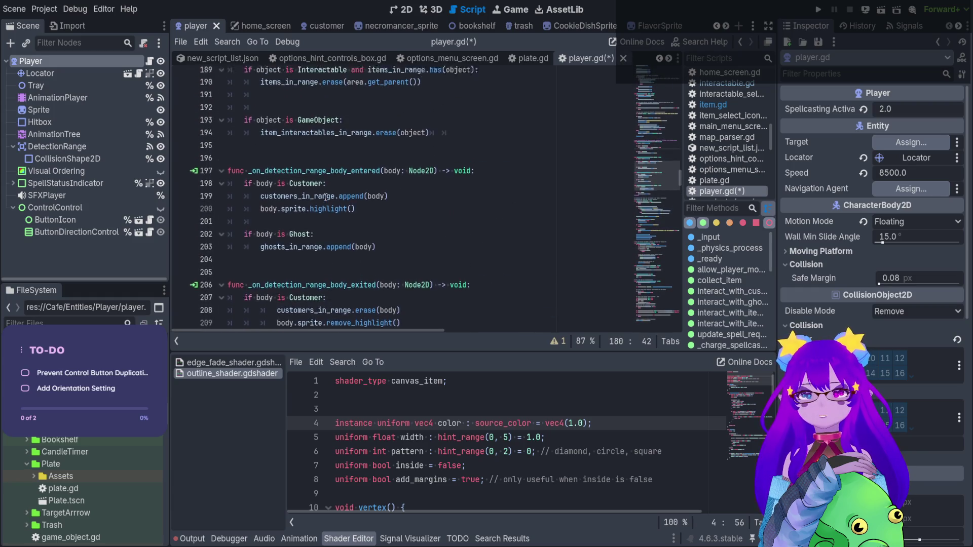
click(320, 171)
scroll(316, 202, up, 2)
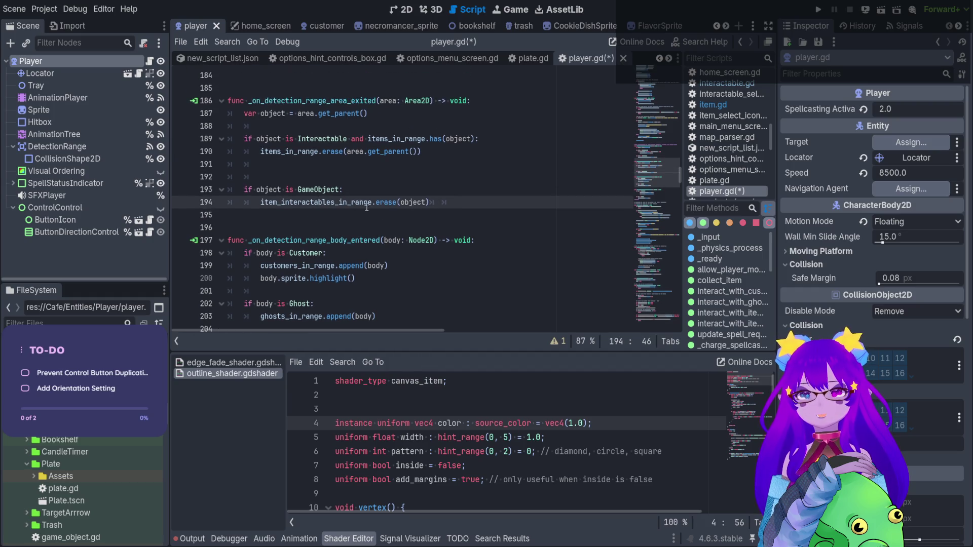
scroll(349, 229, up, 1)
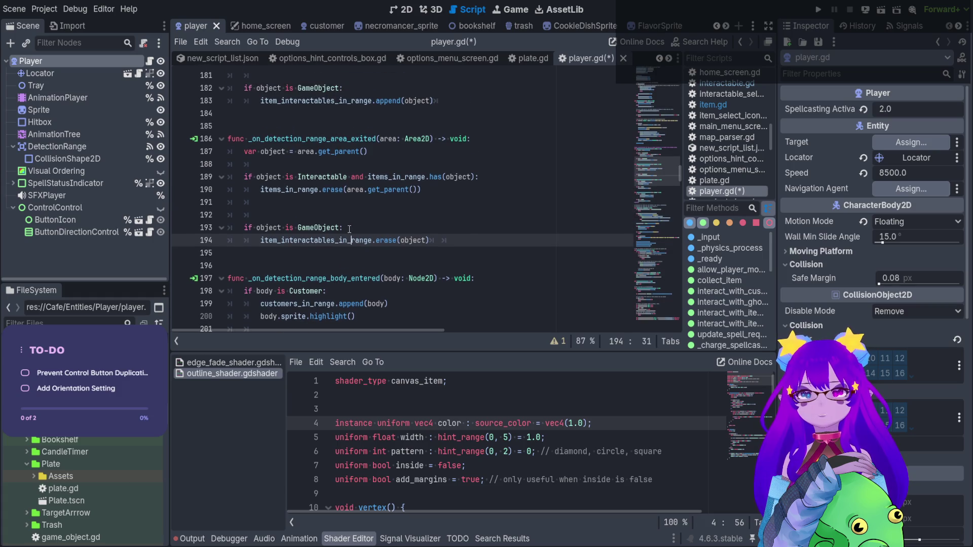
click(445, 191)
Step: Add object.sprite.remove_highlight() on line 191 of the exited handler
key(Return)
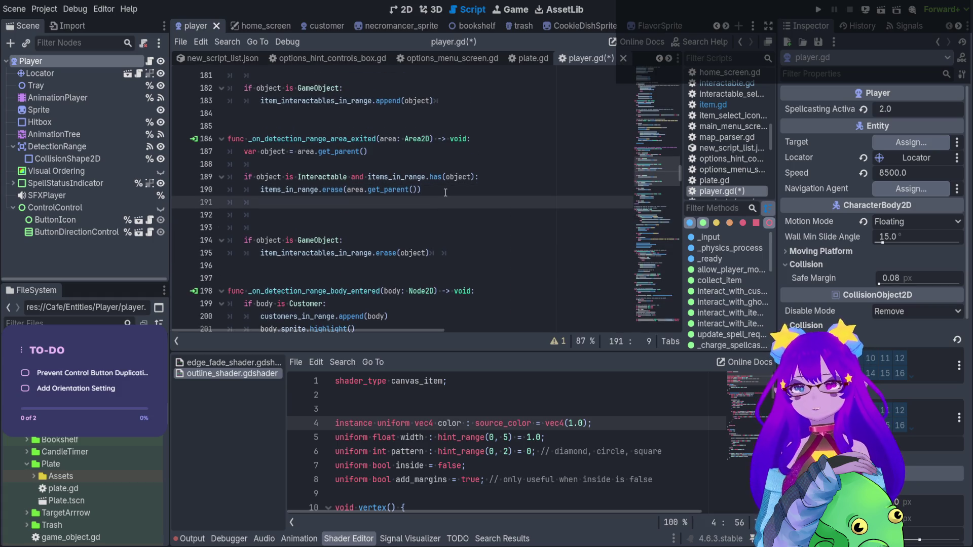
text(body.sprite.highlight())
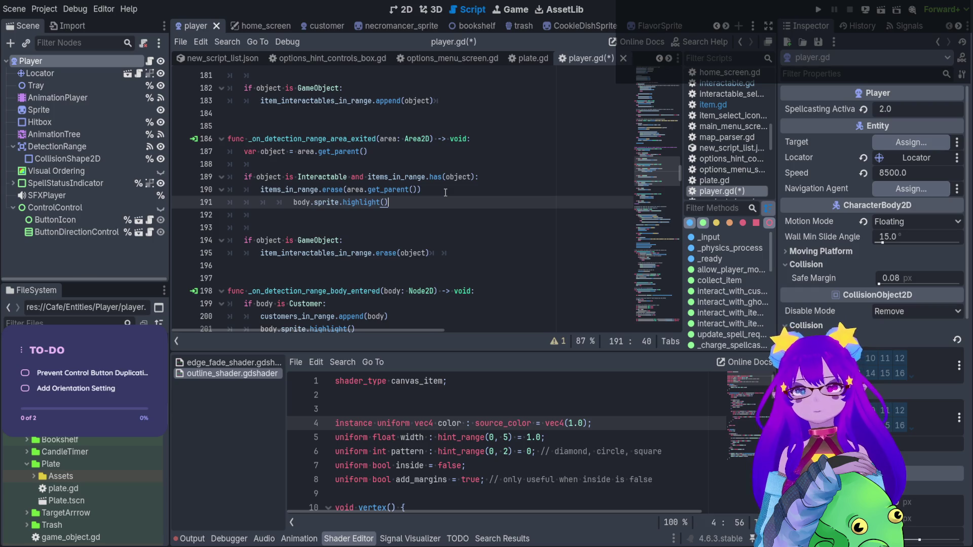
key(BackSpace)
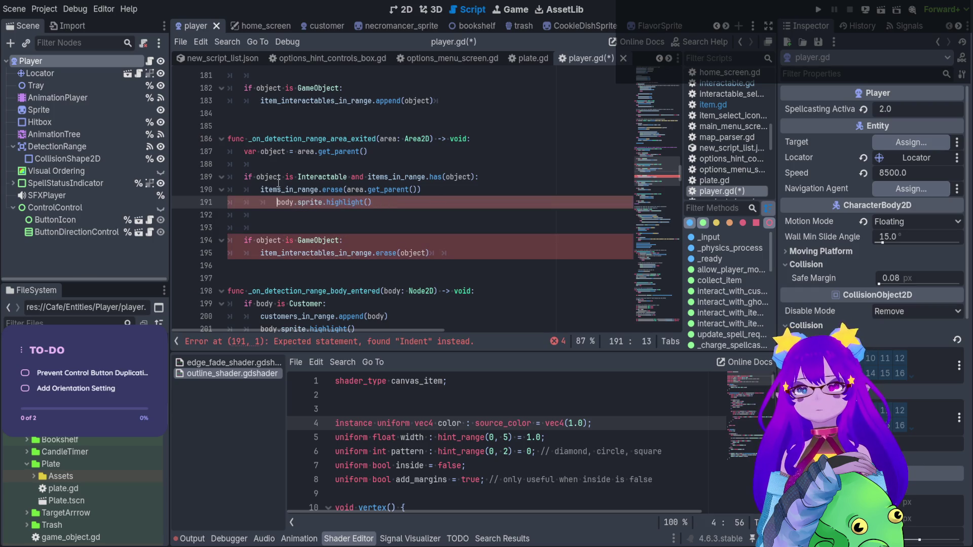
key(BackSpace)
double_click(276, 178)
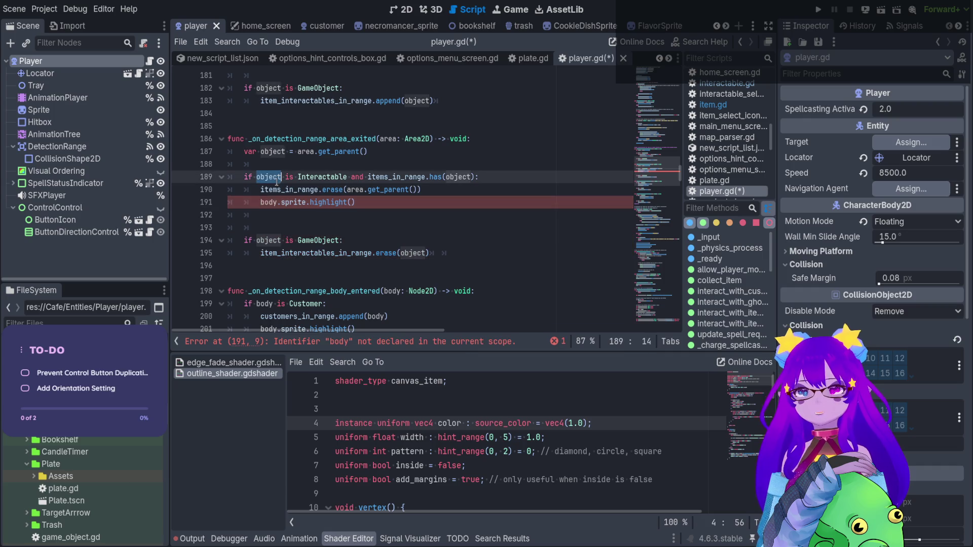
key(ctrl+c)
double_click(268, 202)
key(ctrl+v)
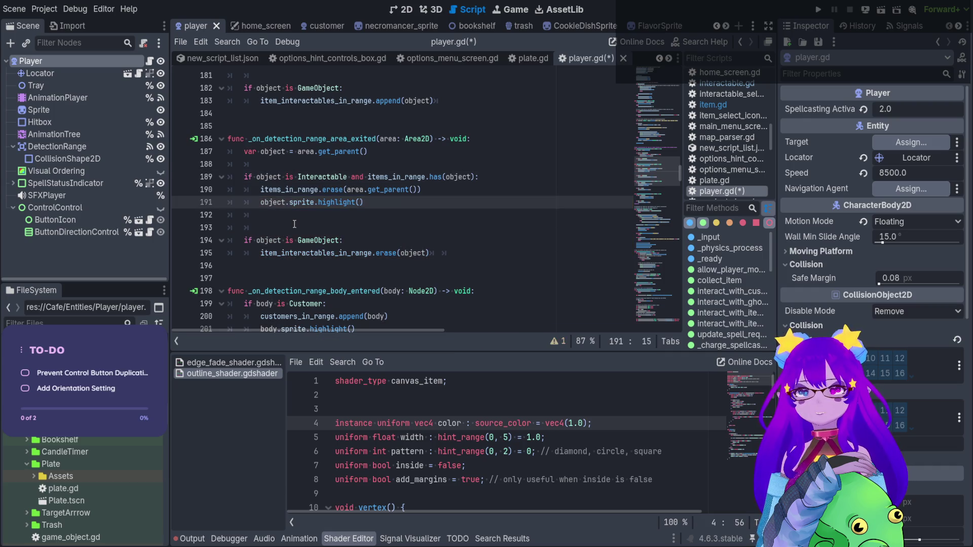
text(remove_)
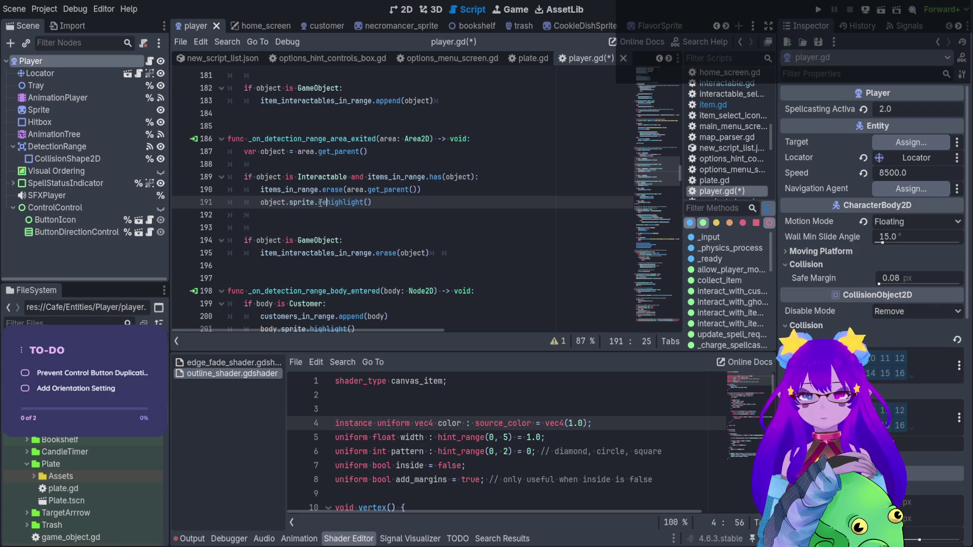
drag(409, 198, 260, 202)
key(ctrl+s)
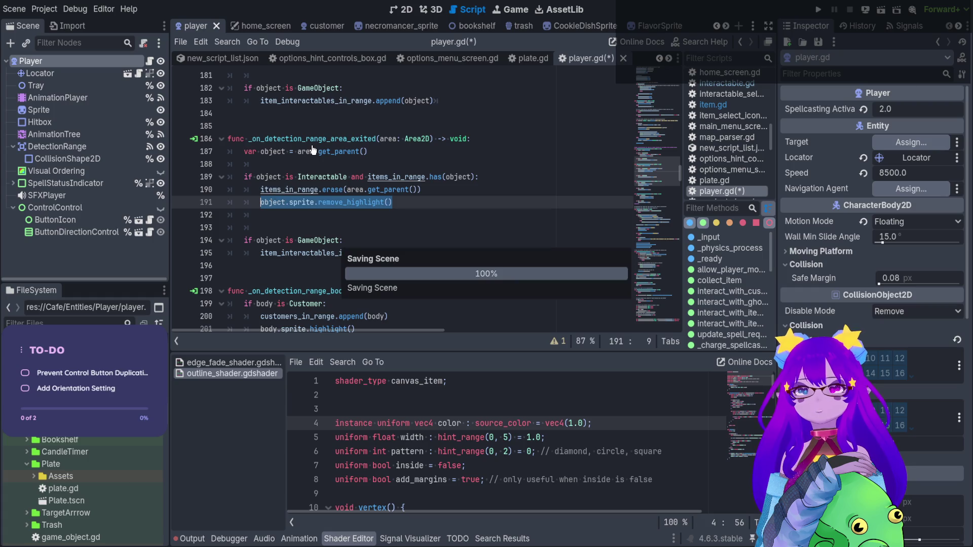
Step: Insert object.sprite.highlight() on its own line after items_in_range.append(object)
scroll(396, 172, up, 3)
click(421, 178)
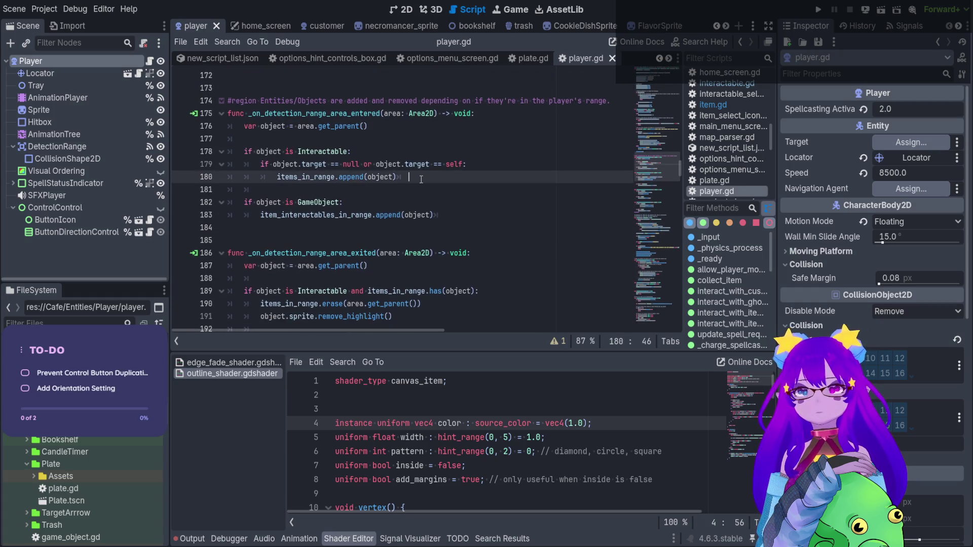
key(ctrl+v)
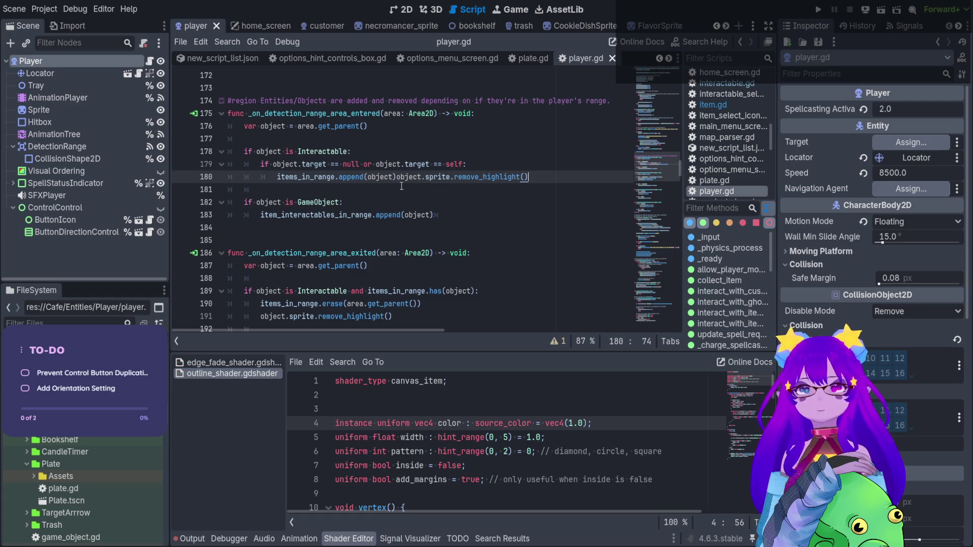
scroll(401, 186, up, 1)
click(396, 186)
key(BackSpace)
text())
key(Return)
drag(364, 203, 328, 203)
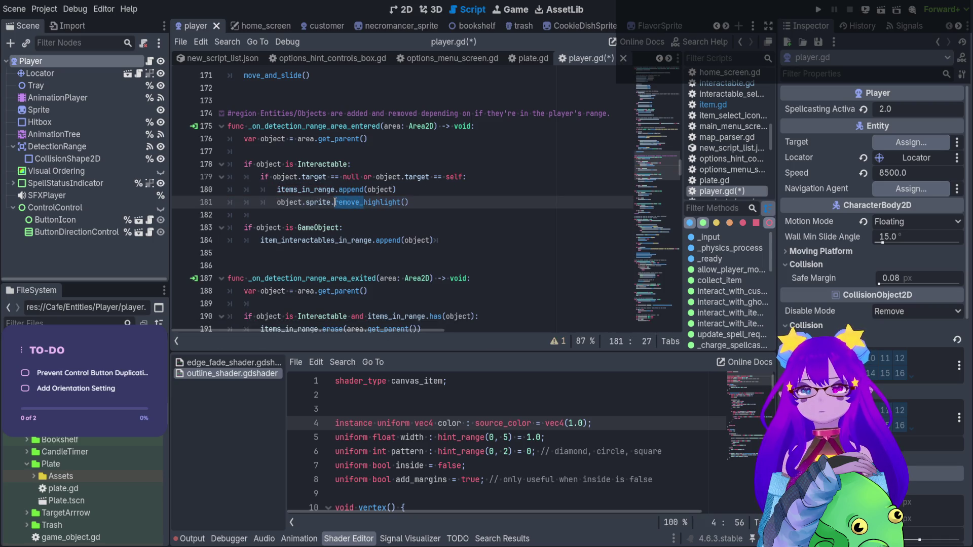
key(BackSpace)
Step: Save player.gd and run the project
click(416, 195)
key(ctrl+s)
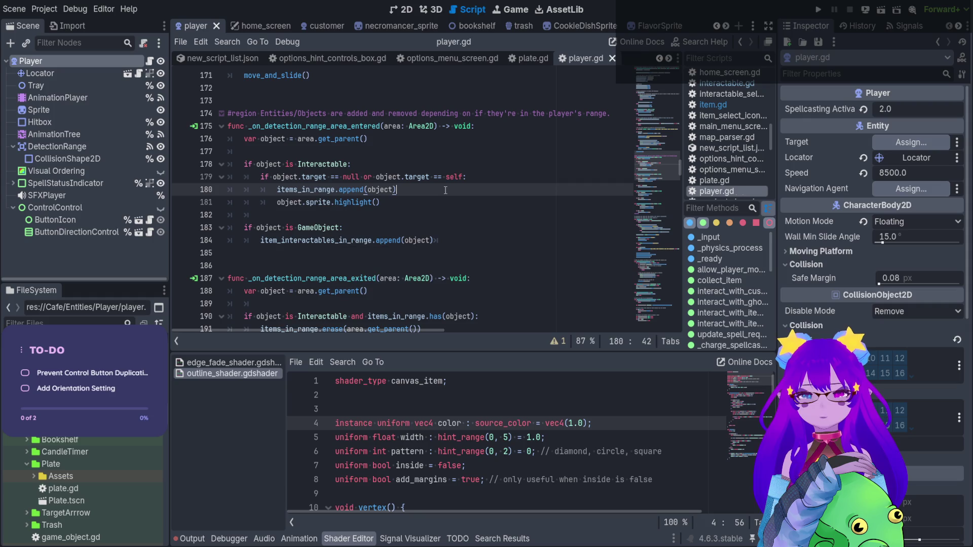
click(821, 11)
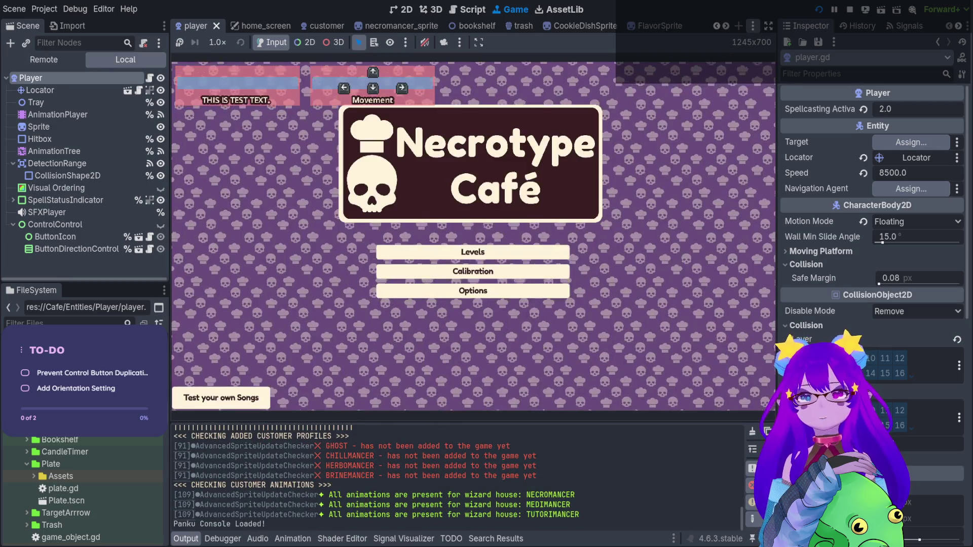
Step: Start a level, take Bitter from the bookshelf's FLAVORS menu, and place it on Plate2
key(Return)
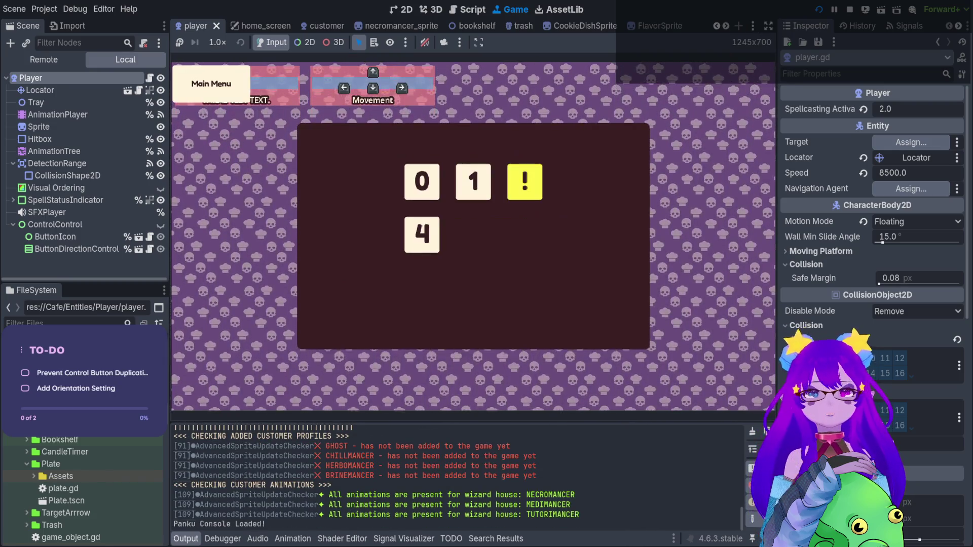
key(Return)
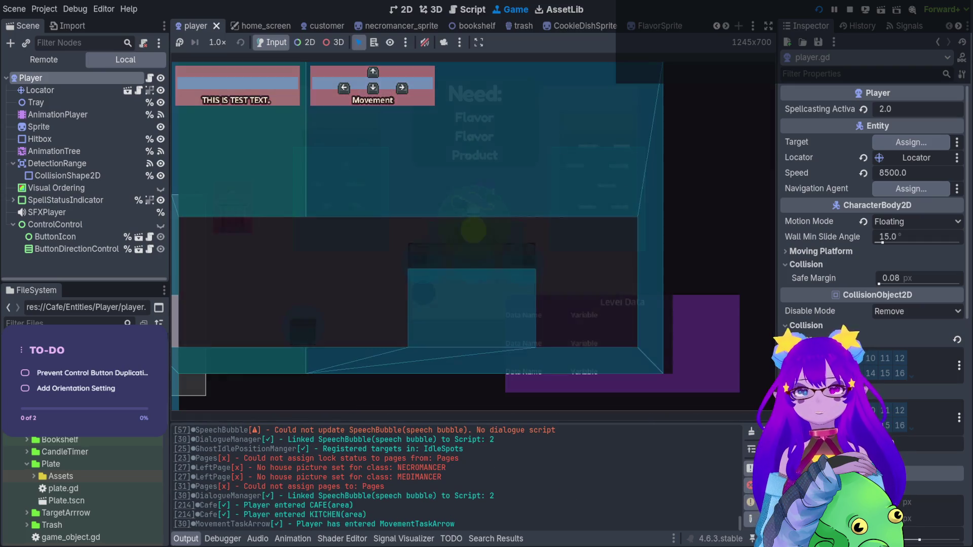
key(e)
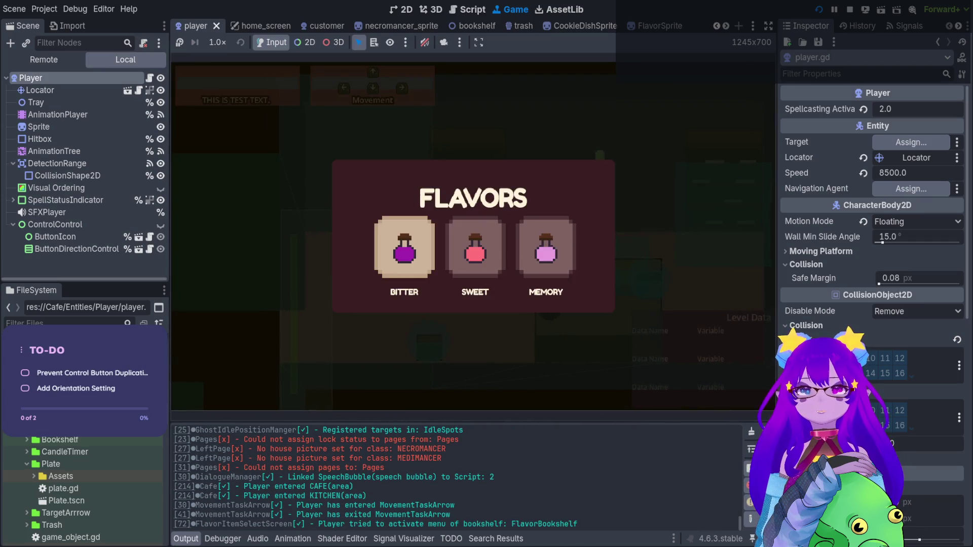
key(Return)
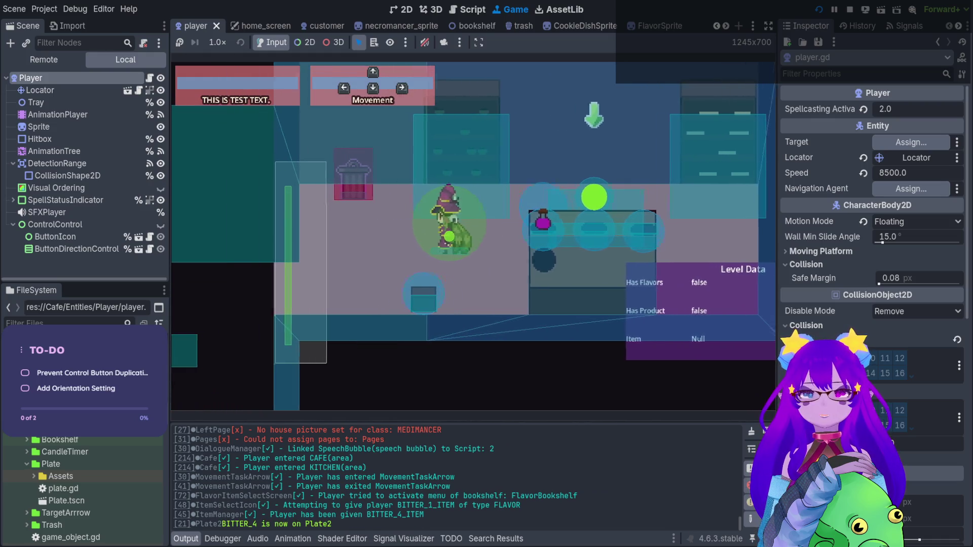
key(e)
key(e)
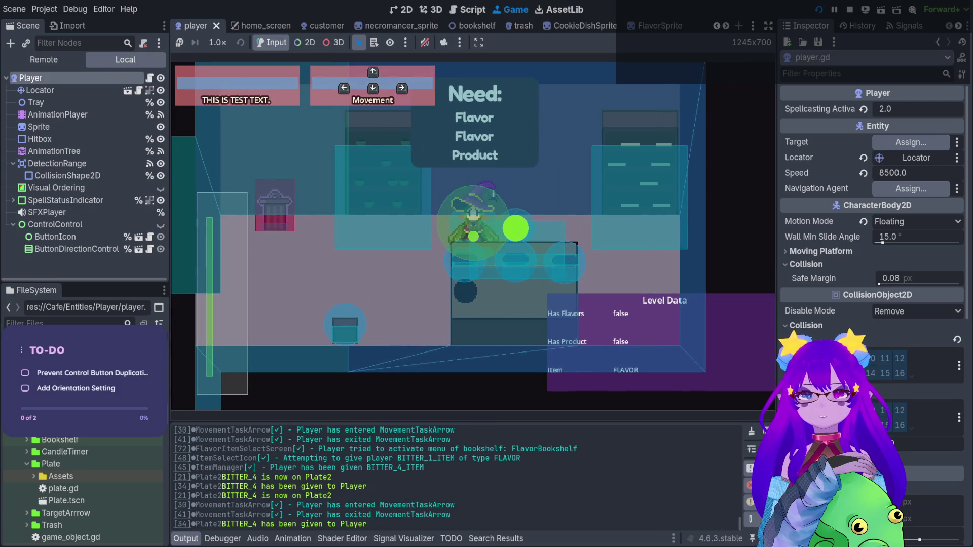
key(e)
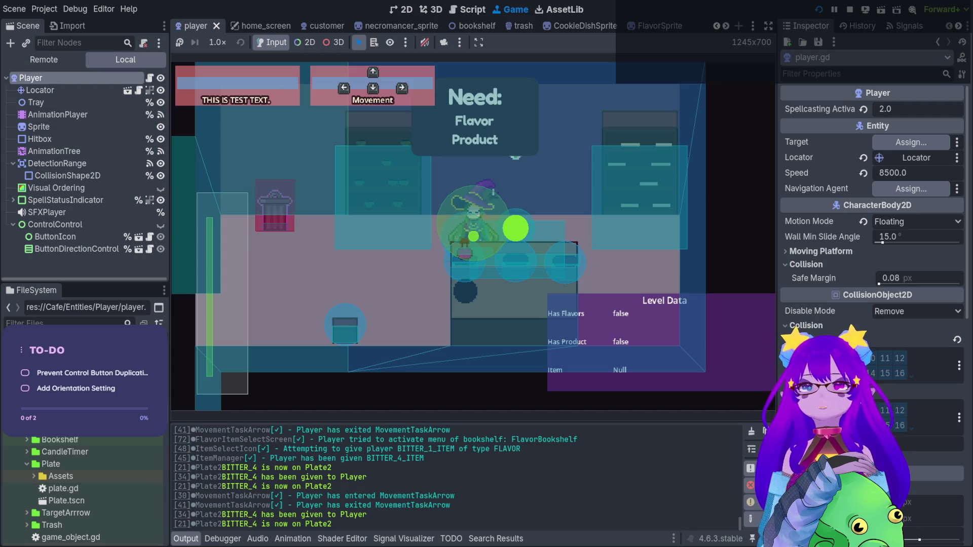
Step: Filter the remote tree for 'bitter' and expand the BITTER_4 sprite's outline ShaderMaterial
click(44, 59)
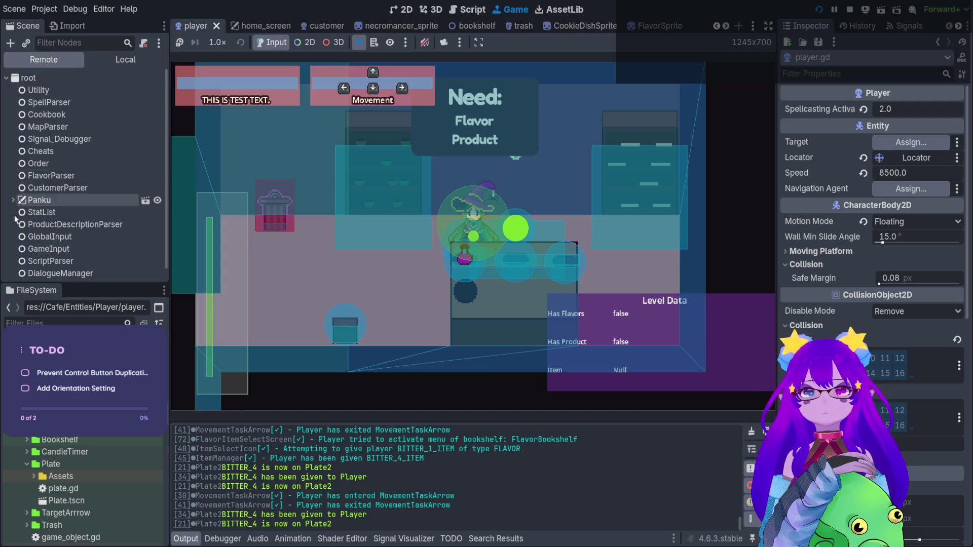
scroll(51, 223, down, 1)
click(85, 43)
text(bitter)
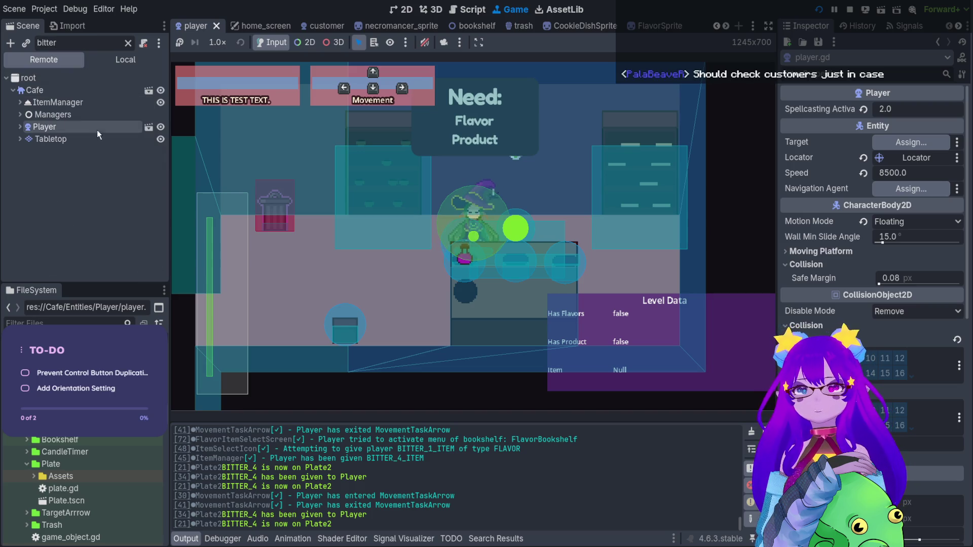
click(86, 114)
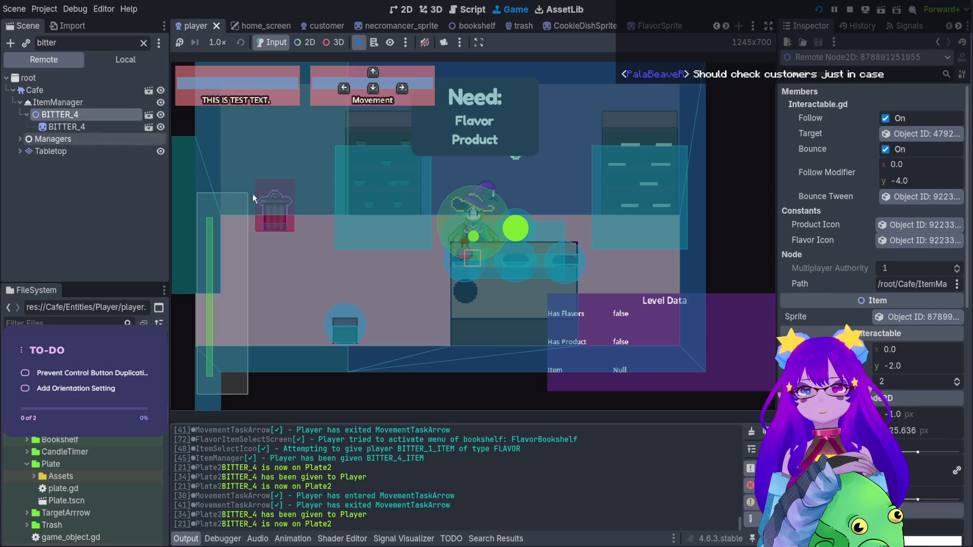
scroll(871, 228, down, 8)
click(65, 126)
scroll(871, 228, down, 5)
scroll(872, 228, down, 10)
click(917, 281)
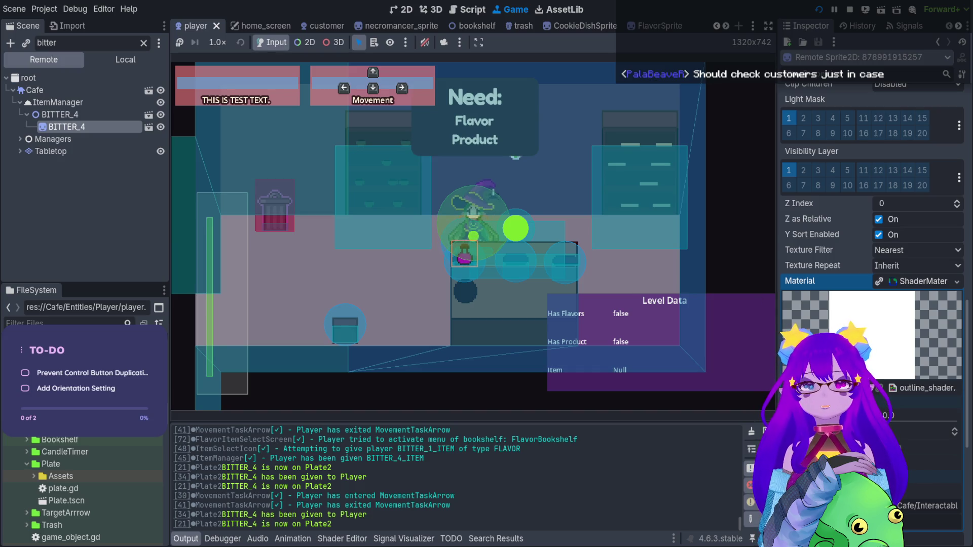
Step: Spawn a customer with spawn_customer from the in-game debug console
key(Left)
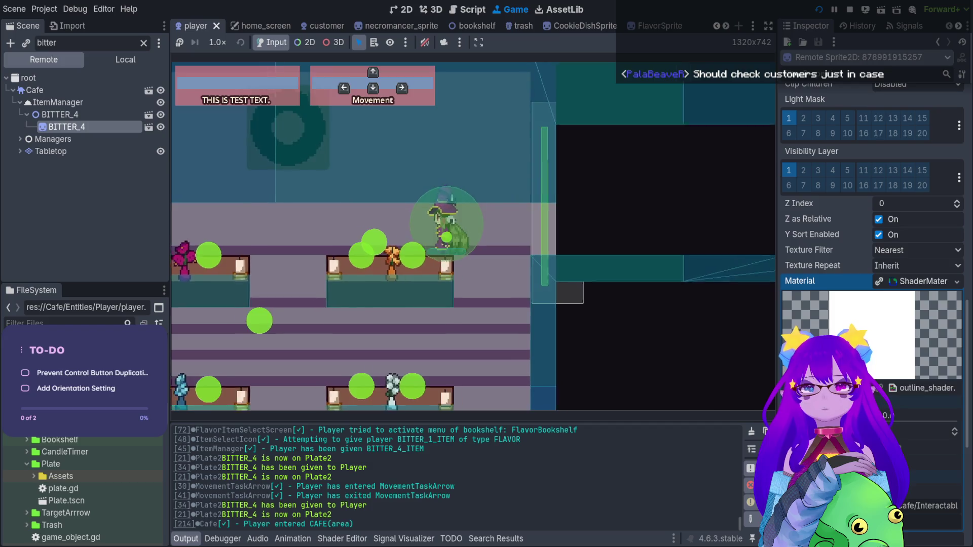
key(grave)
text(spawn)
key(Tab)
key(Tab)
key(Tab)
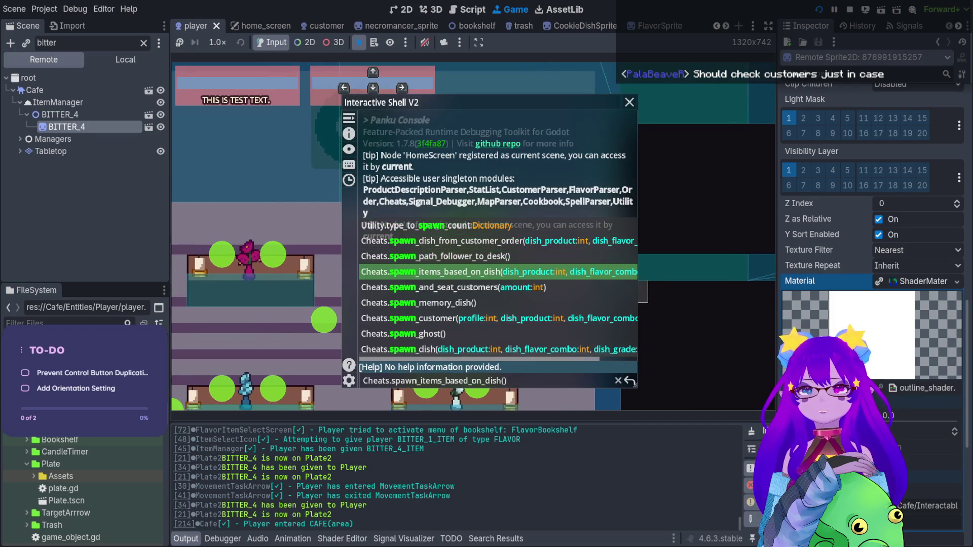
key(Tab)
key(Tab)
key(Tab)
key(Return)
key(grave)
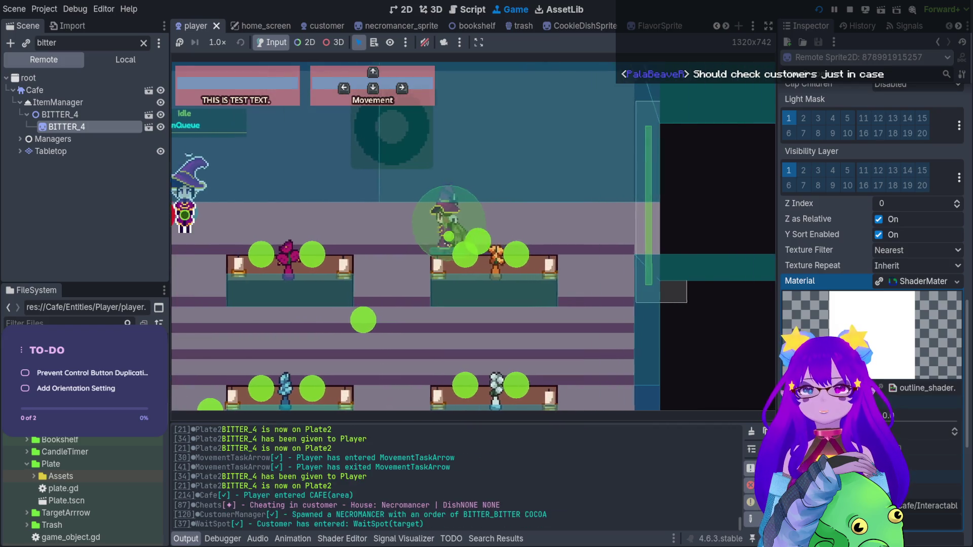
Step: Walk the player around near the new customer, then stop the game
key(Left)
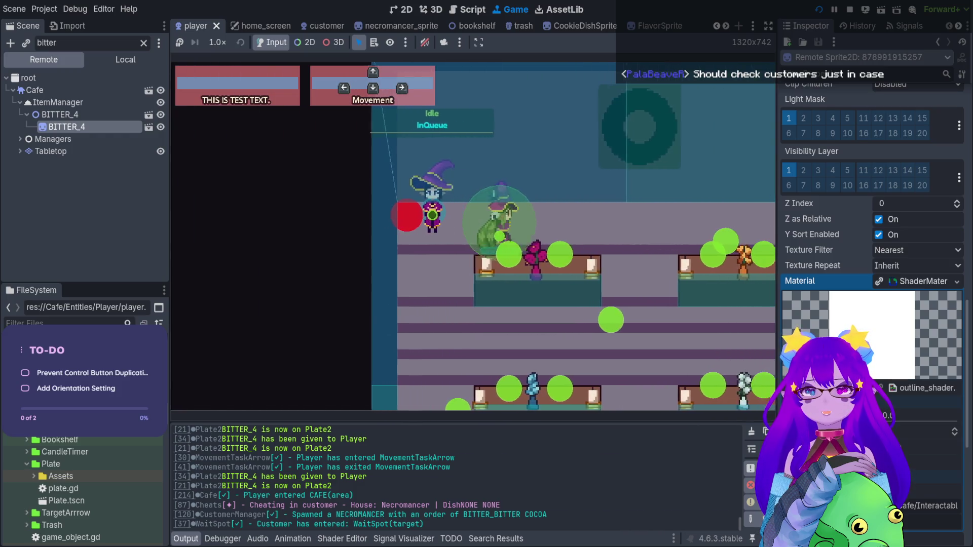
key(Right)
key(Left)
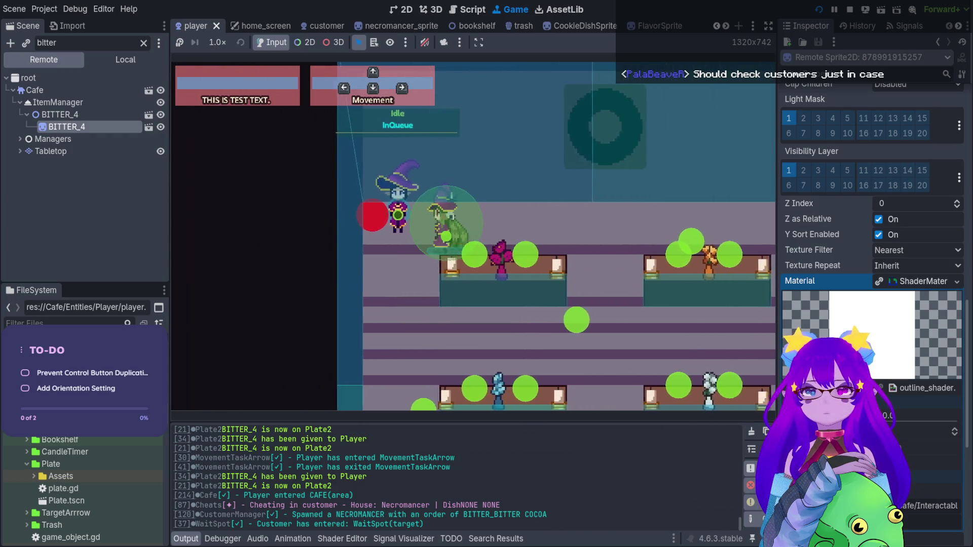
key(Left)
key(Right)
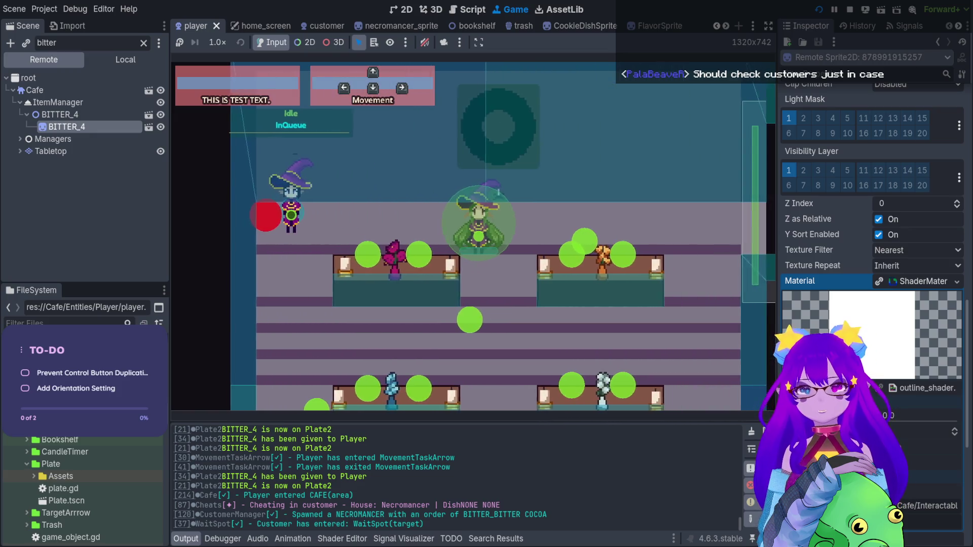
click(849, 10)
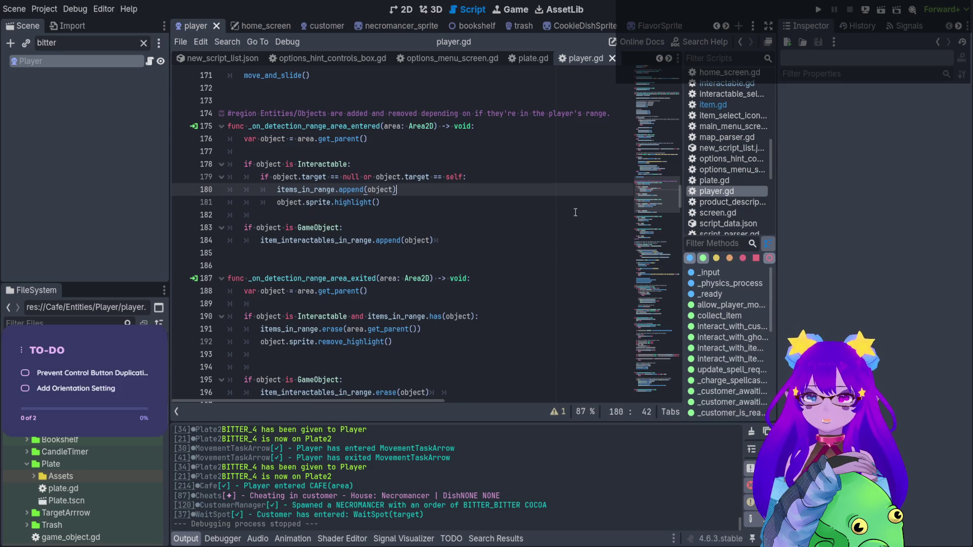
Step: Review the outline shader's instance uniform color declaration
click(332, 539)
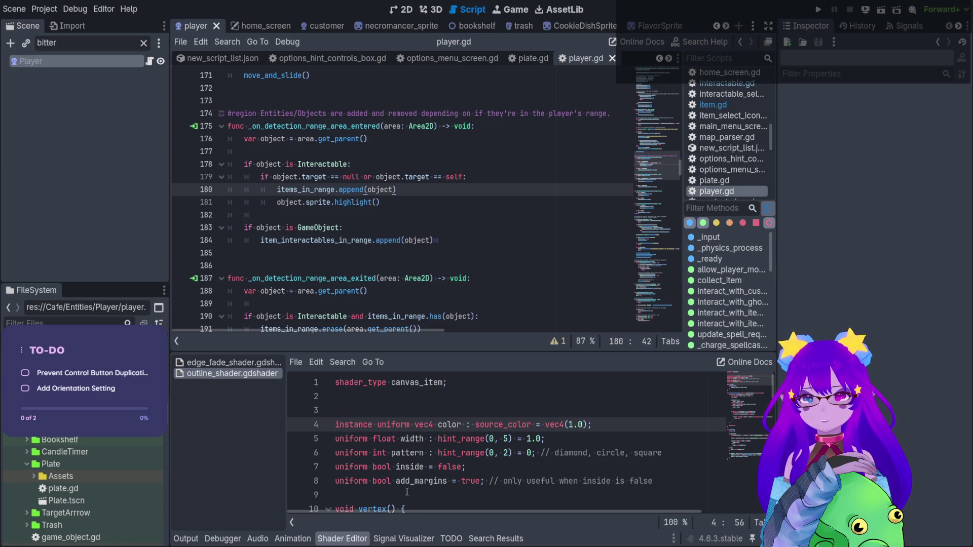
click(438, 466)
click(430, 425)
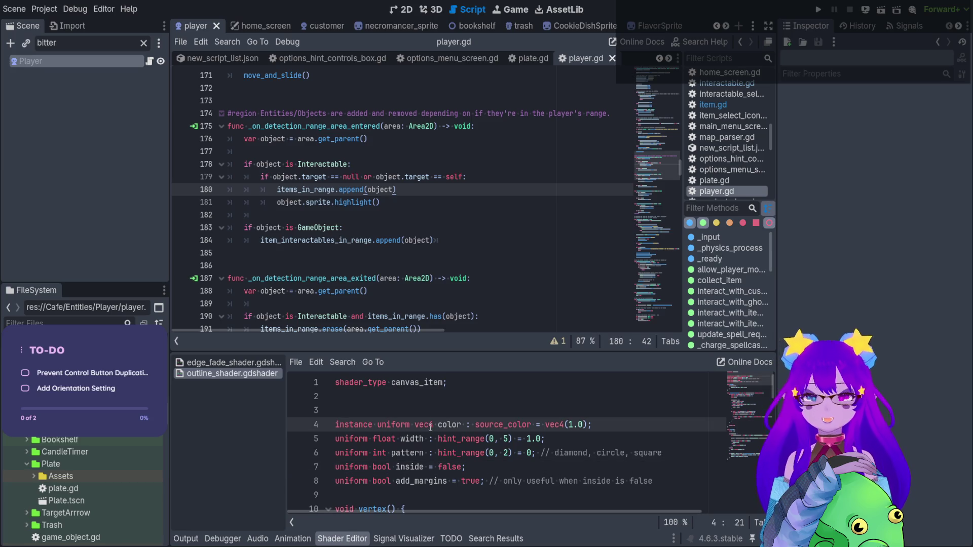
Step: In the 2D view with the node filter cleared, open FlavorSprite's advanced_sprite.gd script
click(406, 9)
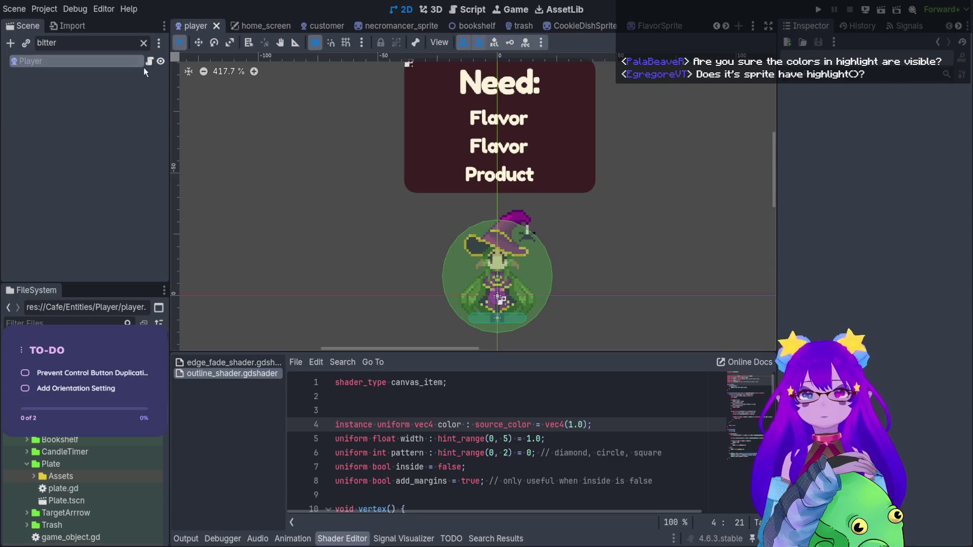
click(143, 43)
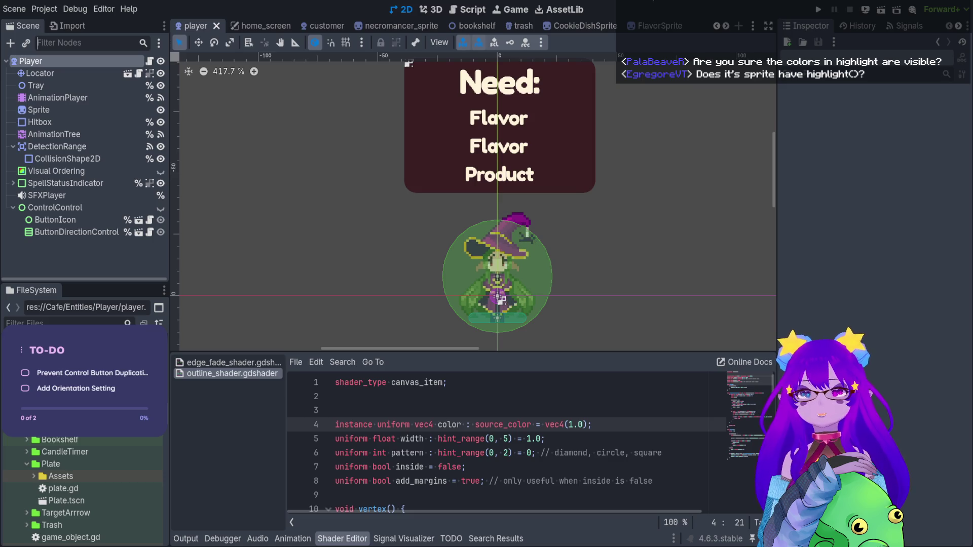
click(661, 26)
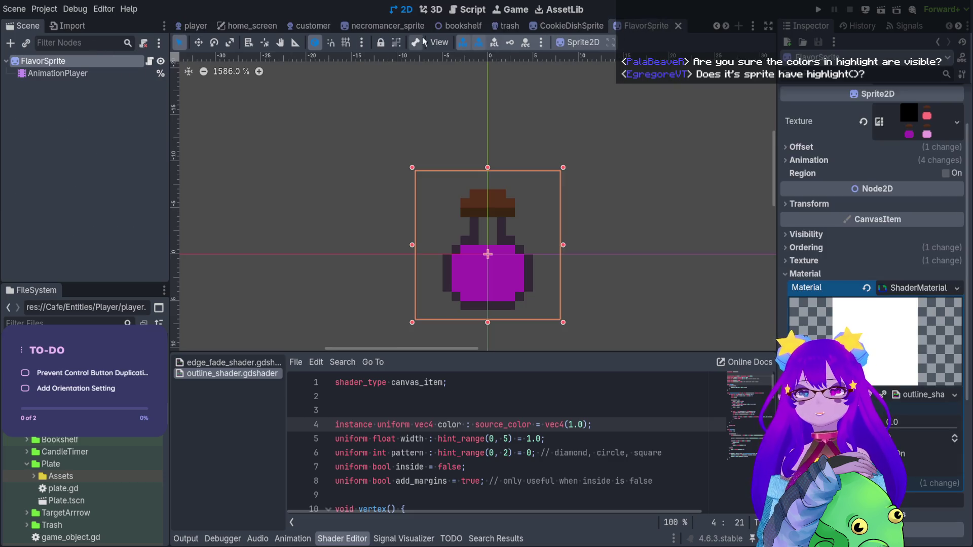
click(151, 63)
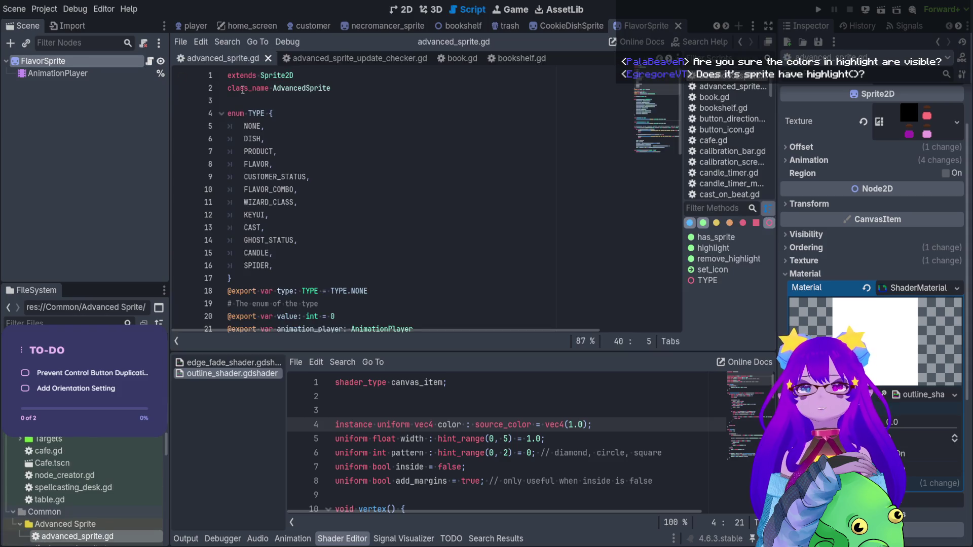
Step: Change the highlight Color alpha on line 39 from 0.0 to 1.0, then save and run
drag(291, 89, 325, 89)
scroll(347, 153, down, 11)
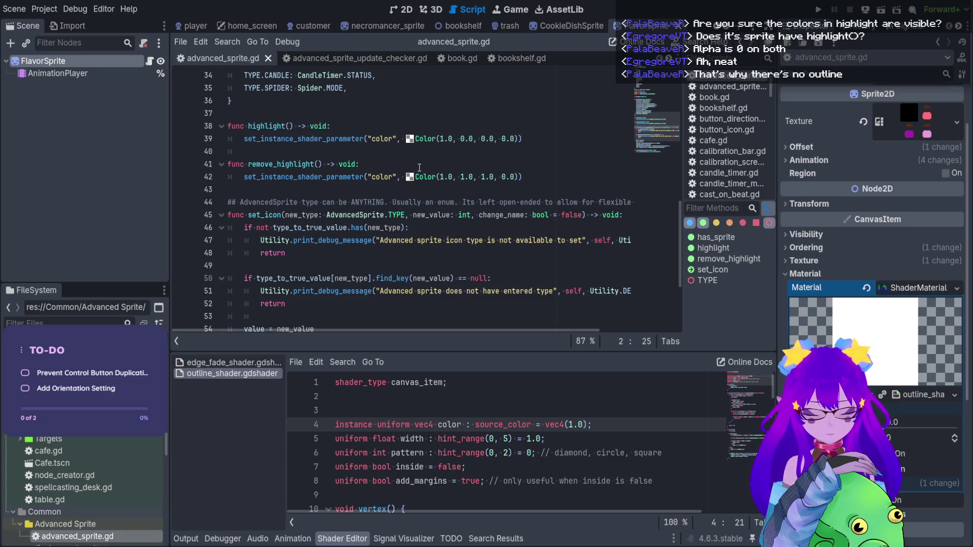
click(411, 142)
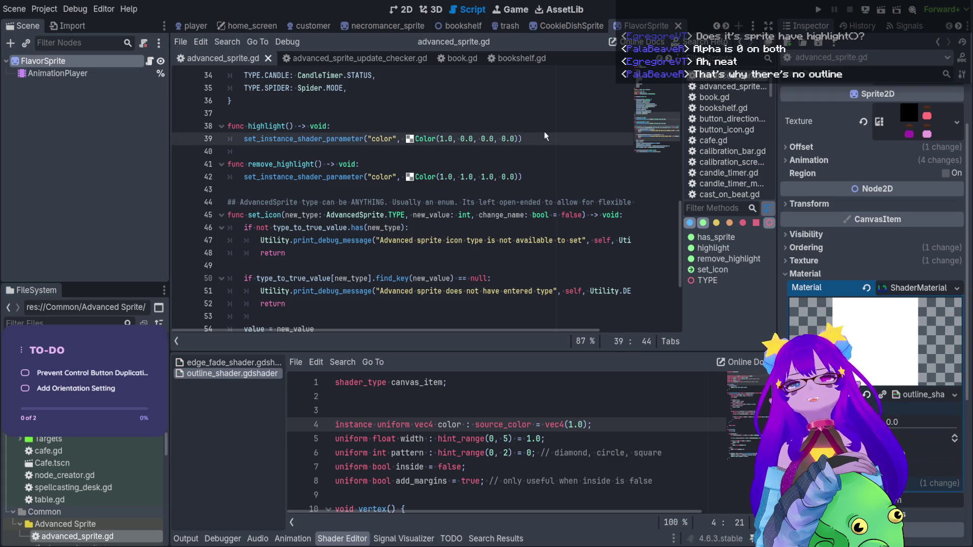
key(BackSpace)
key(BackSpace)
key(BackSpace)
text(1.0)
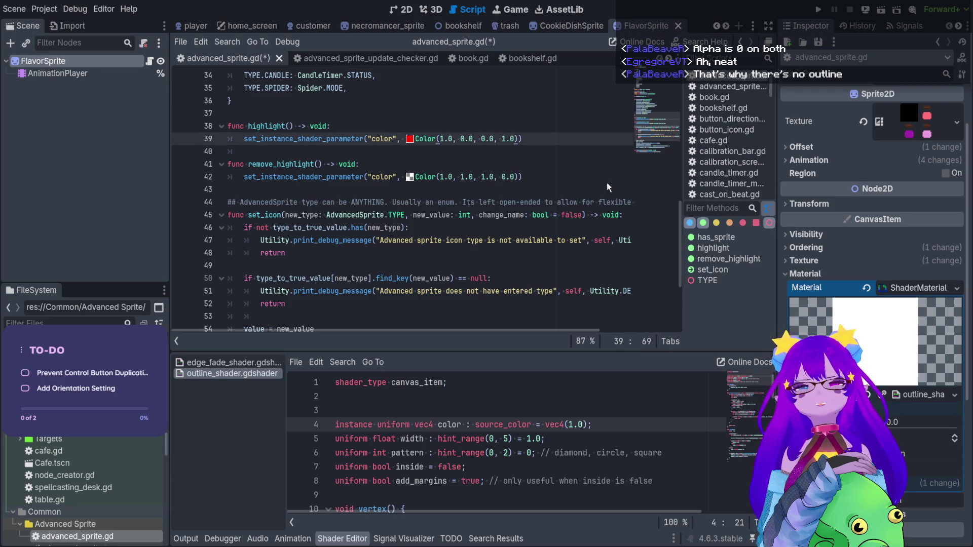
click(817, 9)
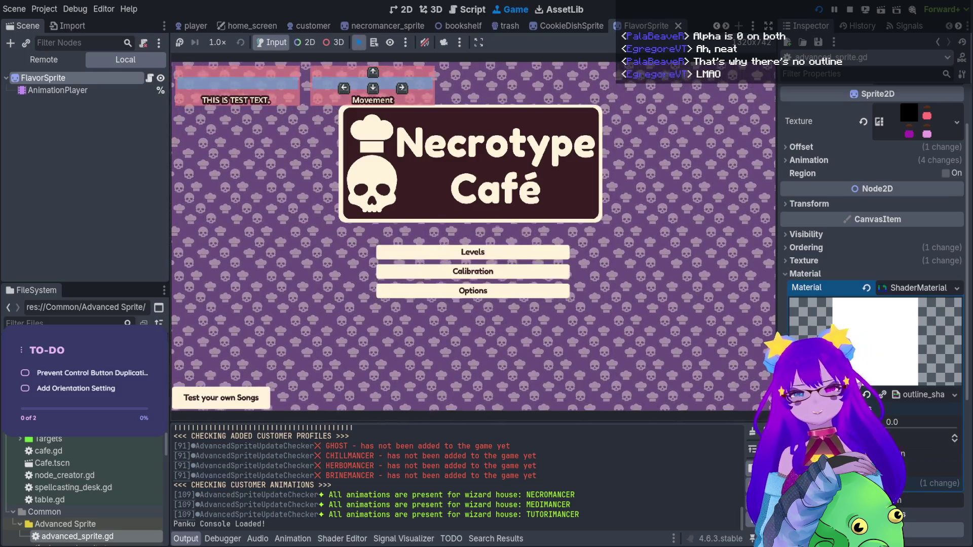
Step: Start level 4, put a Bitter potion from the bookshelf on the plate, and leave the kitchen
key(Return)
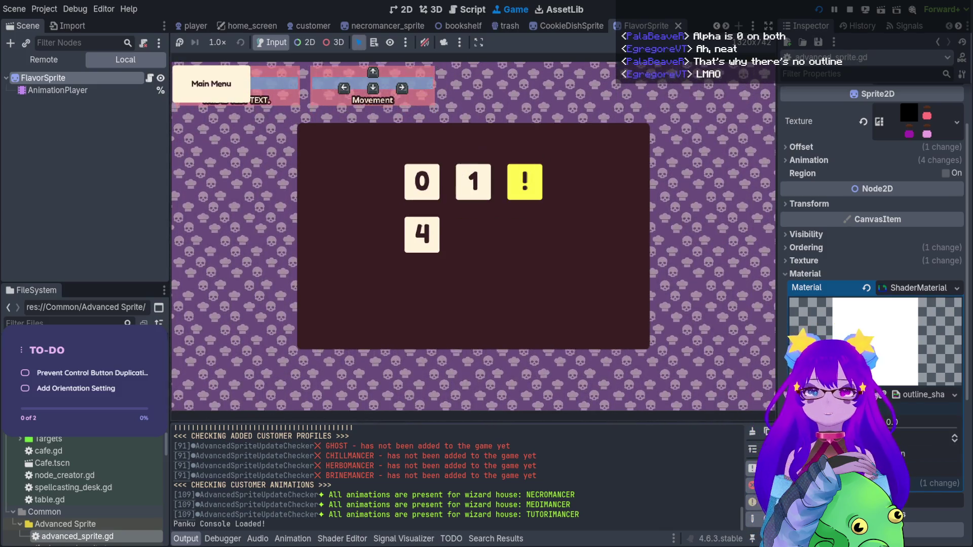
key(Down)
key(Return)
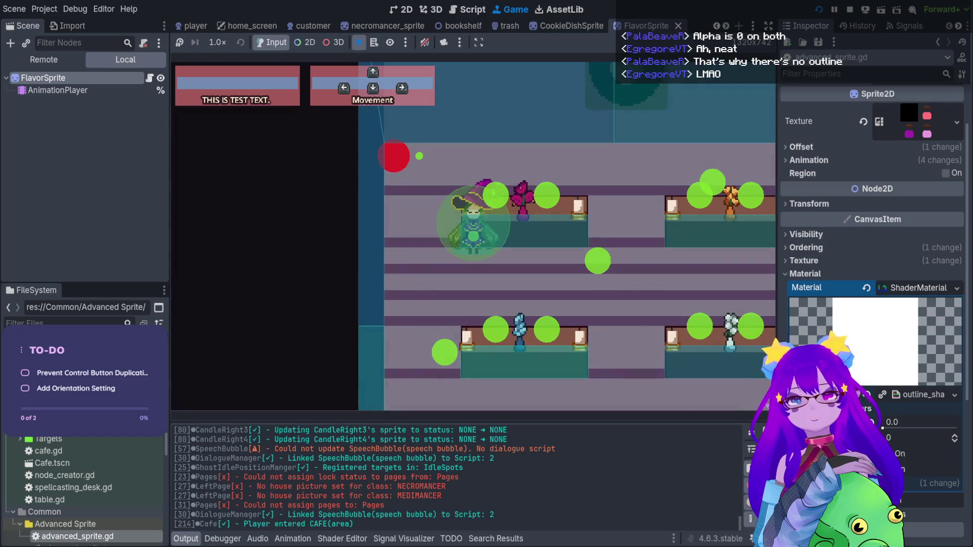
key(Up)
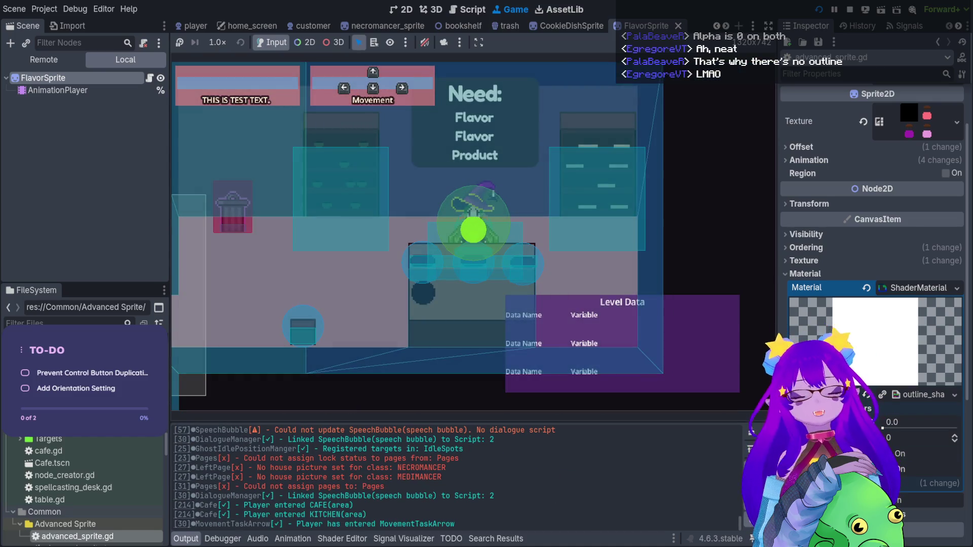
key(Right)
key(e)
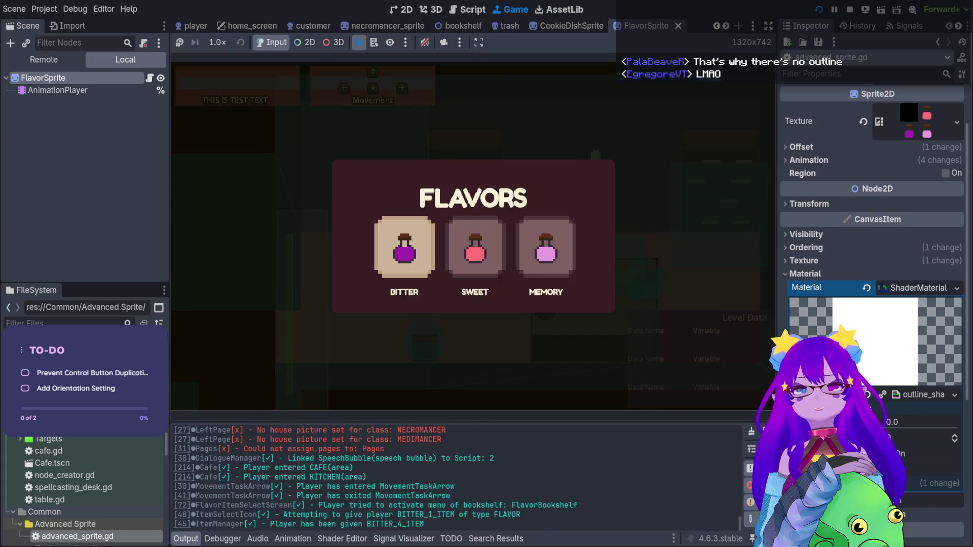
key(e)
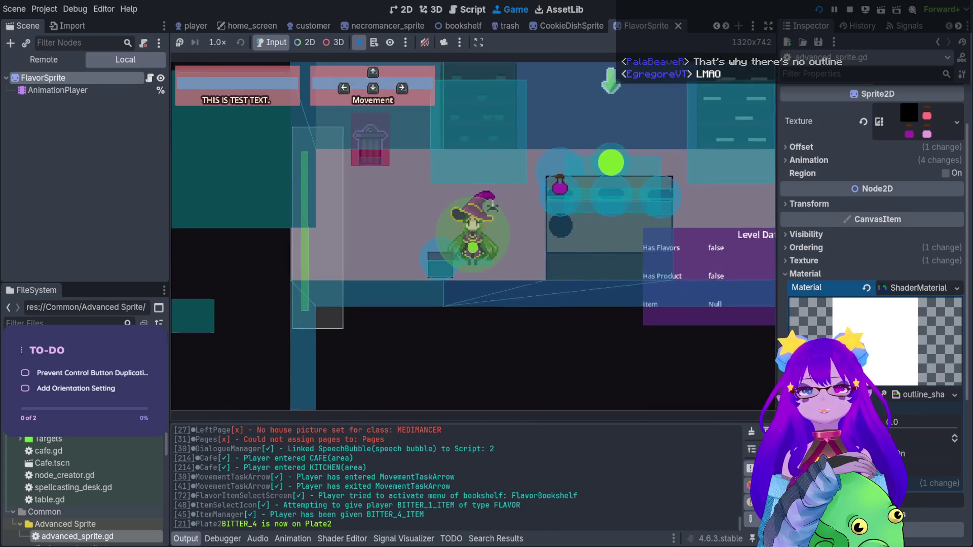
key(Up)
key(Left)
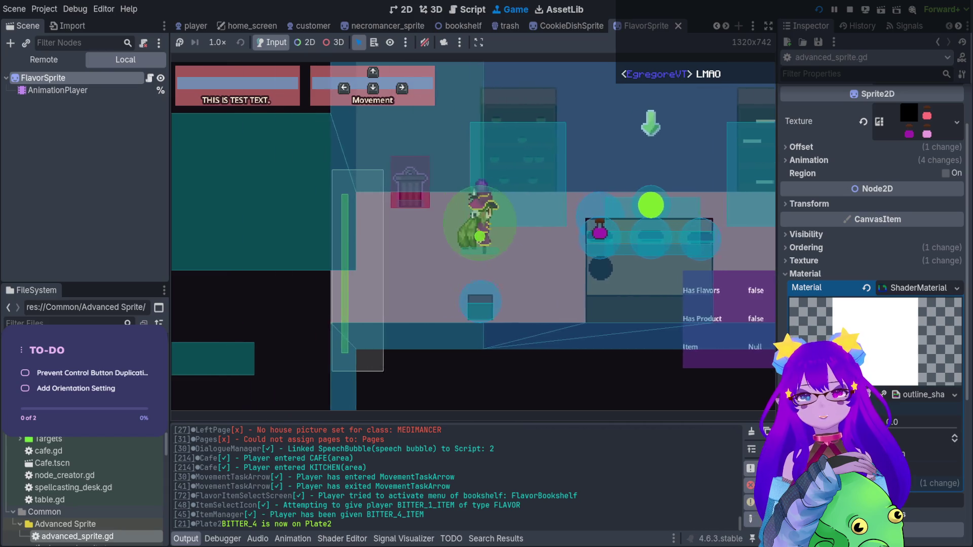
key(Left)
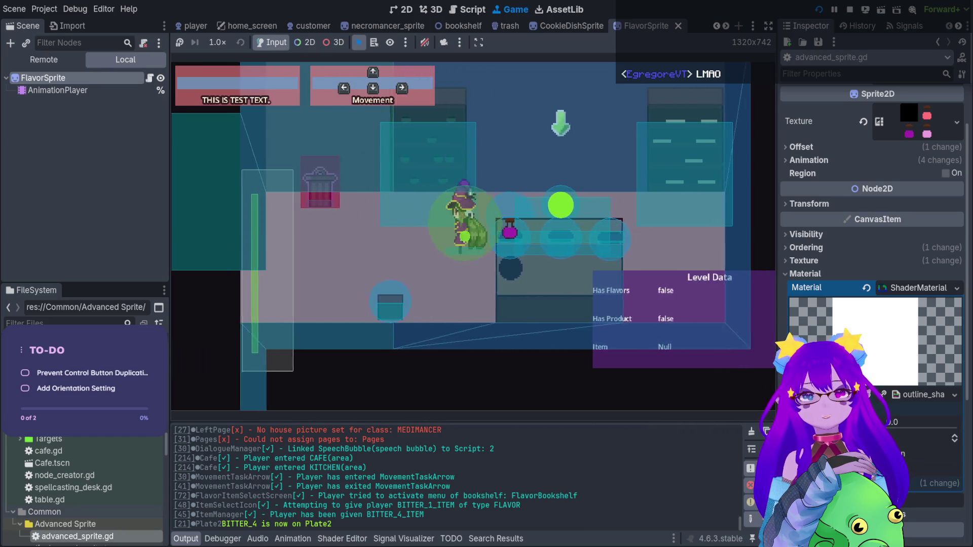
Step: Spawn a seated customer with spawn_and_seat_customers and walk down into the café
key(grave)
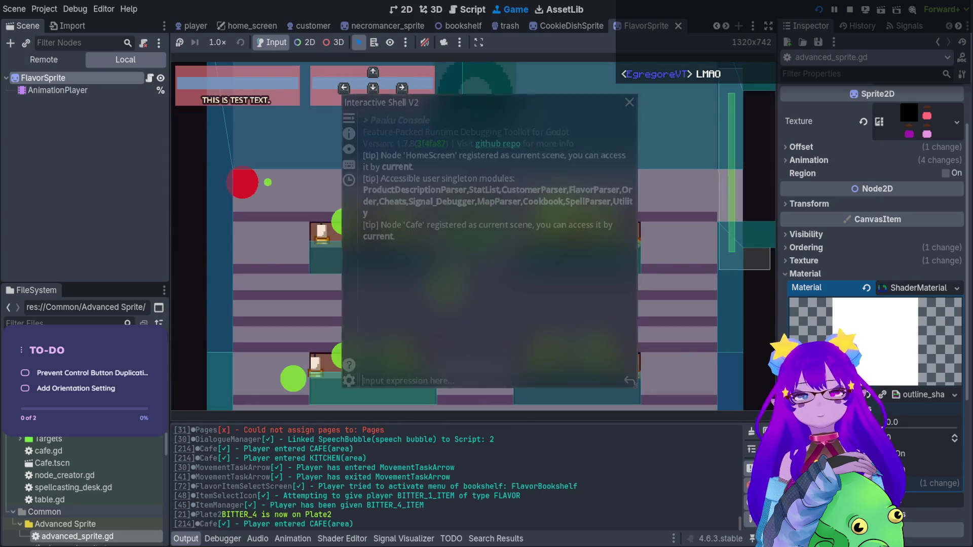
text(spawn)
key(Down)
key(Down)
key(Down)
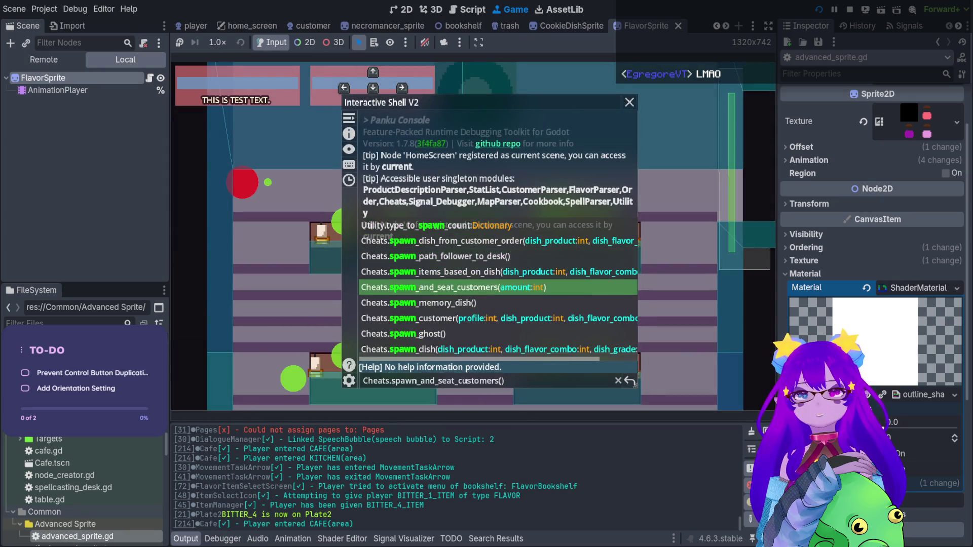
key(Return)
key(grave)
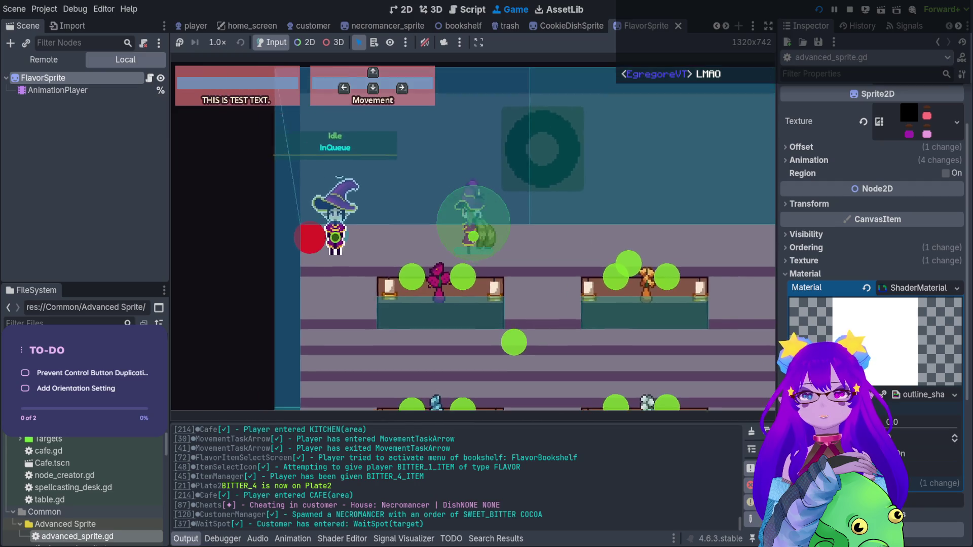
key(Down)
key(Right)
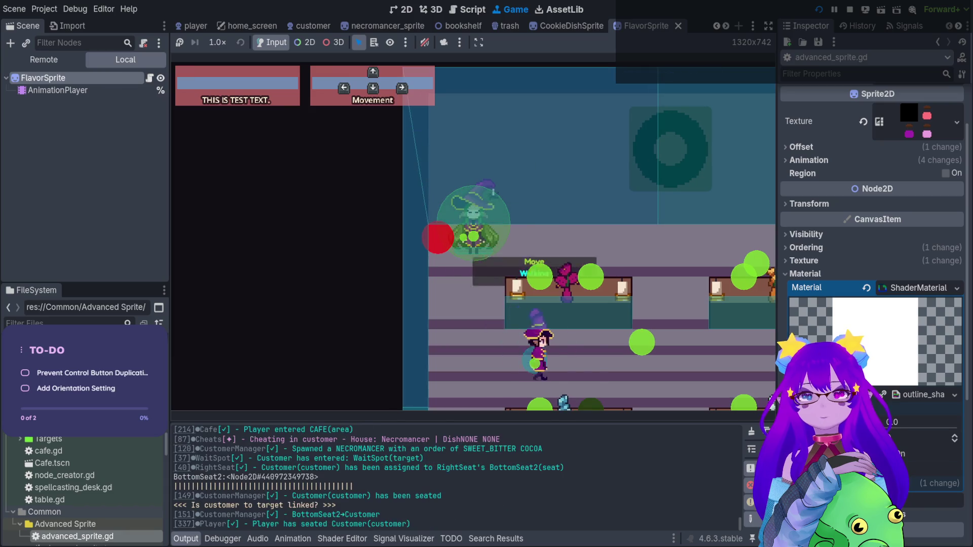
Step: Spawn another customer with spawn_customer from the console, then stop the game
key(grave)
key(Up)
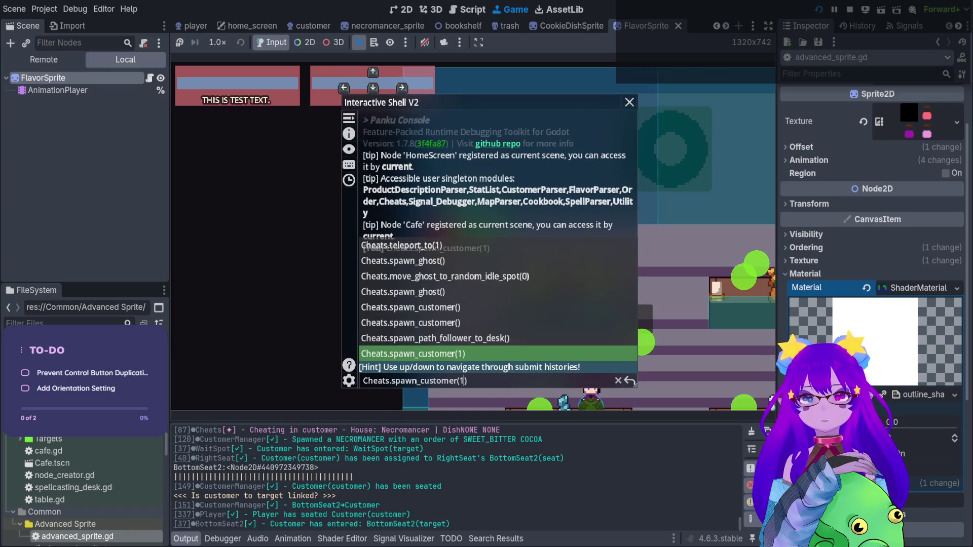
key(BackSpace)
key(Return)
key(grave)
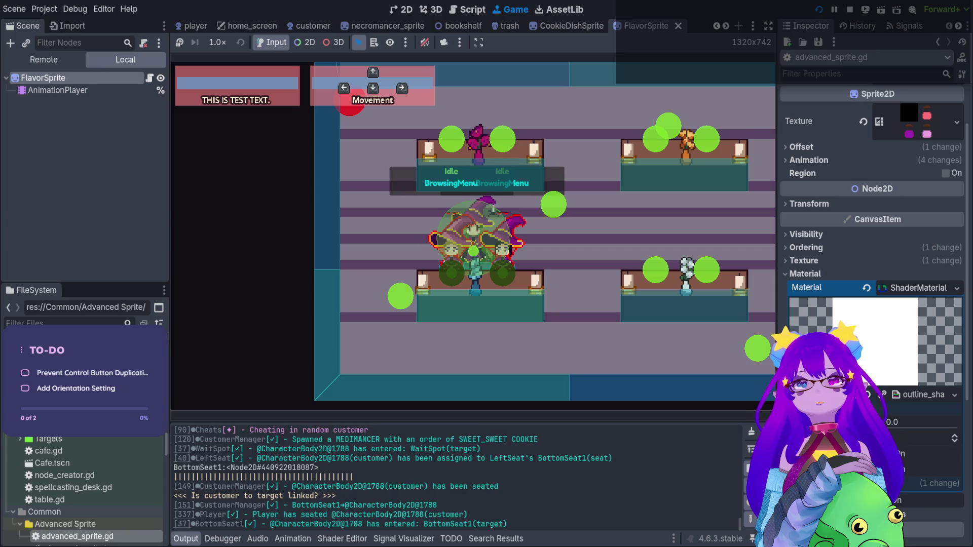
key(F8)
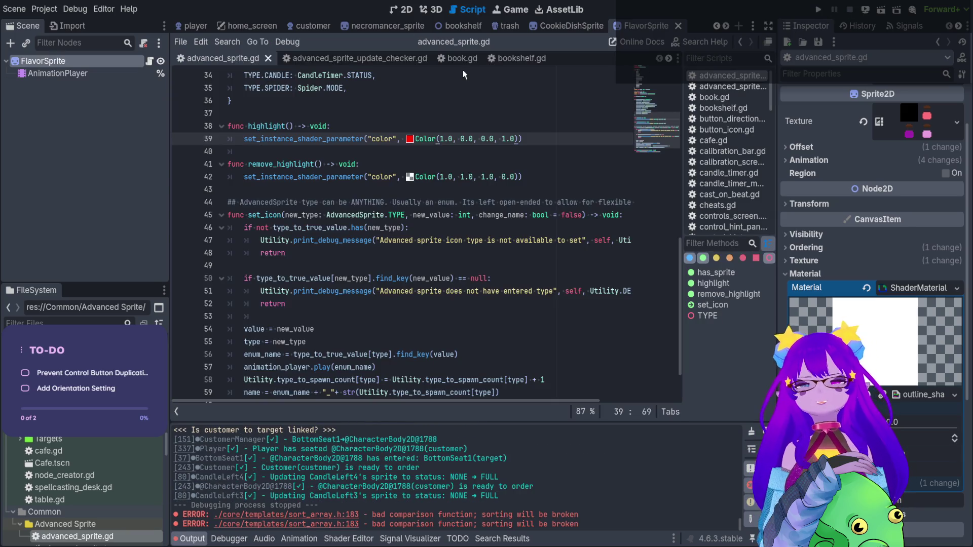
Step: In necromancer_sprite's 2D view, uncheck Local to Scene on the outline ShaderMaterial and save
key(ctrl+shift+Tab)
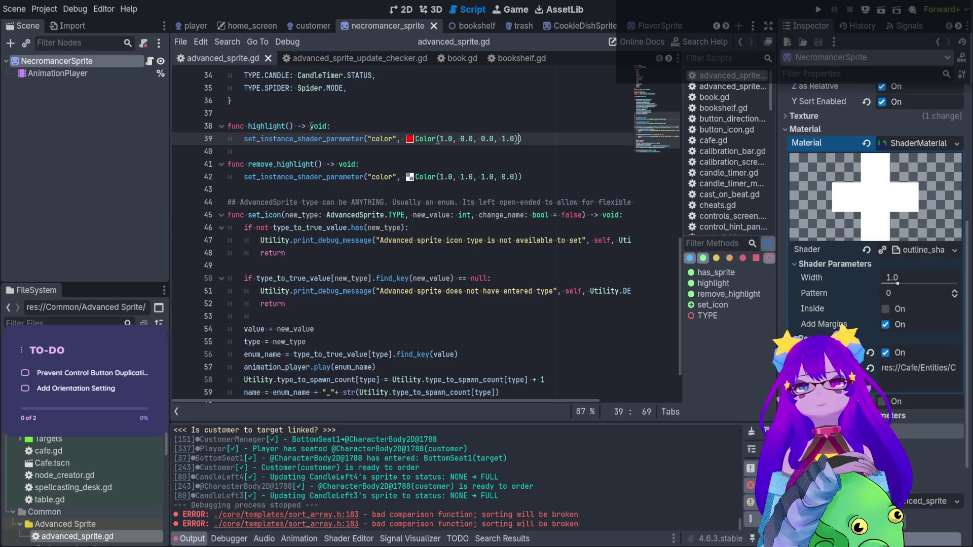
click(398, 12)
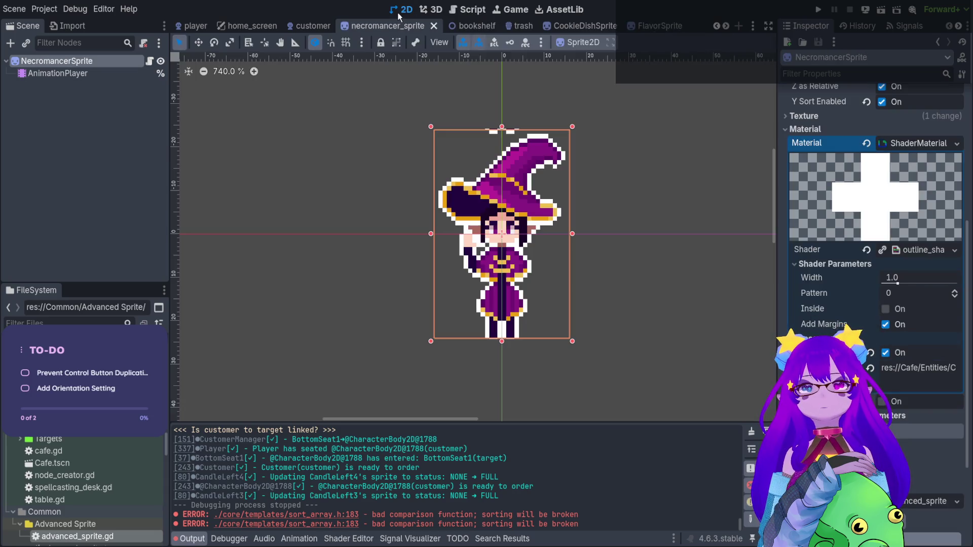
click(885, 354)
key(ctrl+s)
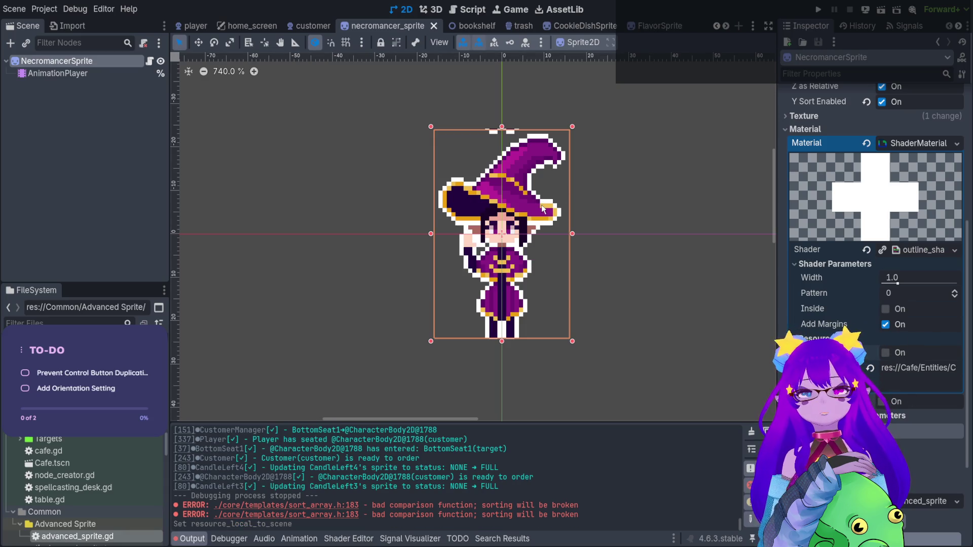